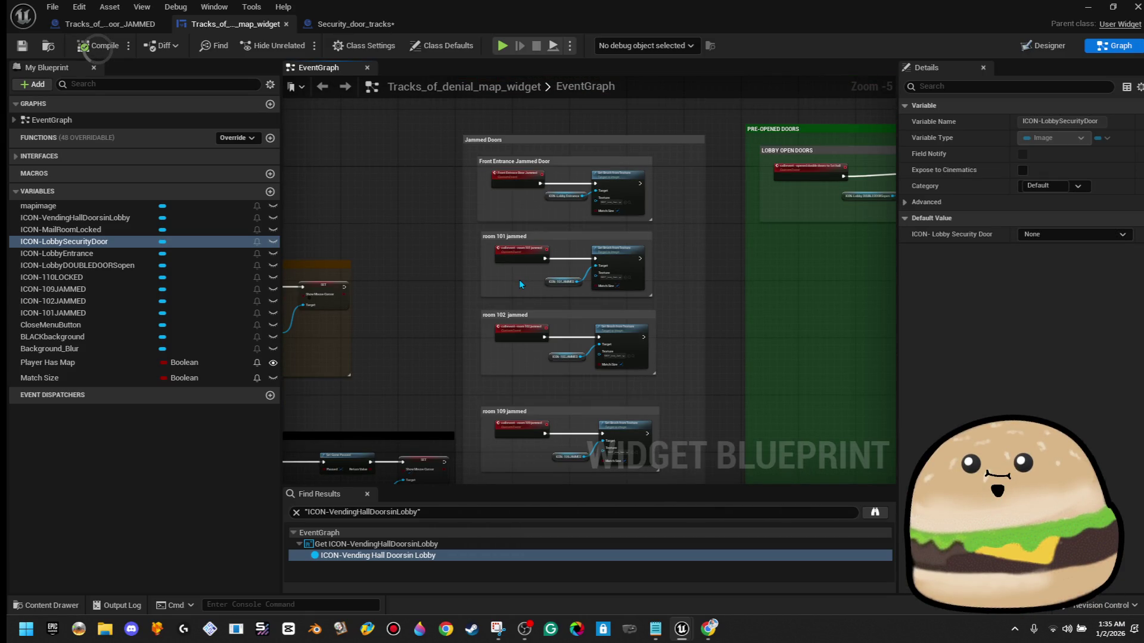
- Pan to the lobby door group and stretch the 'Lobby Security Door -CHECK' comment leftward
mouse_move(534, 326)
left_mouse_down()
mouse_move(504, 255)
mouse_move(118, 323)
mouse_move(532, 311)
left_mouse_up()
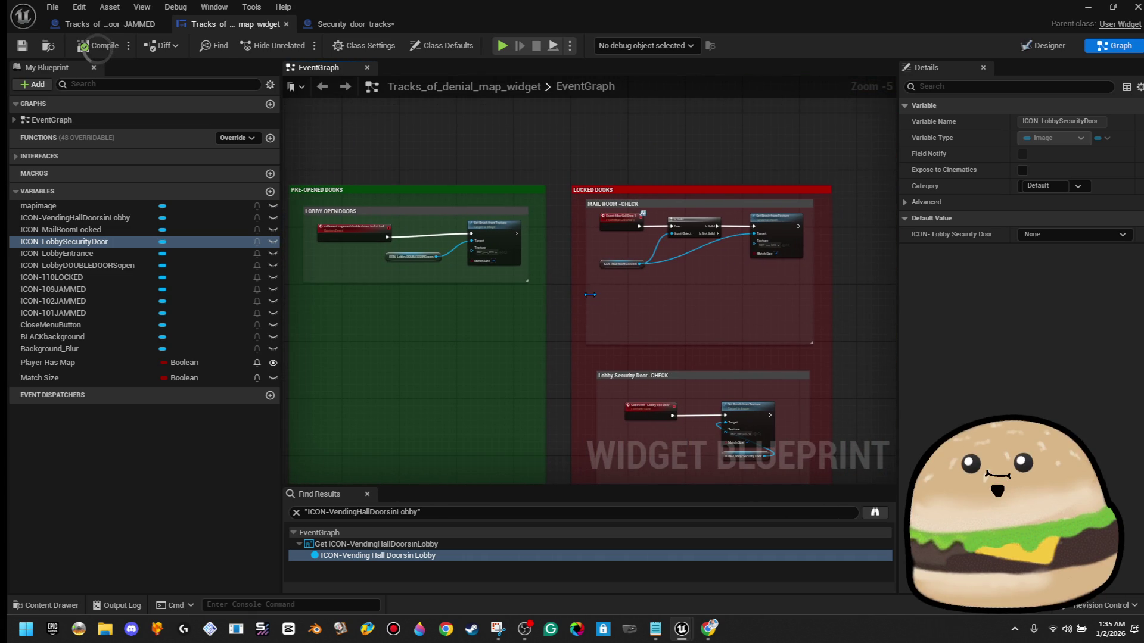
left_click_drag(587, 295, 631, 192)
mouse_move(641, 308)
left_mouse_down()
mouse_move(313, 322)
mouse_move(352, 325)
left_mouse_up()
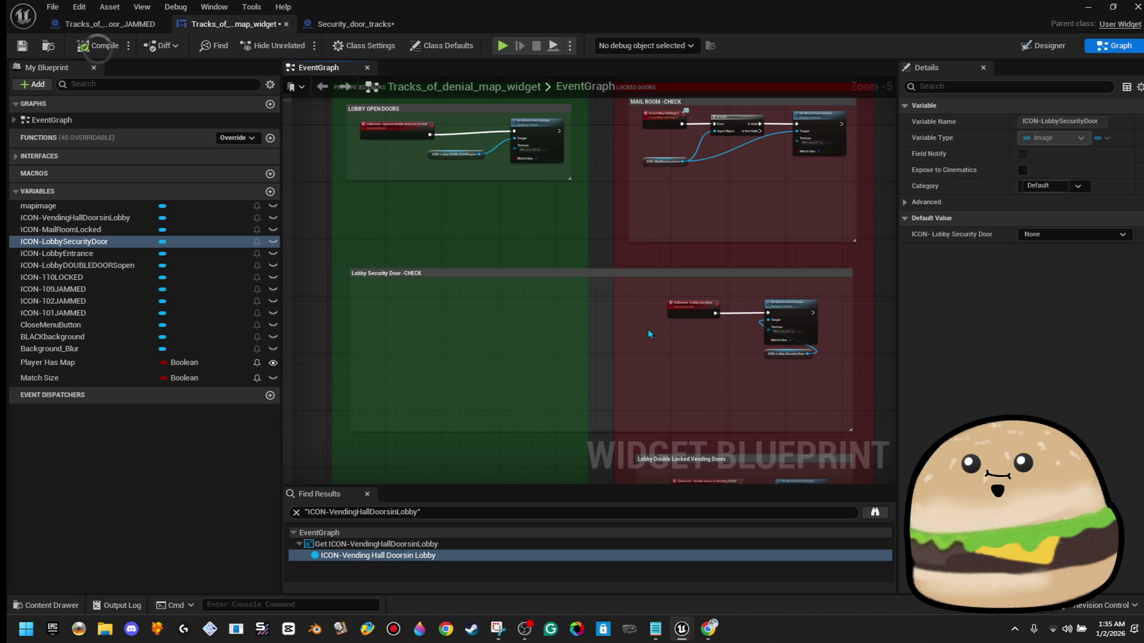
scroll(650, 326, "up", 1)
left_click_drag(711, 323, 757, 308)
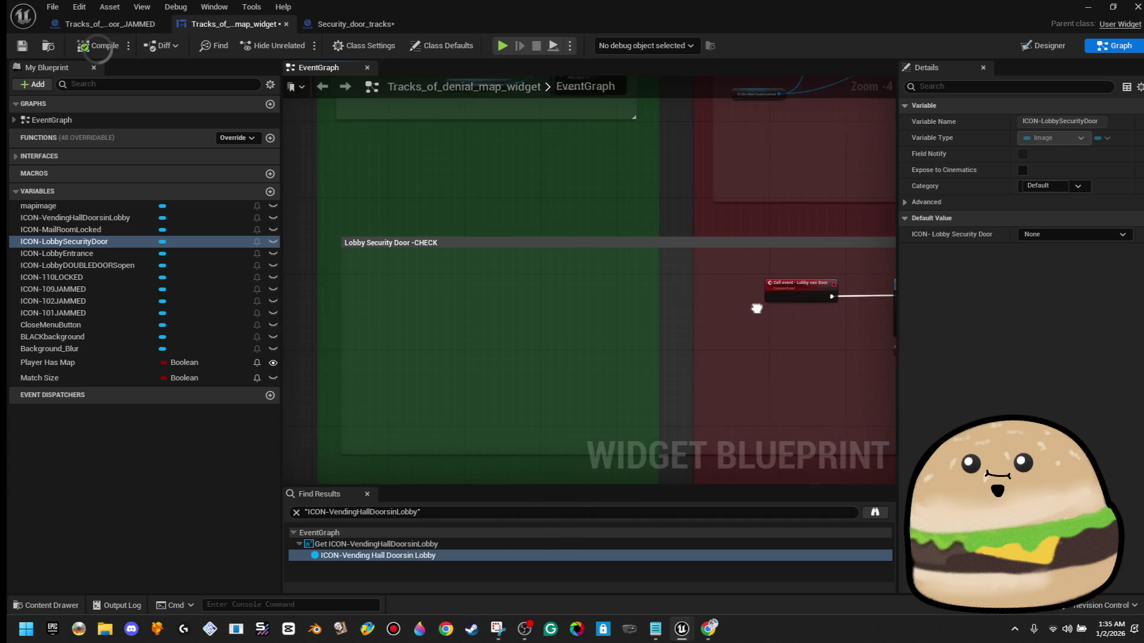
right_click(434, 278)
- Add a Custom Event node inside the Lobby Security Door -CHECK comment
key("Up")
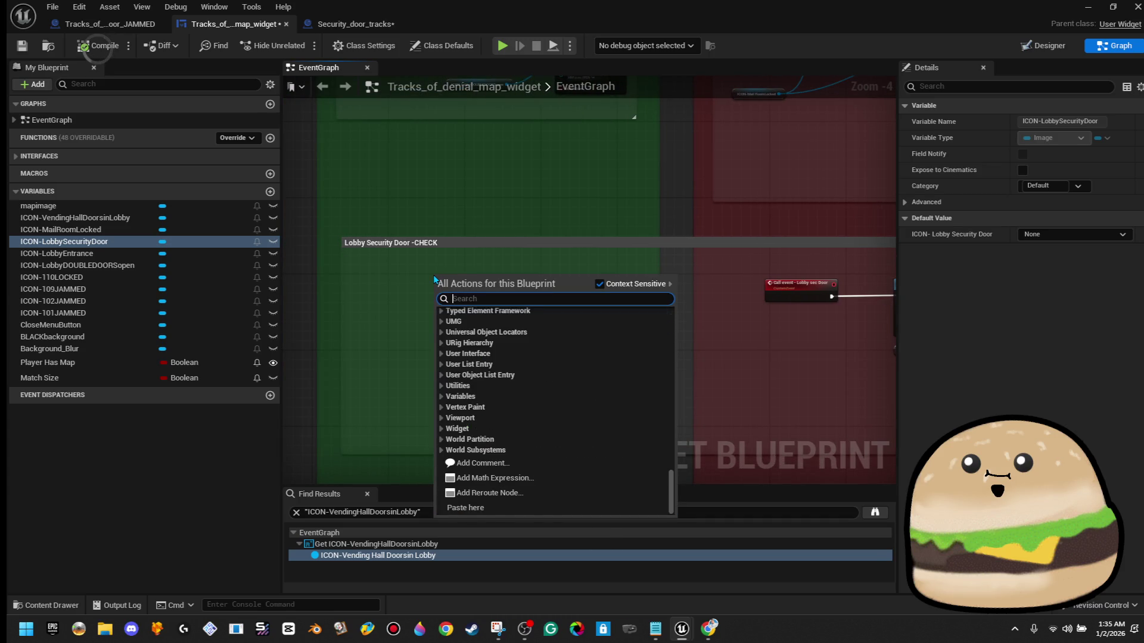
type("call event - unlocked sec")
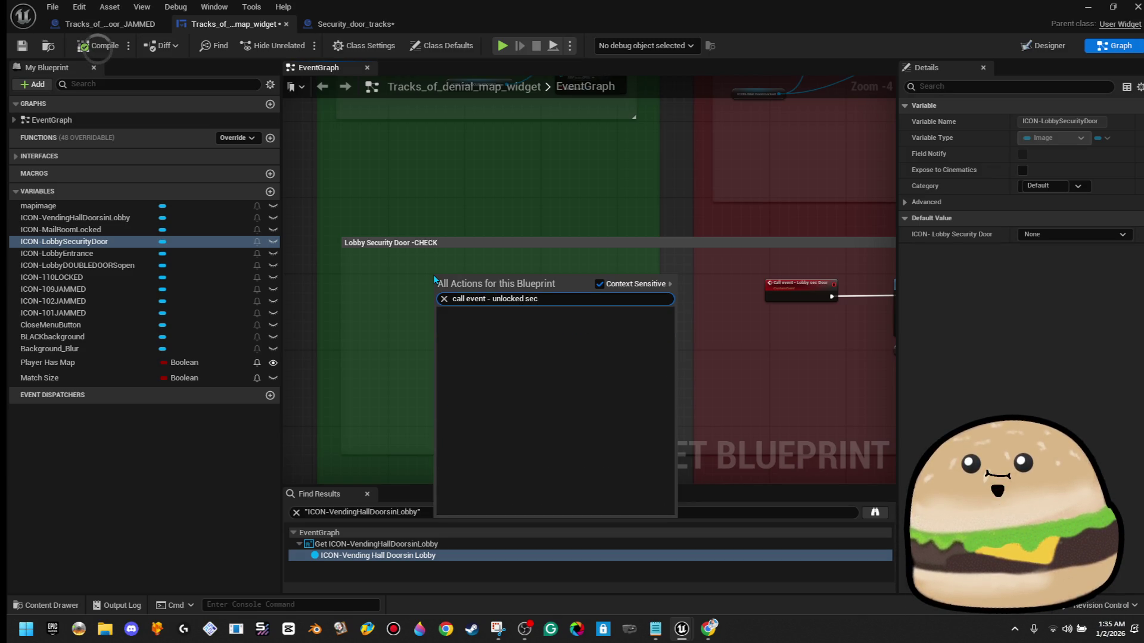
key("Escape")
right_click(426, 281)
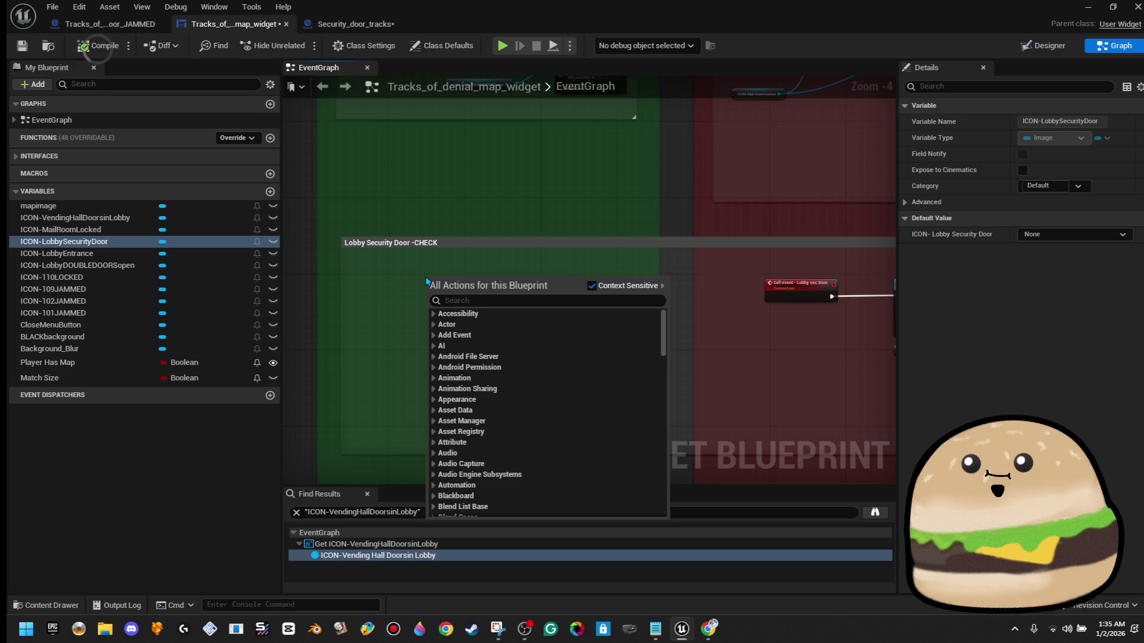
key("Escape")
right_click(401, 274)
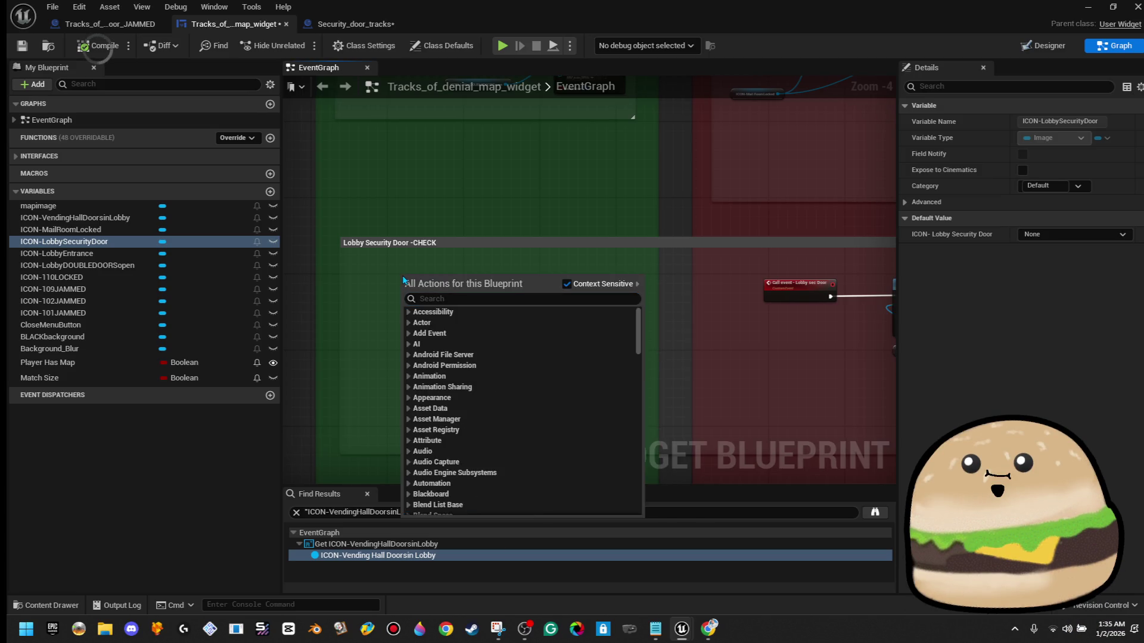
key("Escape")
right_click(369, 274)
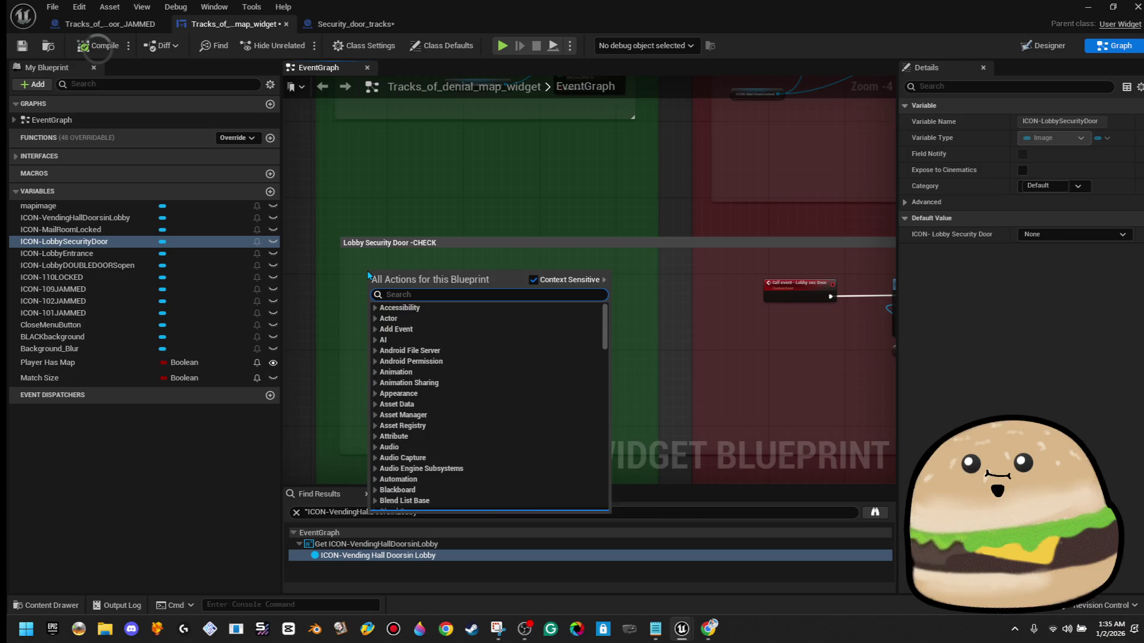
type("customev")
key("BackSpace")
key("Return")
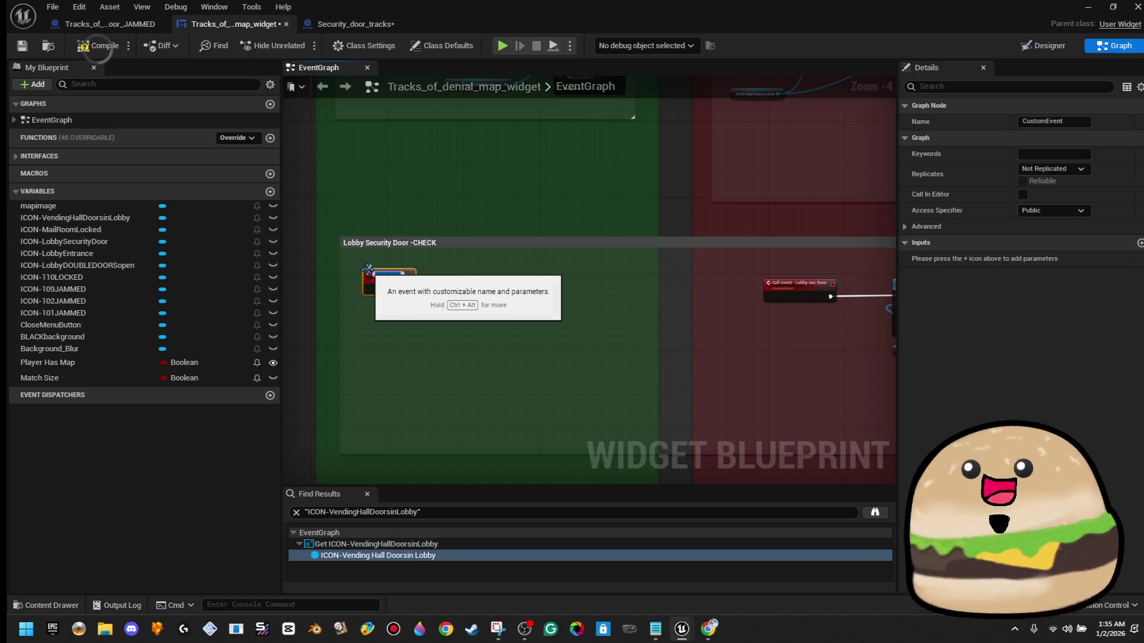
- Name the custom event 'call event - lobbys sec doro is unlocked'
type("Lobby")
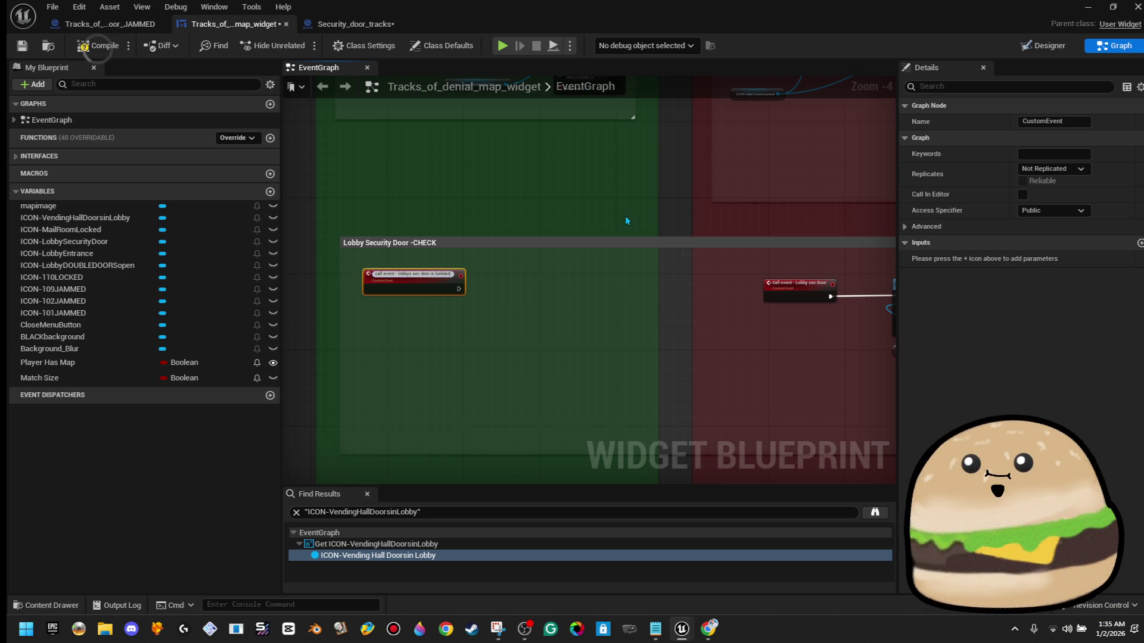
scroll(336, 348, "up", 4)
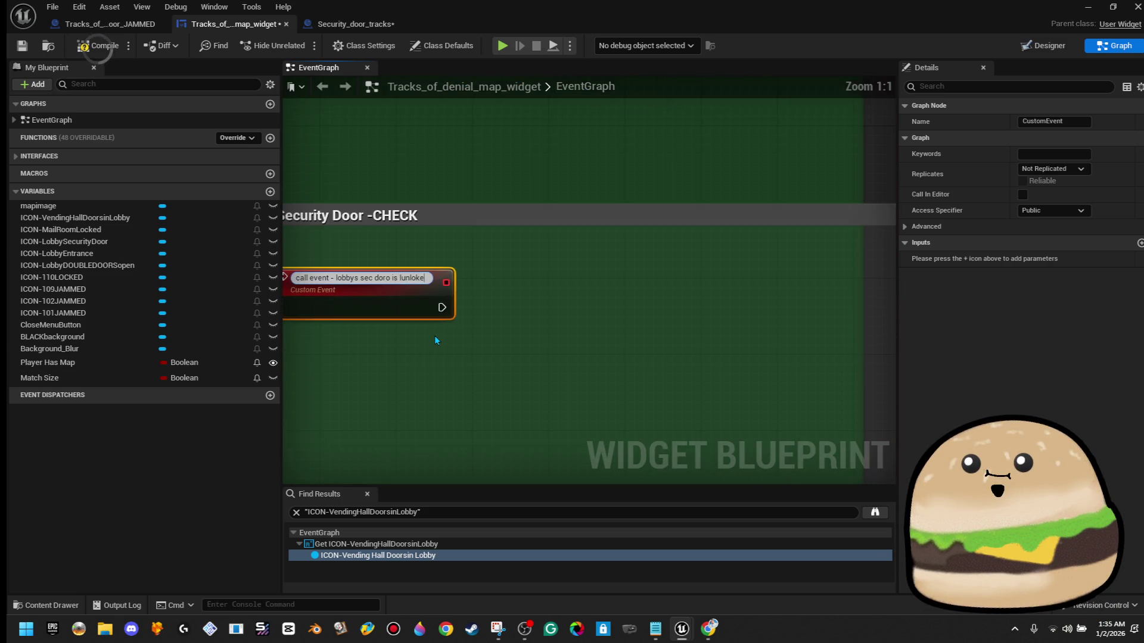
key("BackSpace")
key("BackSpace")
key("BackSpace")
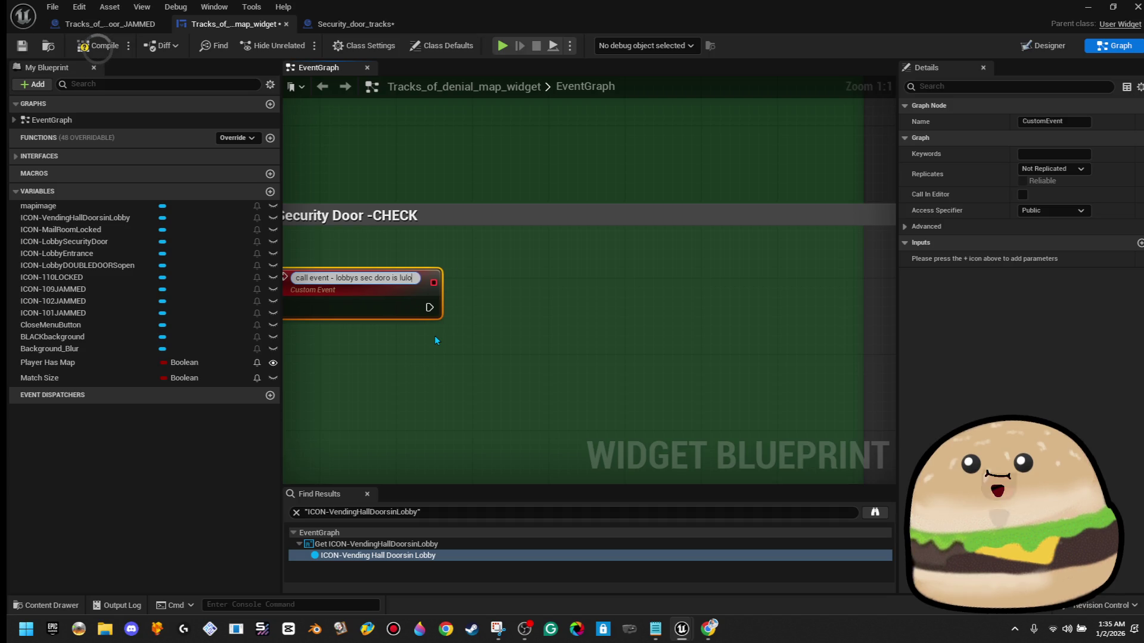
key("BackSpace")
key("BackSpace")
type("unlocked")
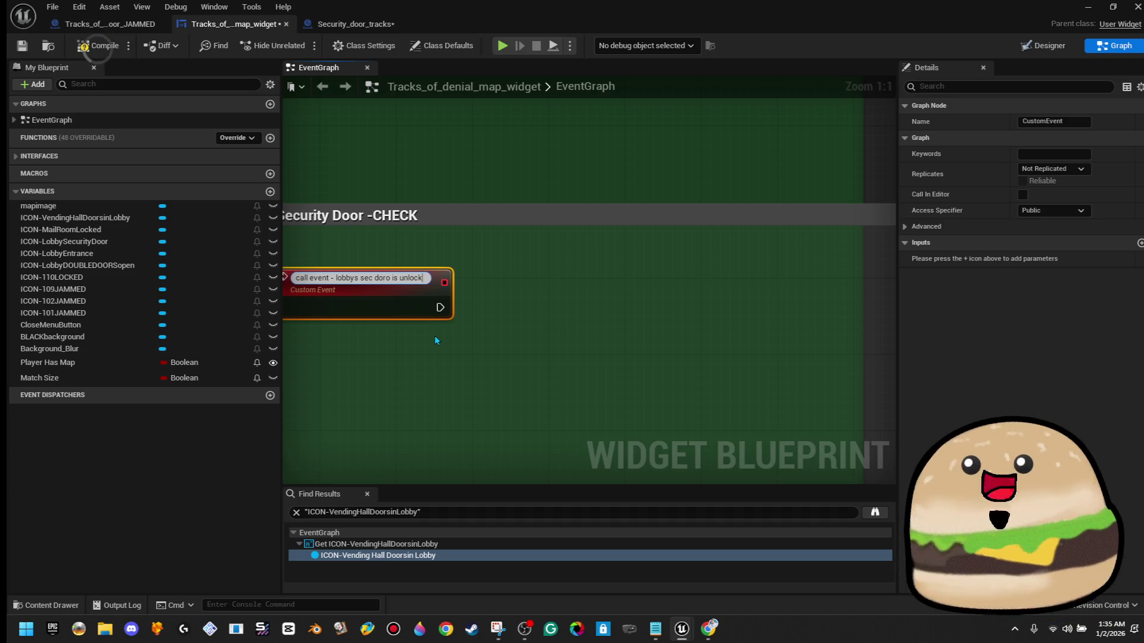
key("Return")
scroll(435, 335, "down", 3)
- Copy the Set Brush from Texture node and paste it into the lobby door group
left_click_drag(739, 290, 811, 384)
right_click(809, 306)
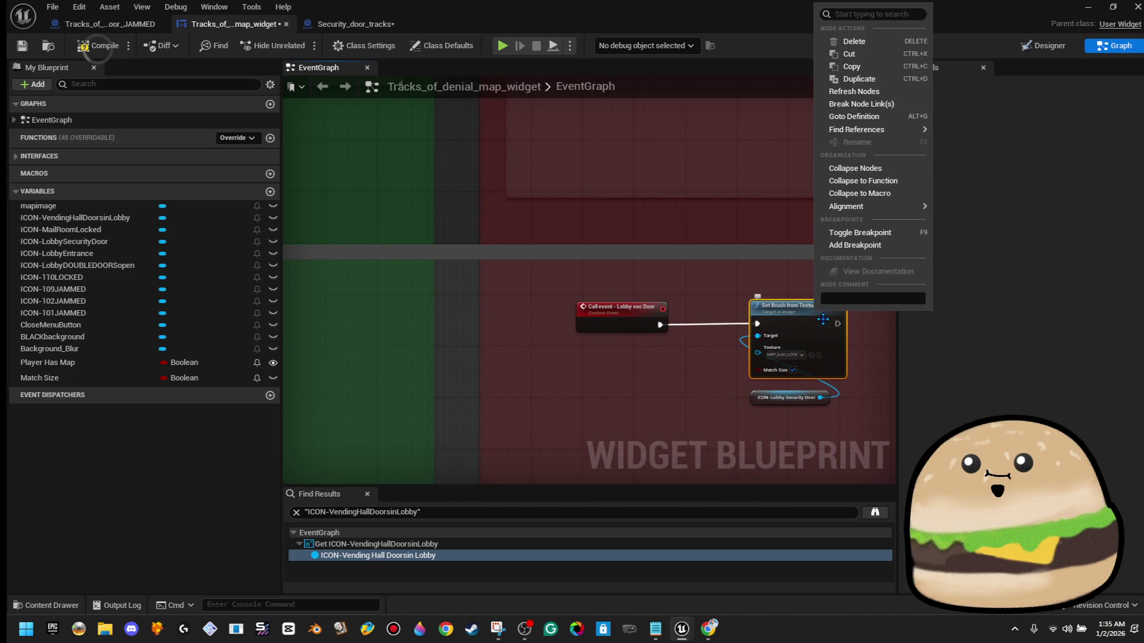
left_click(852, 67)
mouse_move(867, 80)
left_mouse_down()
mouse_move(825, 205)
mouse_move(855, 199)
left_mouse_up()
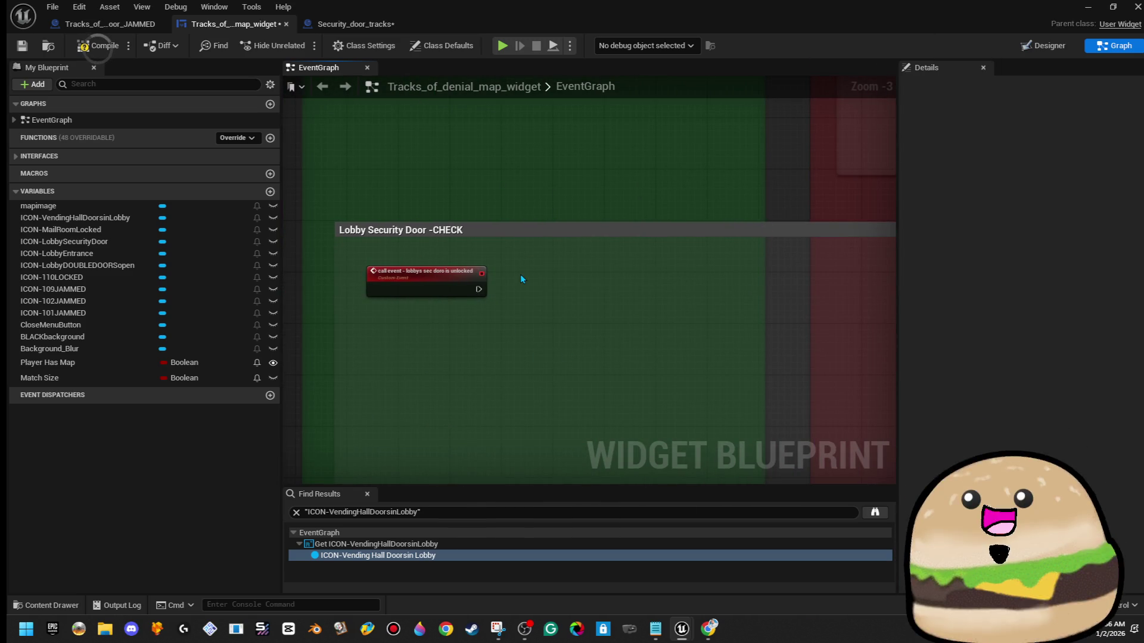
key("ctrl+v")
- Wire the custom event to the pasted Set Brush node, reposition it, then delete it
scroll(521, 272, "up", 1)
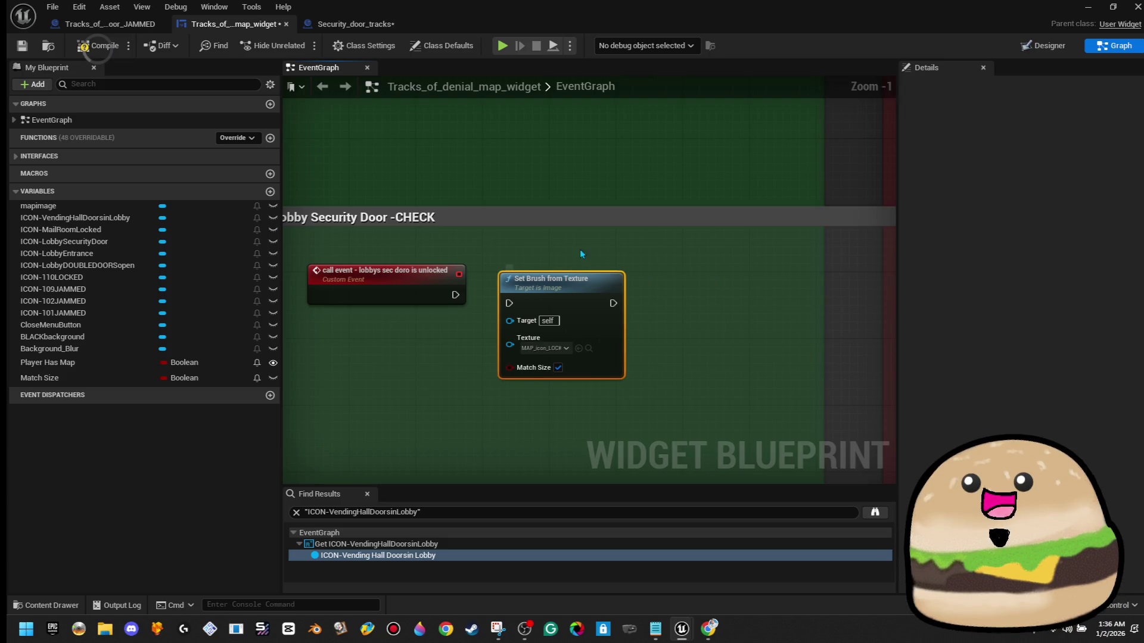
scroll(533, 262, "up", 1)
left_click_drag(543, 255, 483, 243)
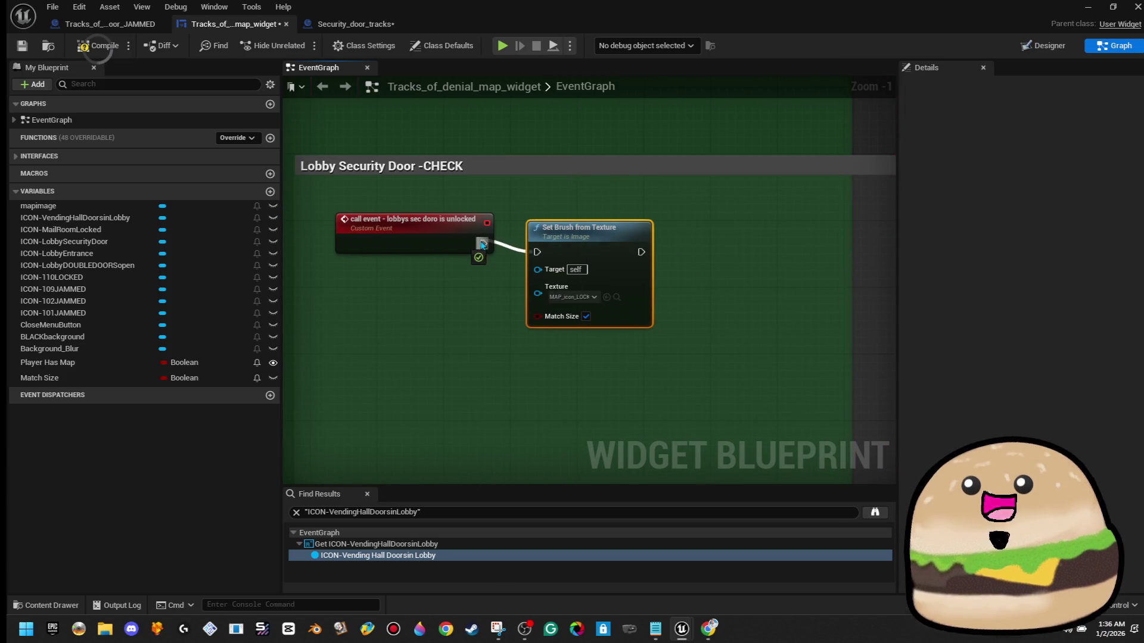
left_click_drag(609, 253, 643, 245)
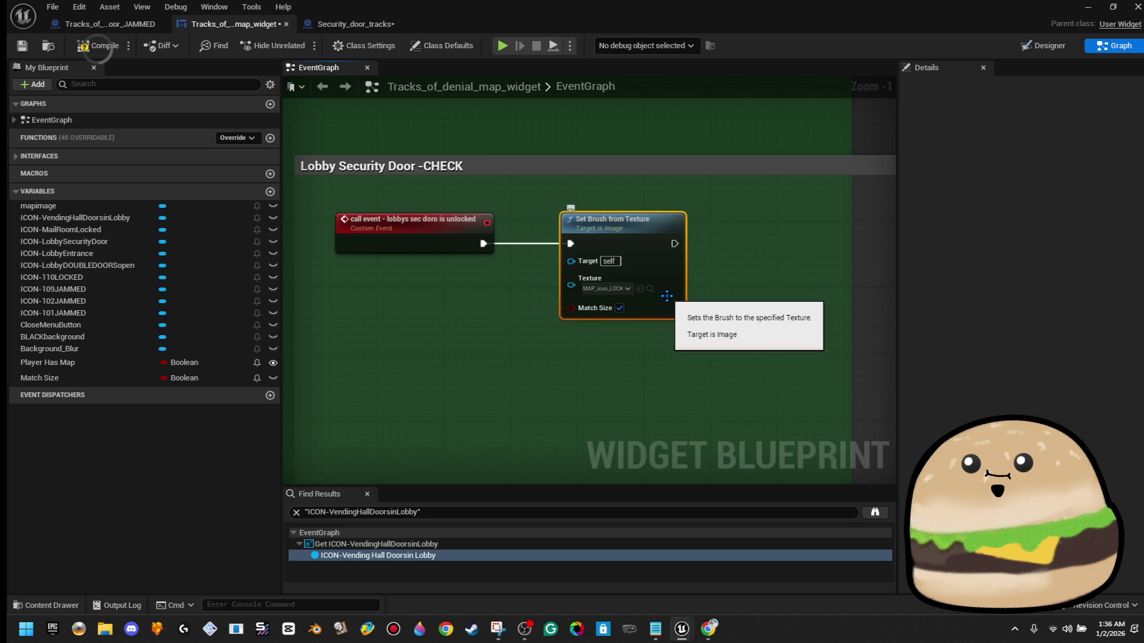
scroll(692, 290, "down", 2)
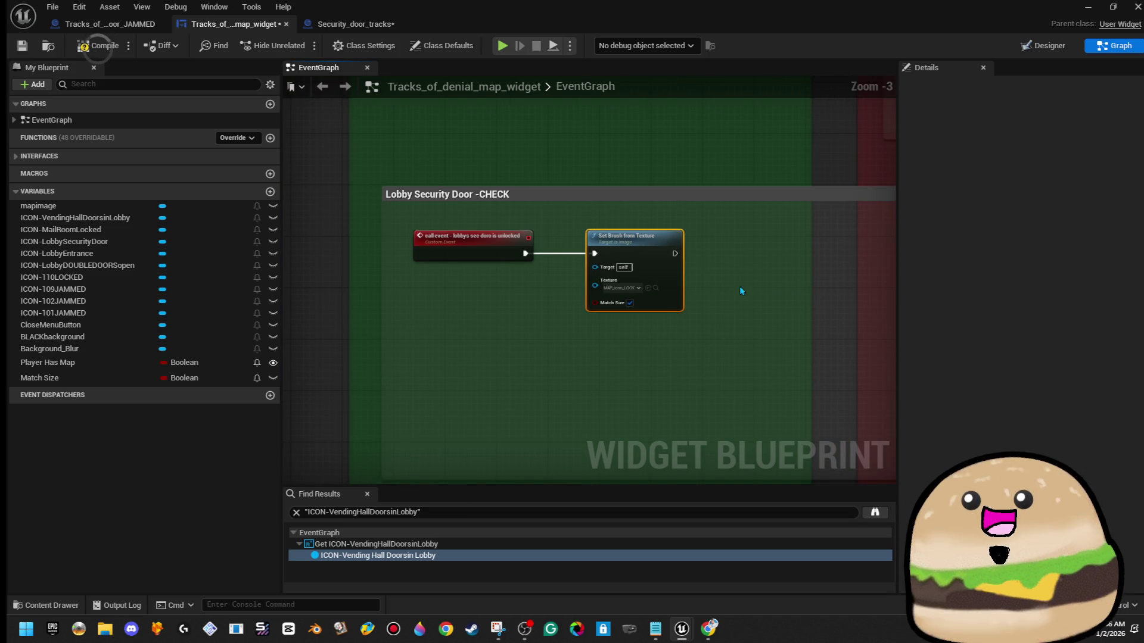
key("Delete")
mouse_move(642, 281)
left_mouse_down()
mouse_move(534, 249)
mouse_move(575, 259)
left_mouse_up()
- In the Designer, rename the Lobby Security Door icon so it ends in LOCKED
left_click(1043, 46)
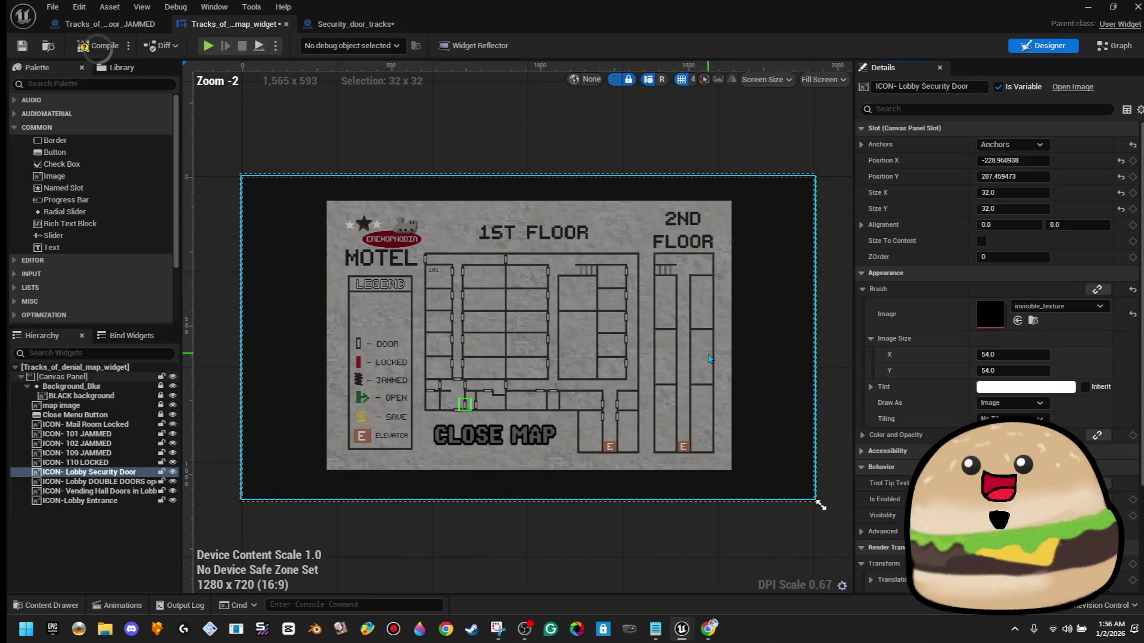
scroll(476, 435, "up", 6)
scroll(476, 436, "up", 3)
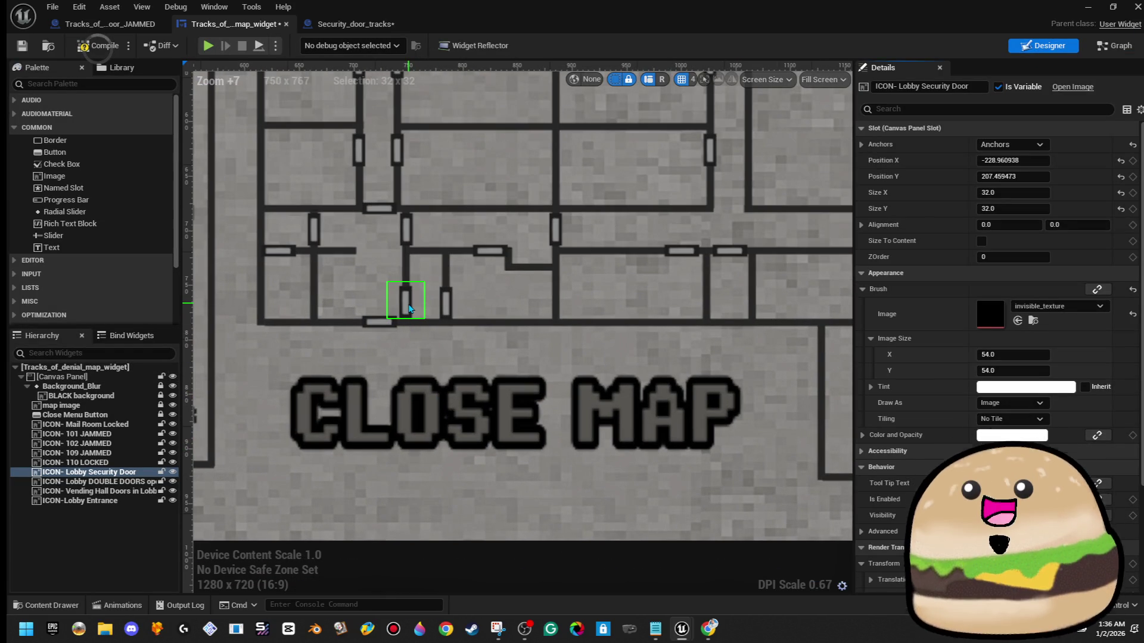
left_click_drag(375, 430, 628, 376)
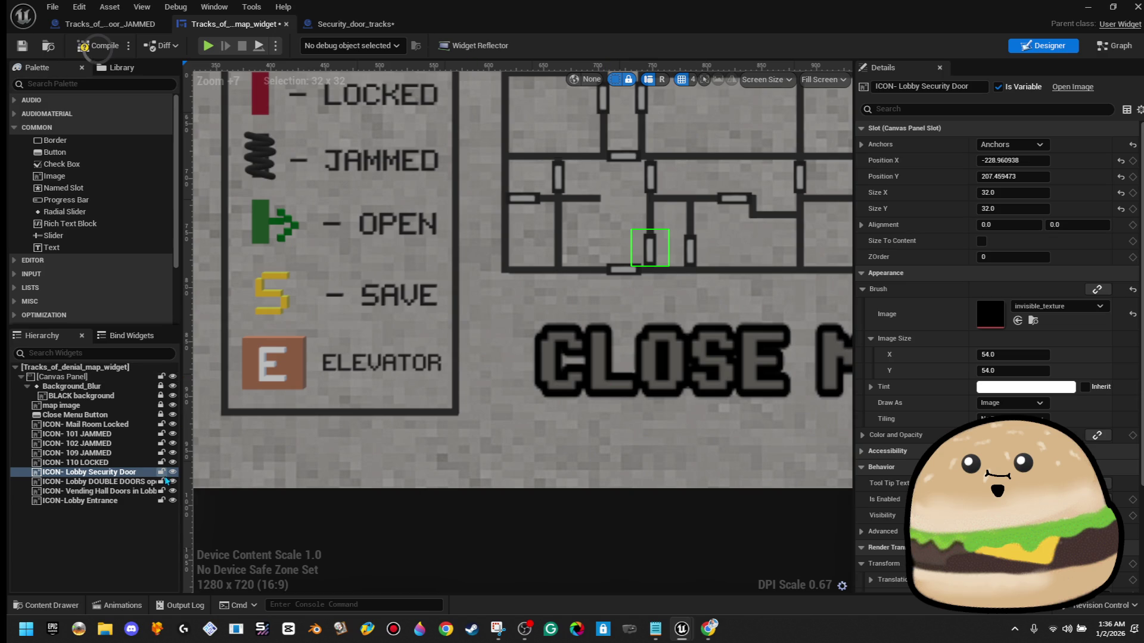
right_click(131, 472)
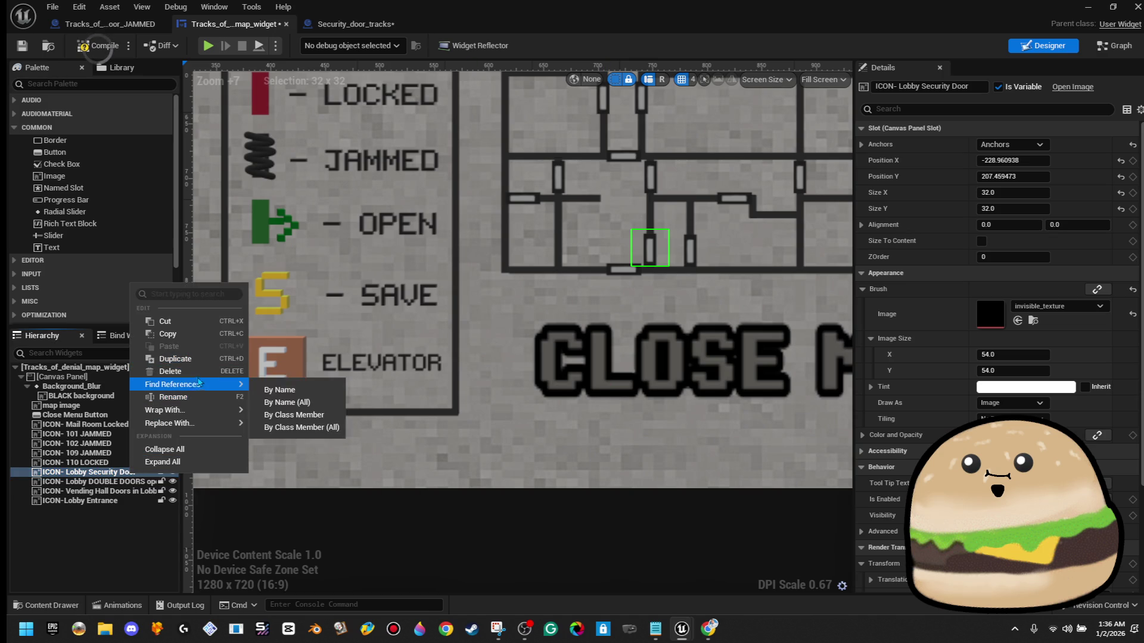
left_click(204, 402)
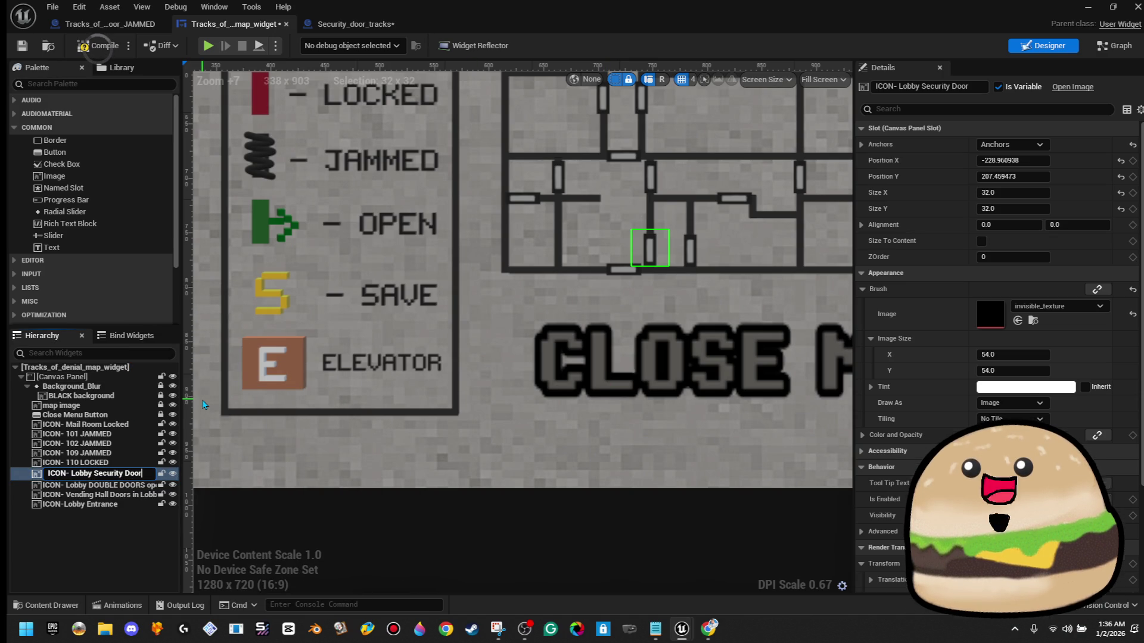
type("LOCKED")
key("Return")
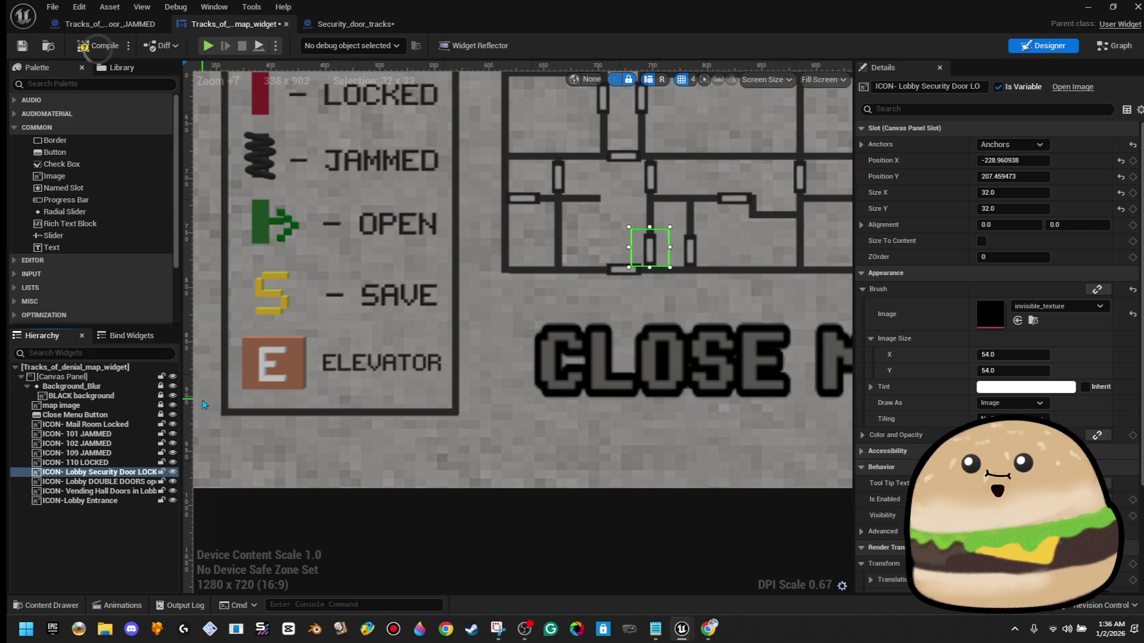
- Duplicate the Lobby DOUBLE DOORS icon, undoing an accidental delete of the copy
right_click(140, 473)
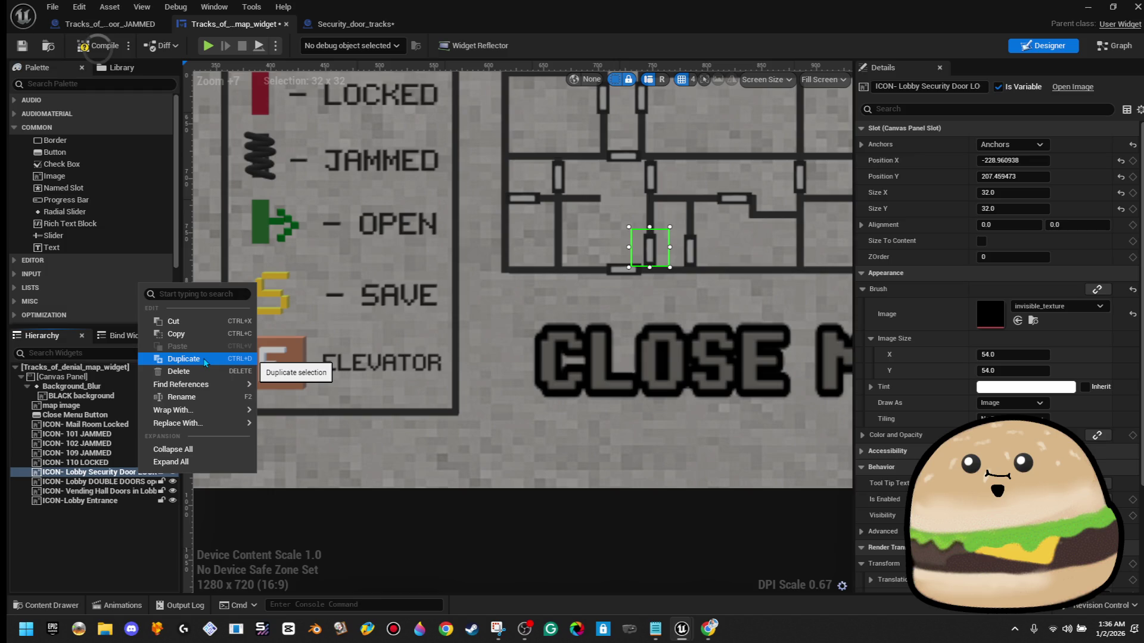
left_click(310, 524)
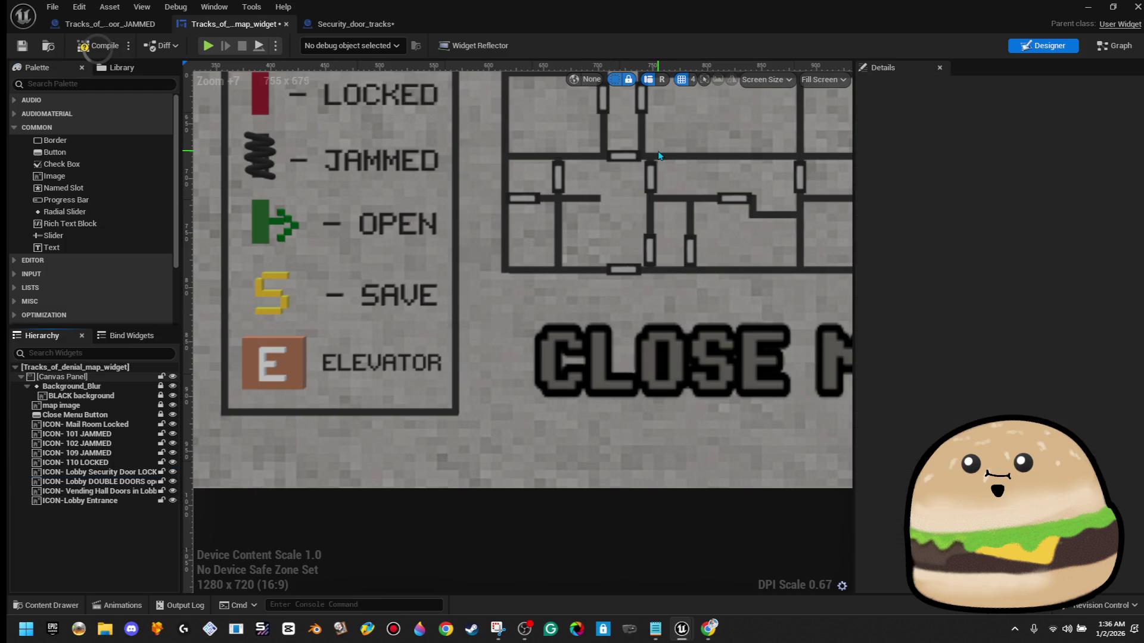
left_click(622, 163)
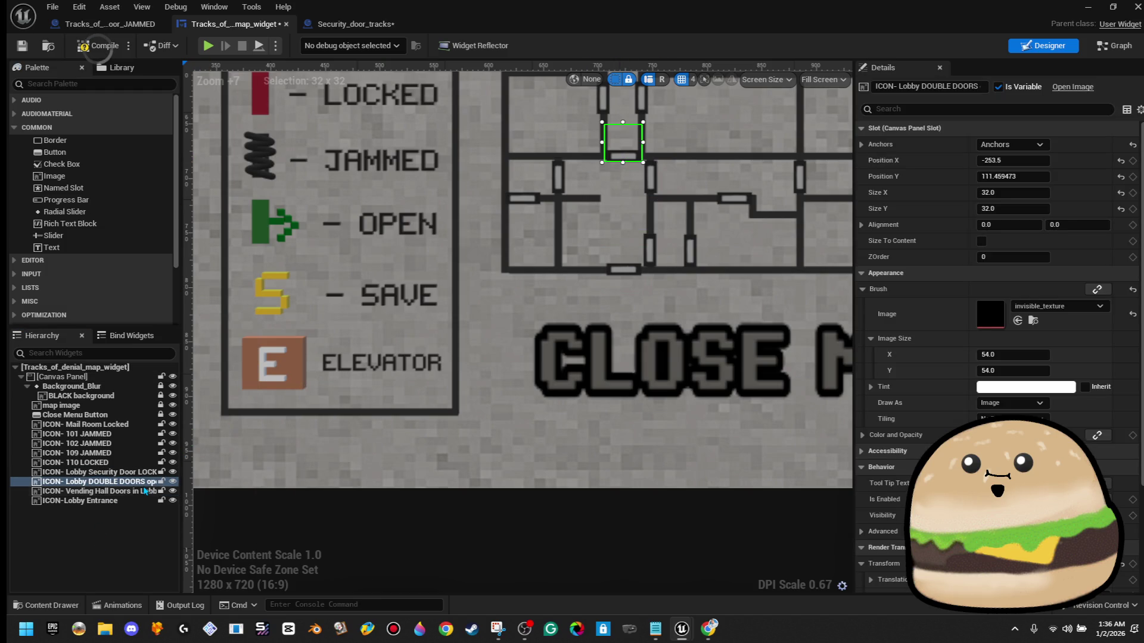
right_click(145, 487)
left_click(224, 370)
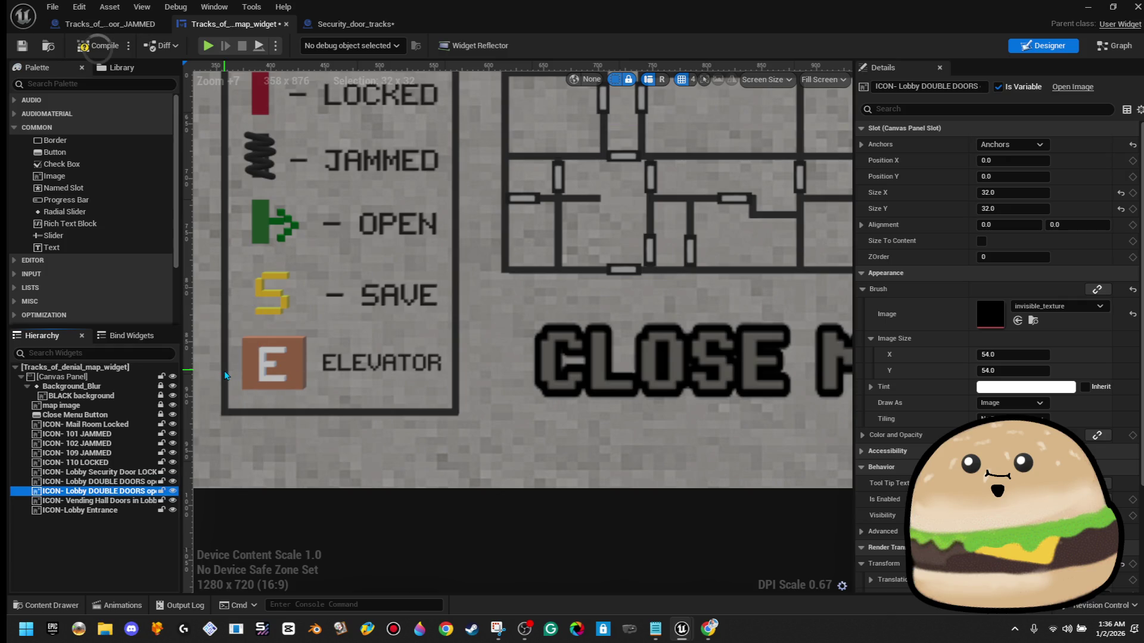
key("Delete")
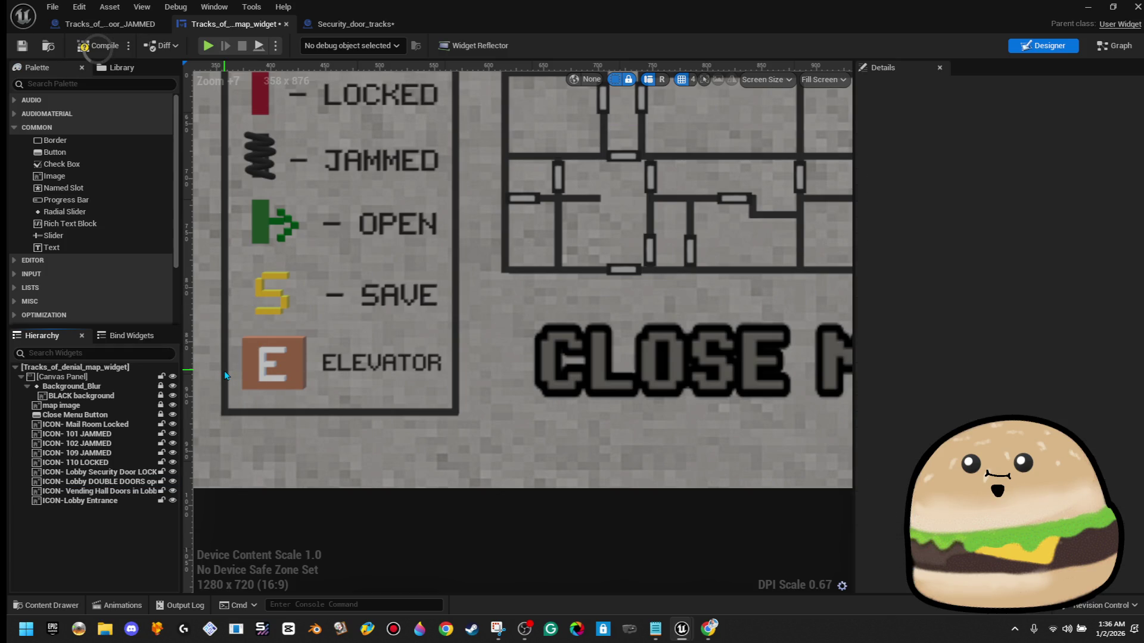
key("ctrl+z")
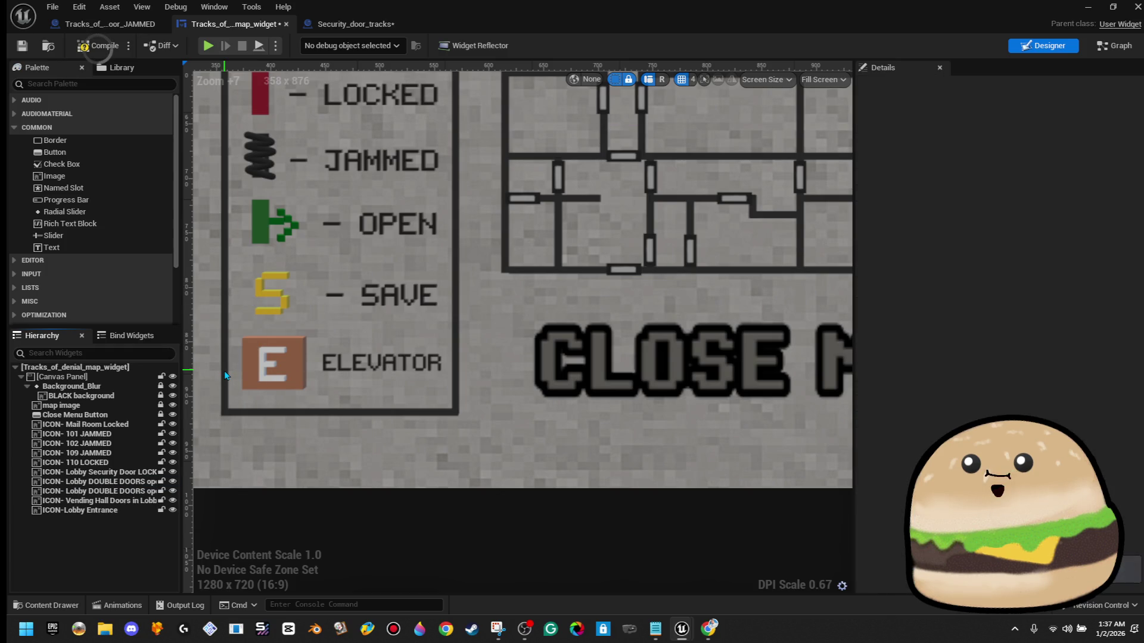
- Rename the duplicate icon to 'ICON- Lobby Security door UNLOCKED'
left_click(144, 492)
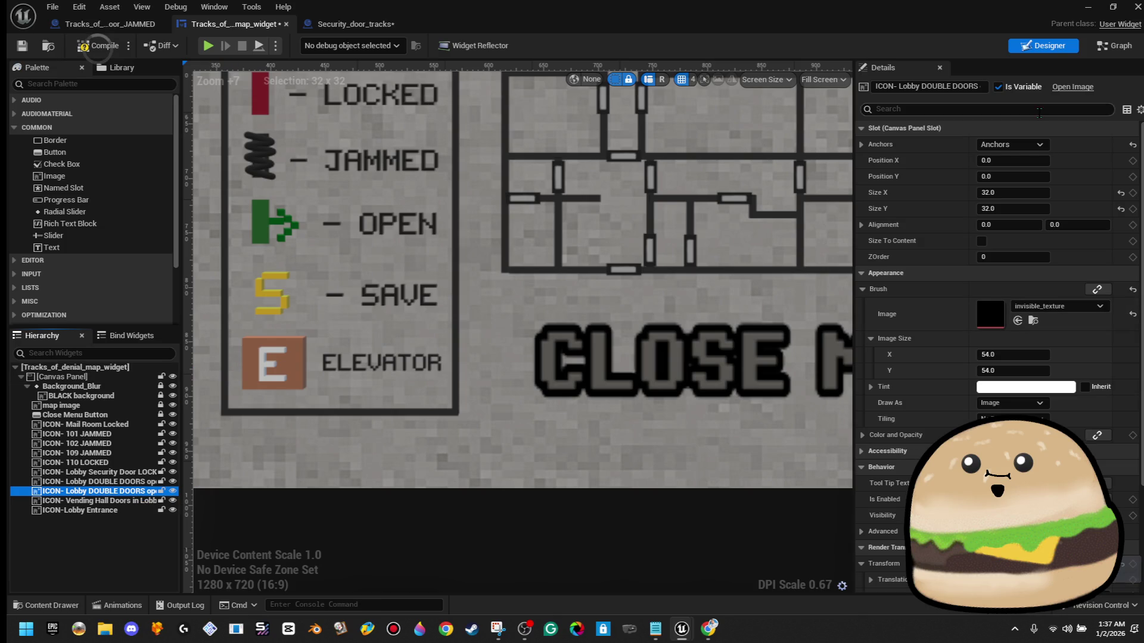
left_click(932, 86)
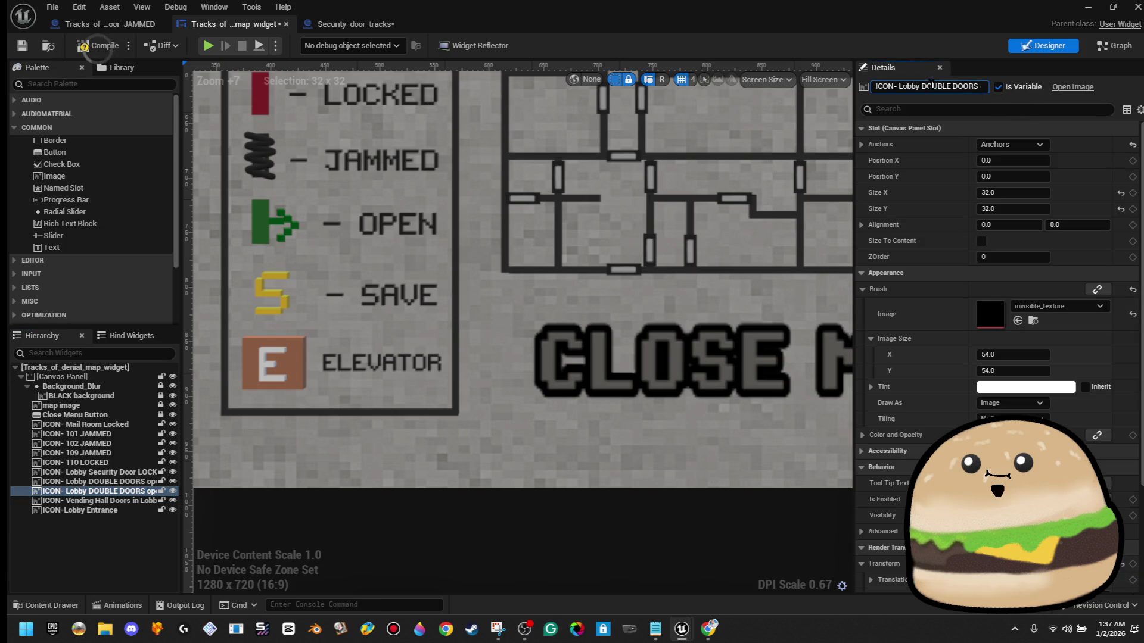
key("BackSpace")
key("BackSpace")
key("BackSpace")
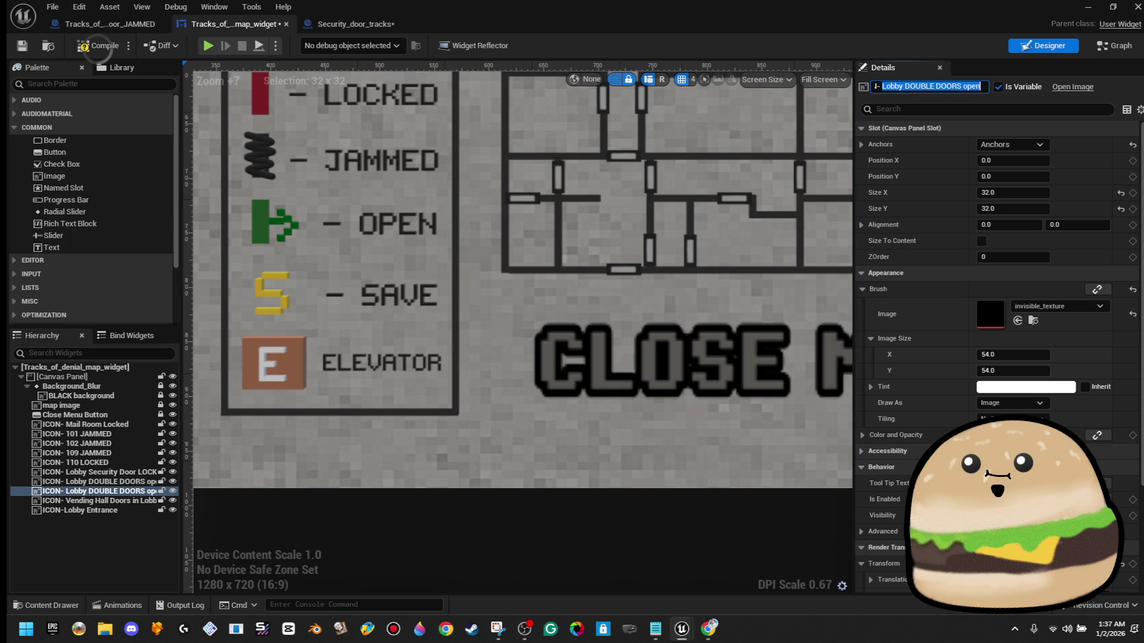
type("by Sec")
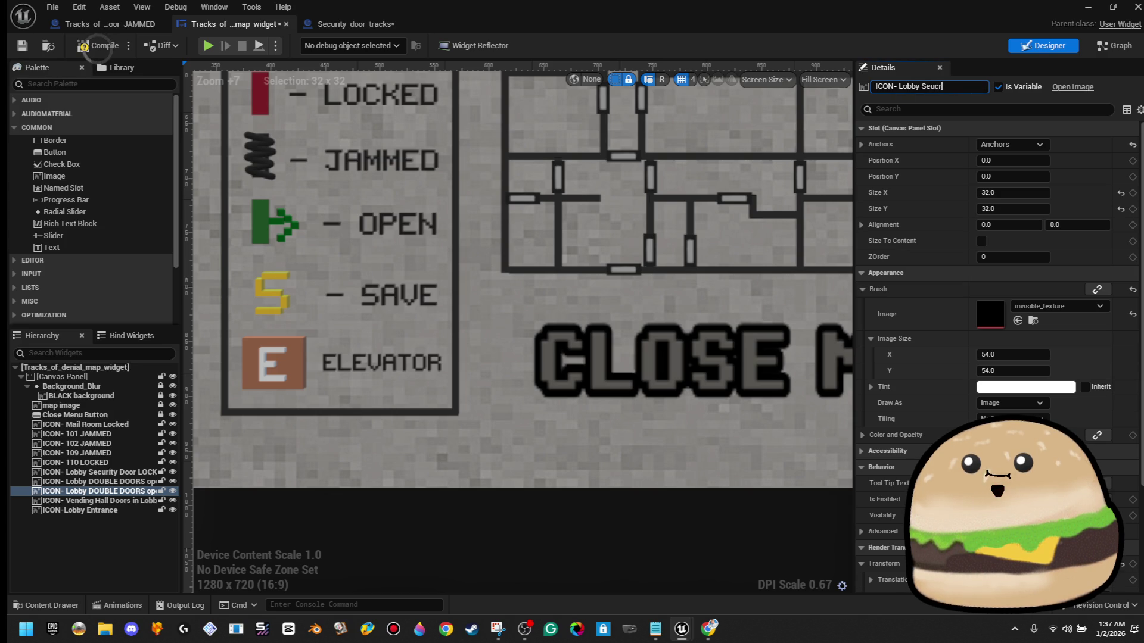
type("urity door U")
type("NLOCKED")
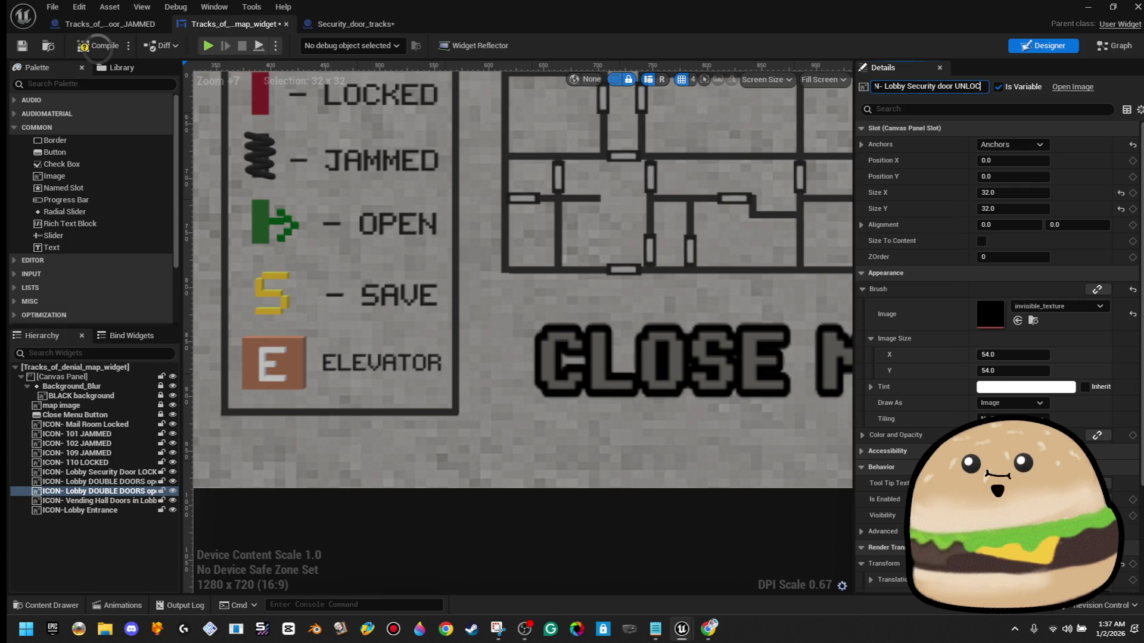
key("Return")
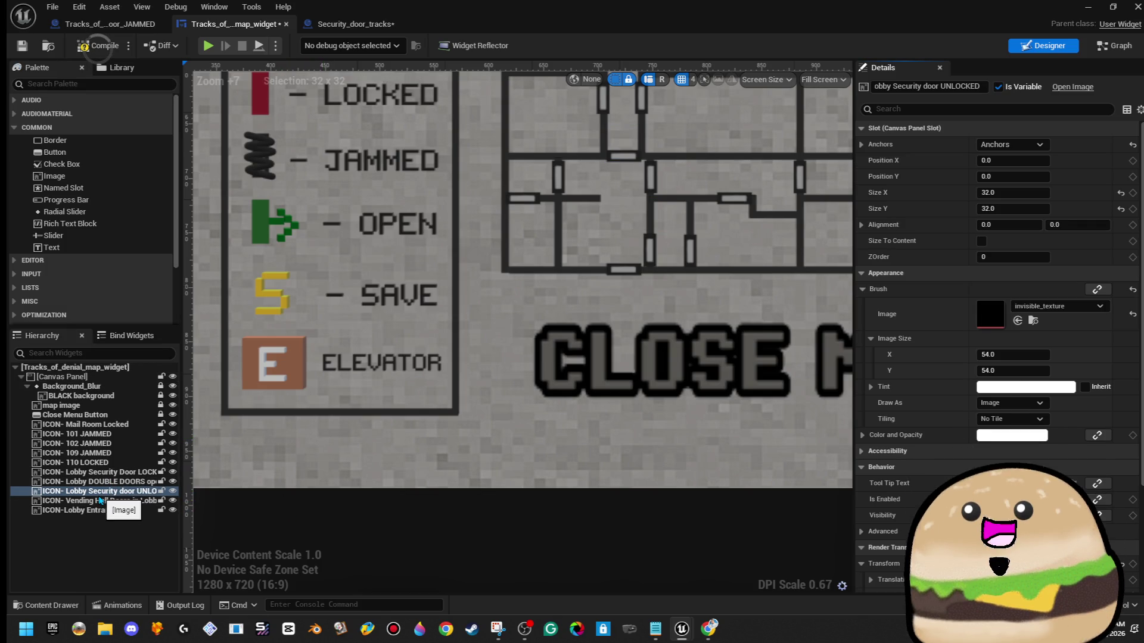
- Move the UNLOCKED icon onto the lobby security door on the map
mouse_move(101, 491)
left_mouse_down()
mouse_move(557, 395)
mouse_move(656, 248)
mouse_move(667, 251)
mouse_move(102, 459)
mouse_move(99, 491)
left_mouse_up()
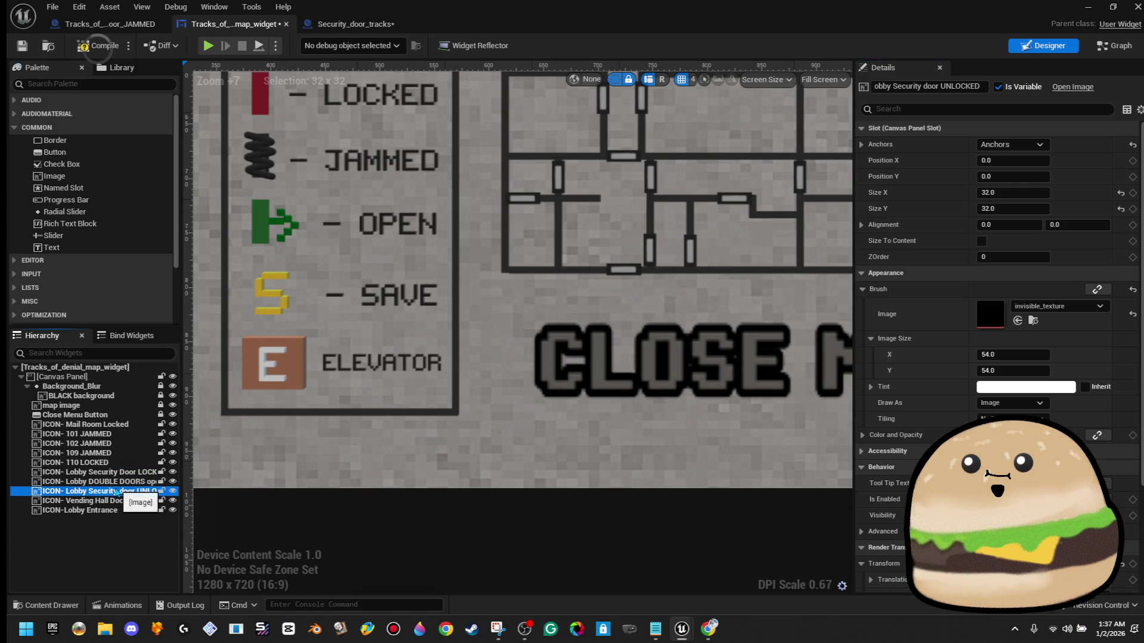
scroll(400, 443, "down", 3)
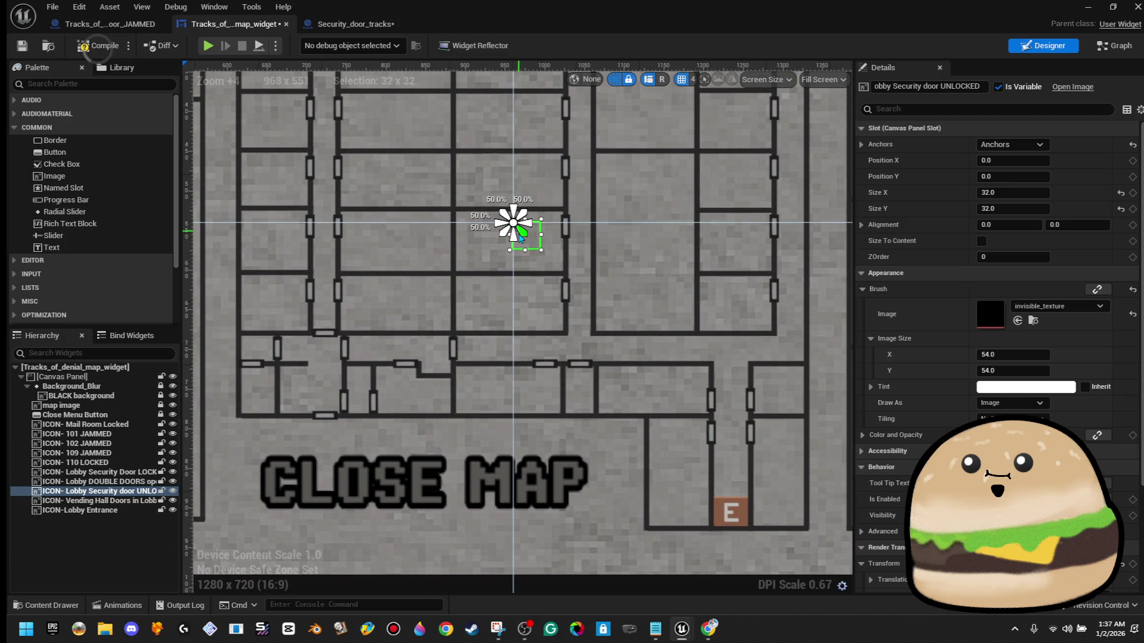
left_click_drag(515, 242, 368, 410)
scroll(367, 410, "up", 10)
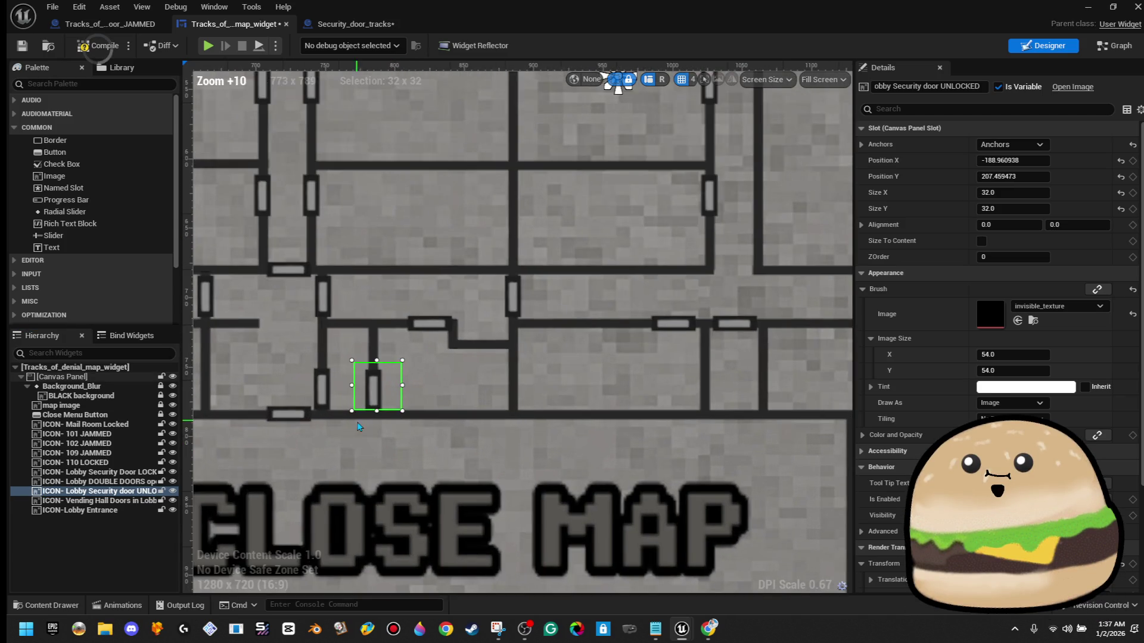
left_click_drag(522, 344, 465, 367)
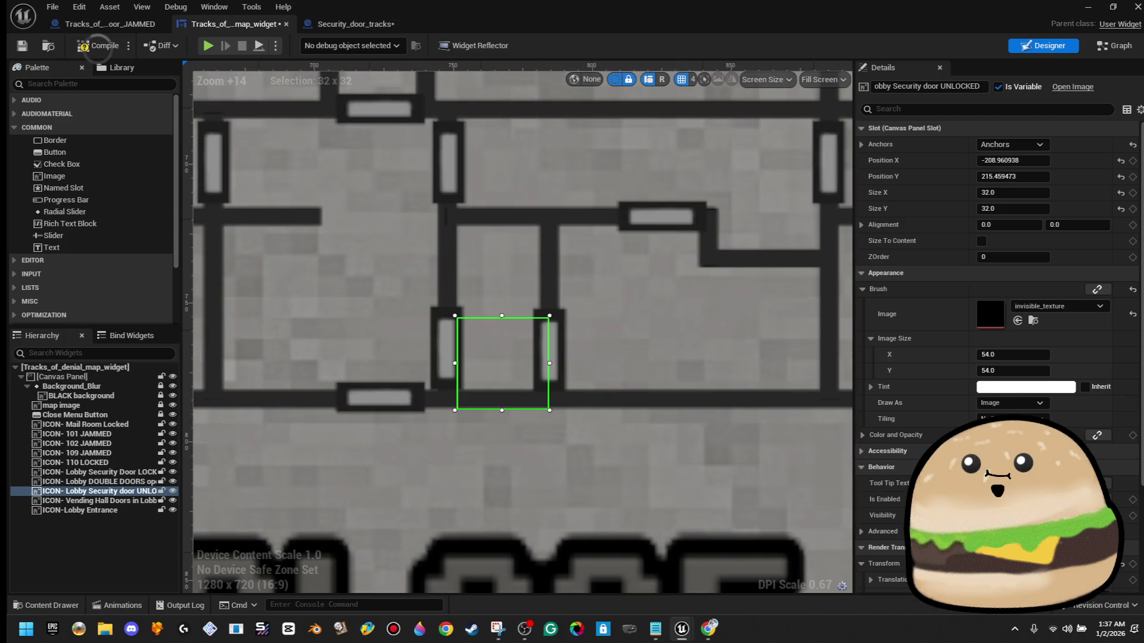
- Set the icon's image to MAP_icon_OPEN and reset its rotation
left_click(1064, 308)
type("icon")
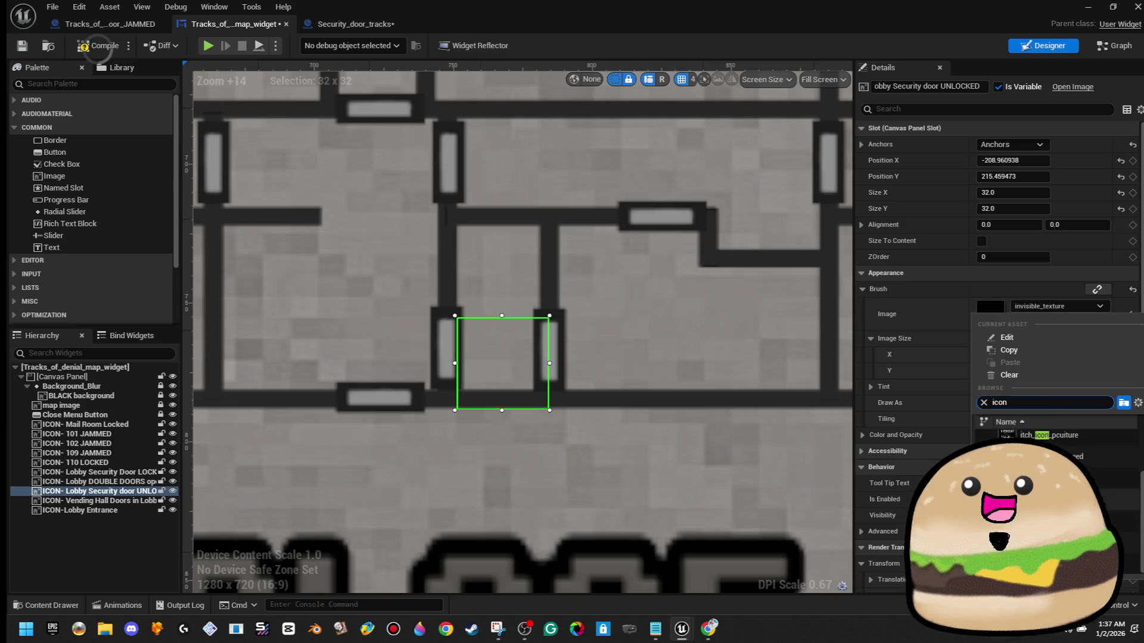
left_click(1019, 461)
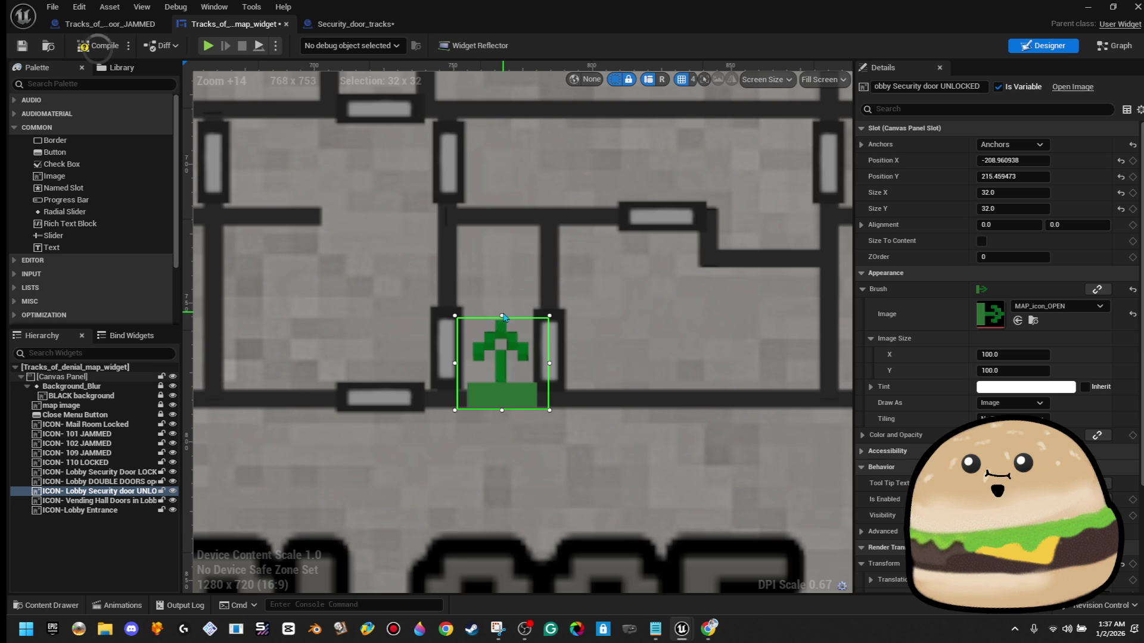
scroll(995, 328, "down", 5)
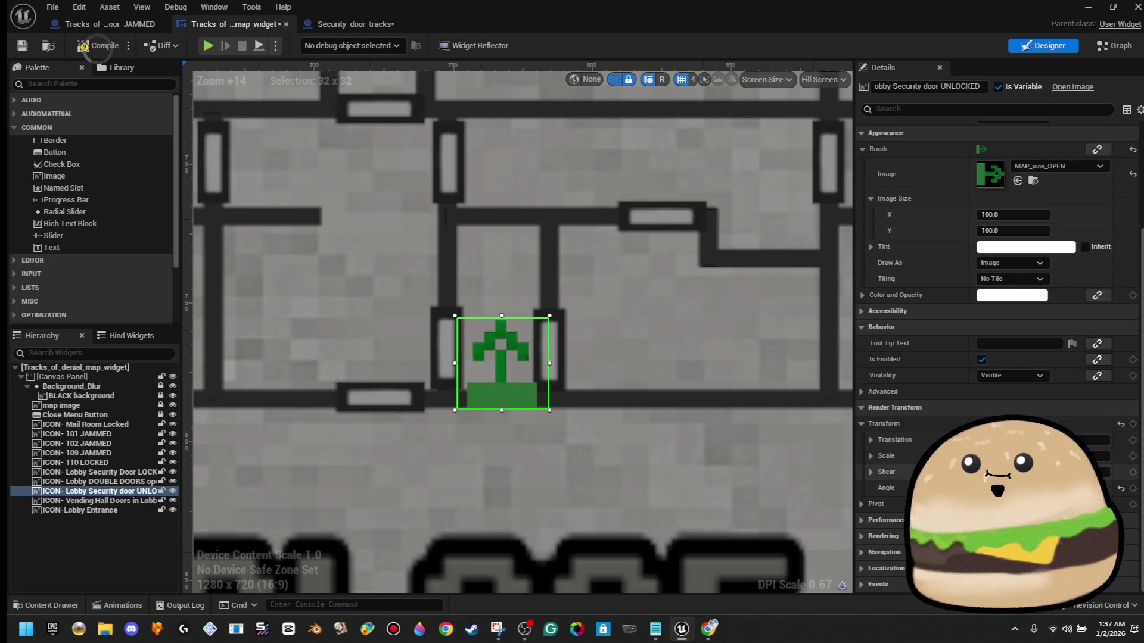
left_click(1121, 488)
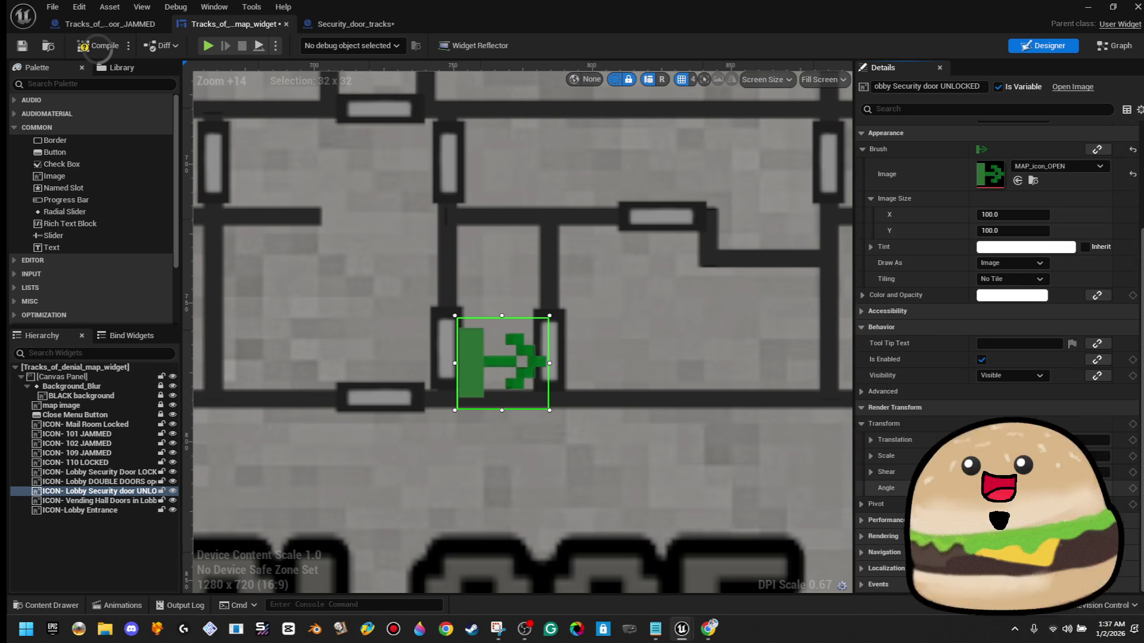
- Nudge the open-door icon slightly up and left over the security door
left_click_drag(511, 365, 497, 353)
left_click(498, 353)
scroll(498, 353, "up", 2)
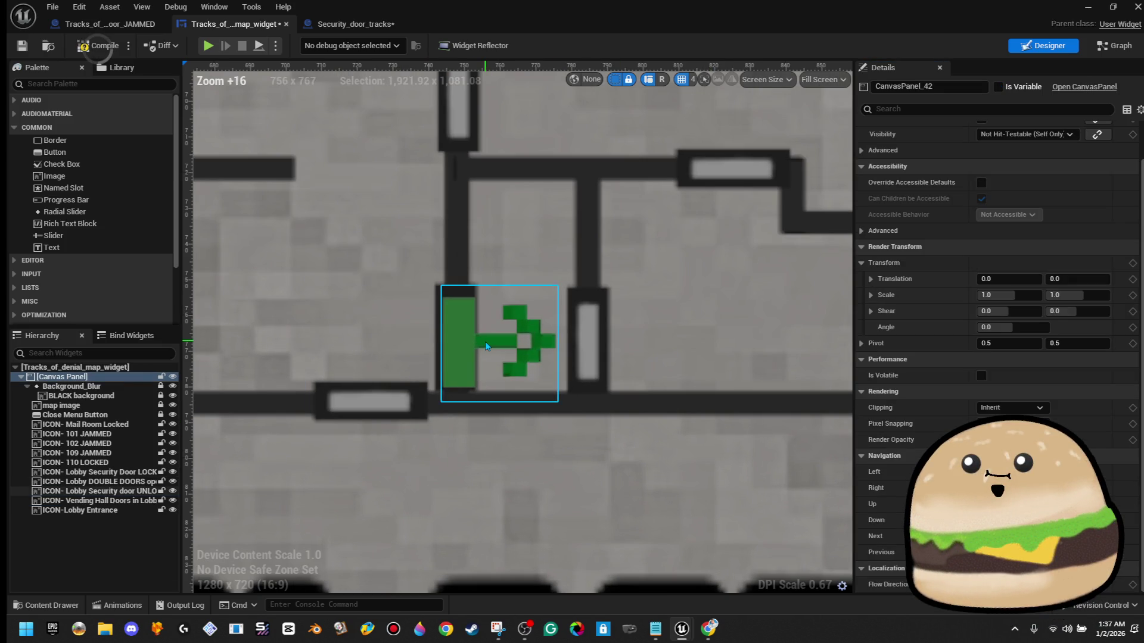
left_click(486, 347)
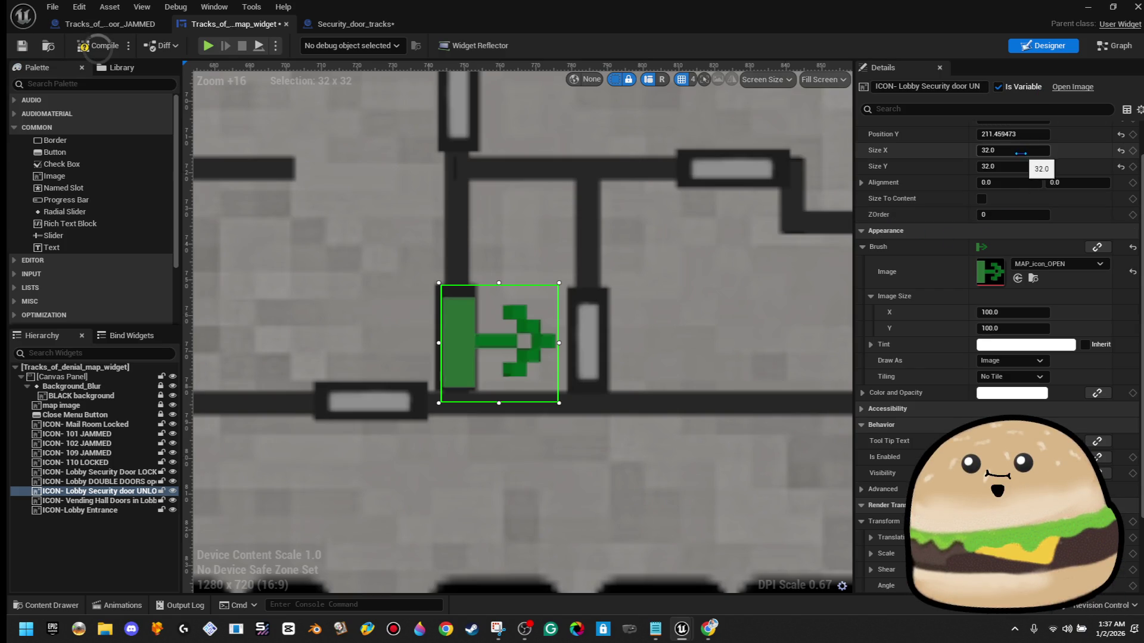
scroll(1020, 153, "up", 2)
left_click(1029, 161)
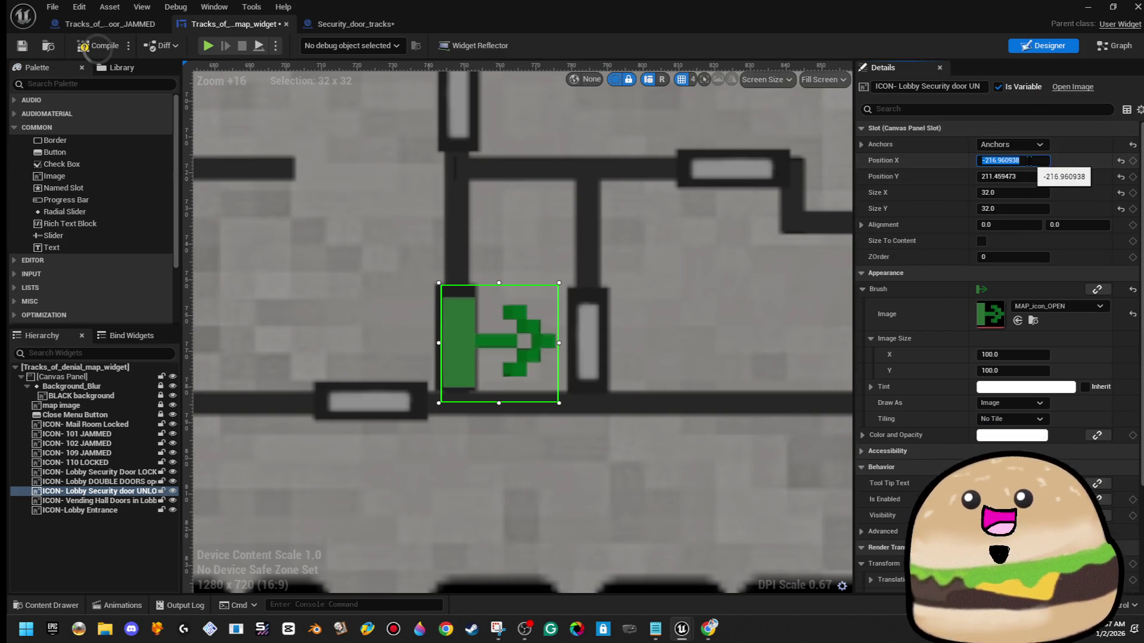
mouse_move(490, 370)
left_mouse_down()
mouse_move(490, 358)
mouse_move(475, 358)
left_mouse_up()
- Set the icon's horizontal position to -217.5
left_click(1025, 160)
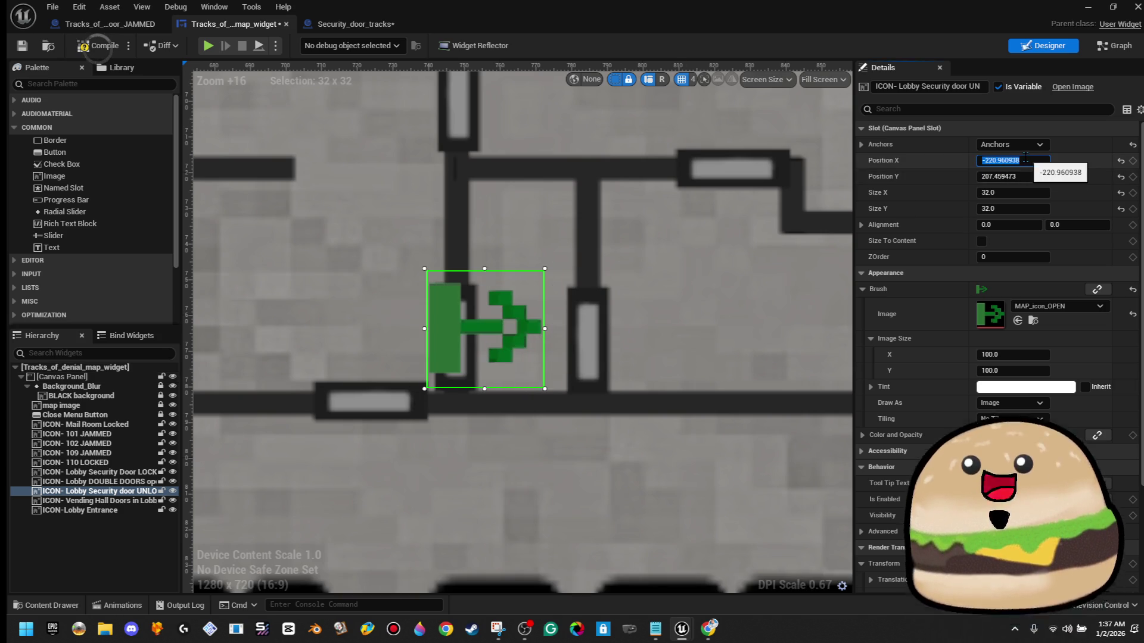
key("Return")
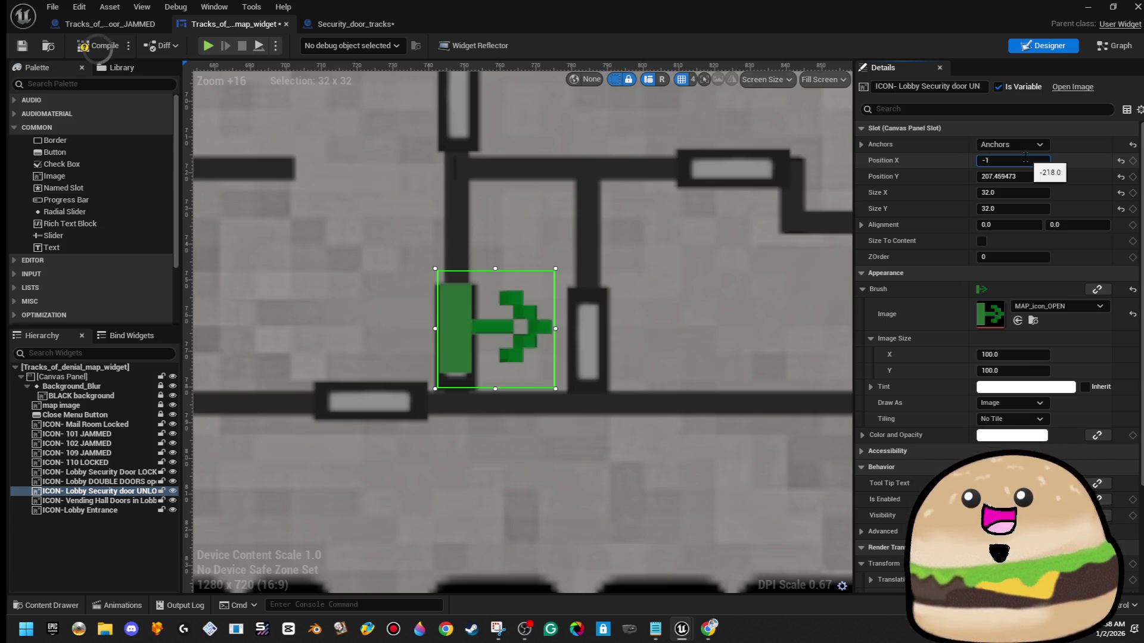
type("-217")
key("Return")
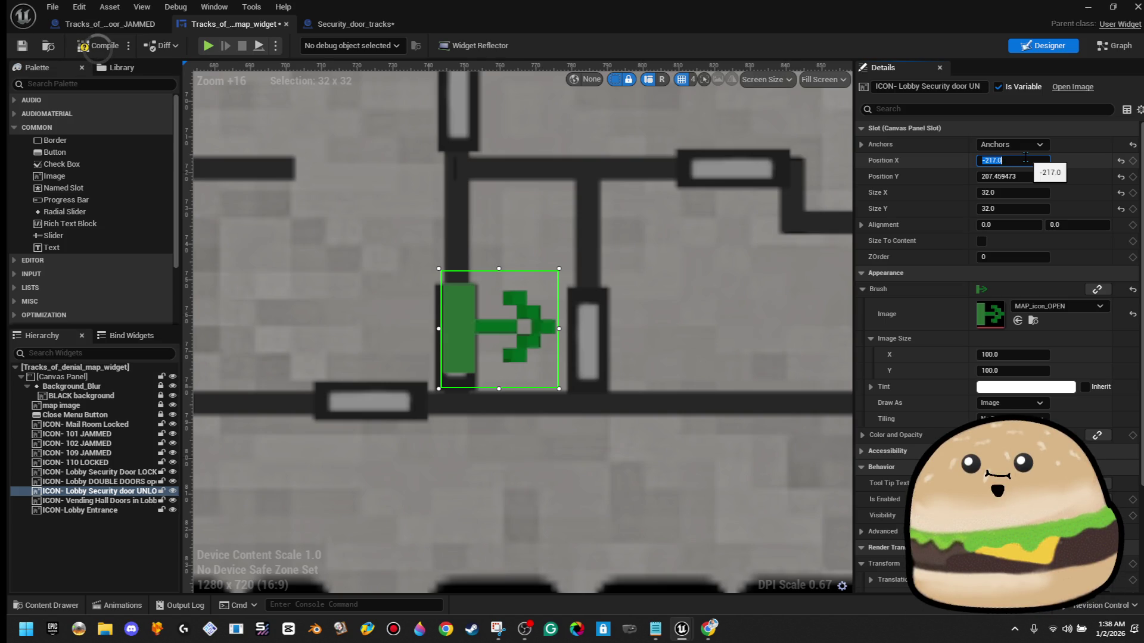
left_click(1026, 158)
type("5")
key("Return")
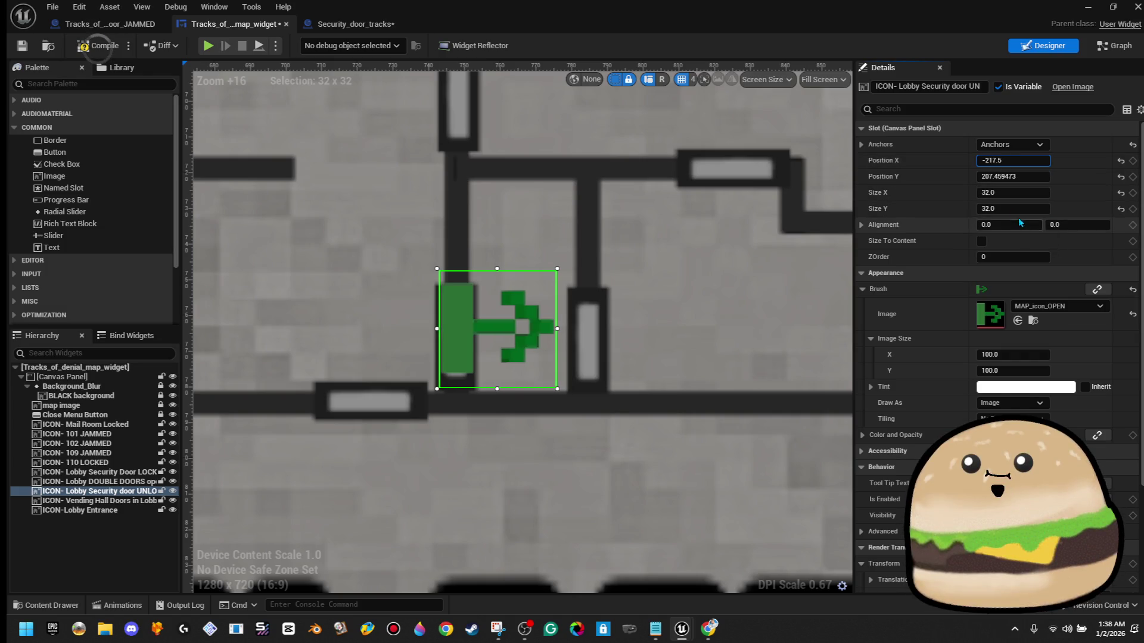
- Set the icon's vertical position to 210 and deselect it to check placement
key("Tab")
type("208")
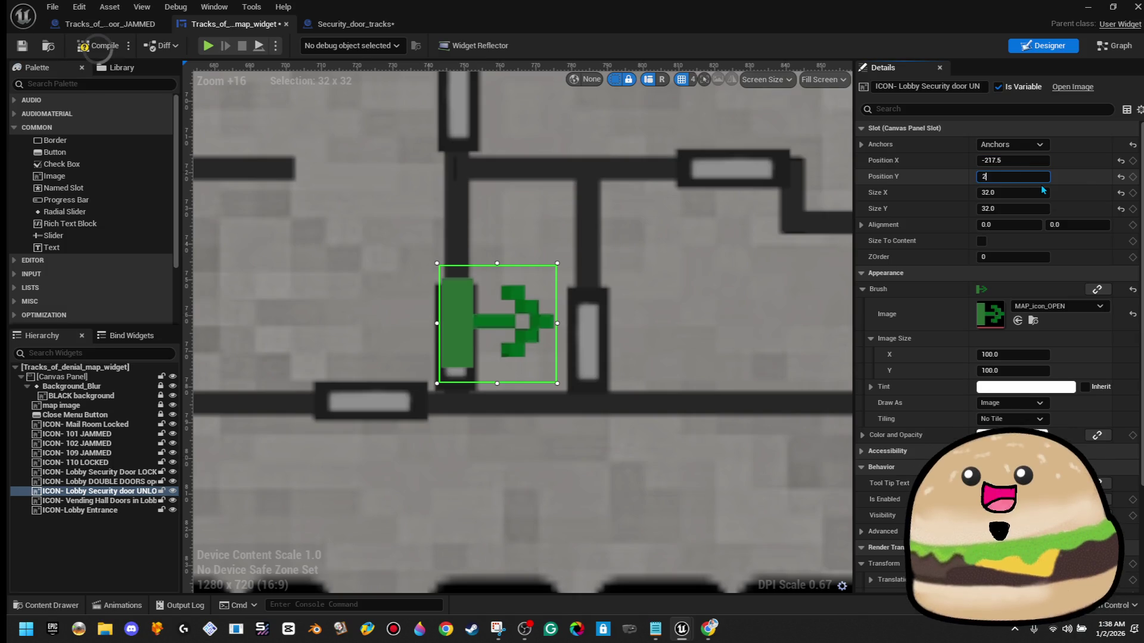
key("BackSpace")
type("9")
key("Return")
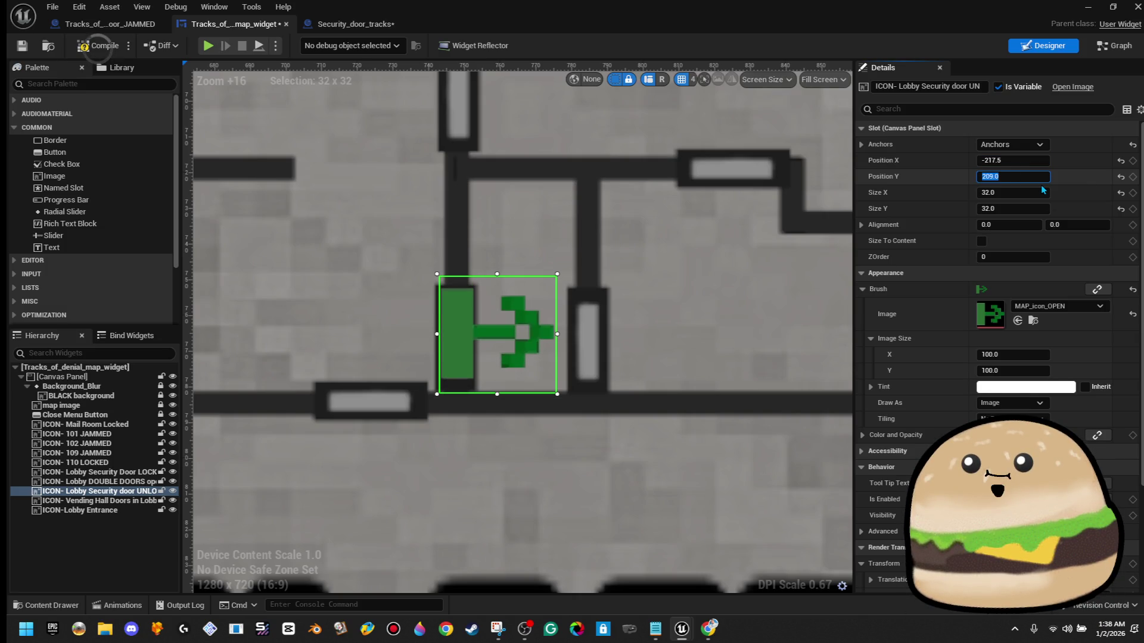
type("20")
key("BackSpace")
key("BackSpace")
type("10")
key("Return")
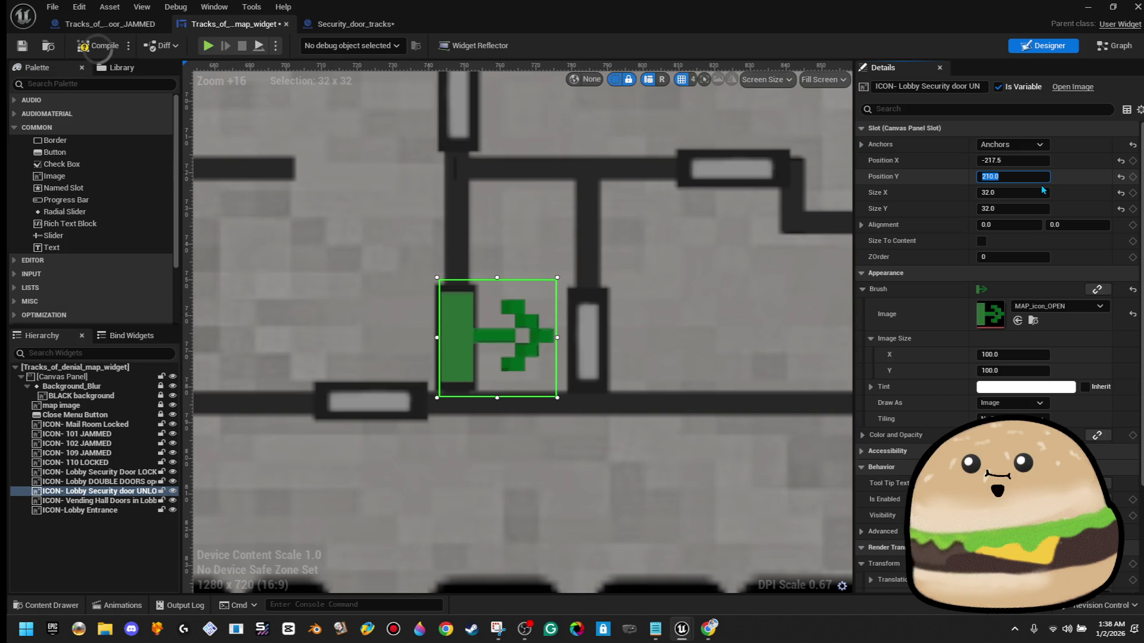
left_click(651, 266)
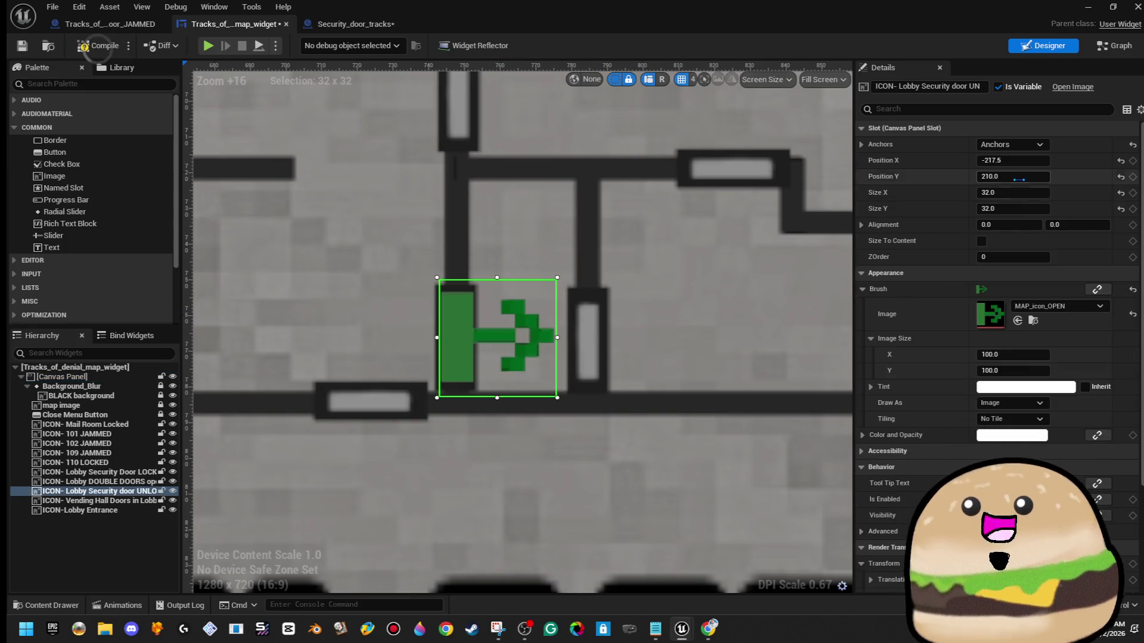
- Change the lobby open icon's Brush Image to invisible_texture
left_click(1036, 160)
type("-218")
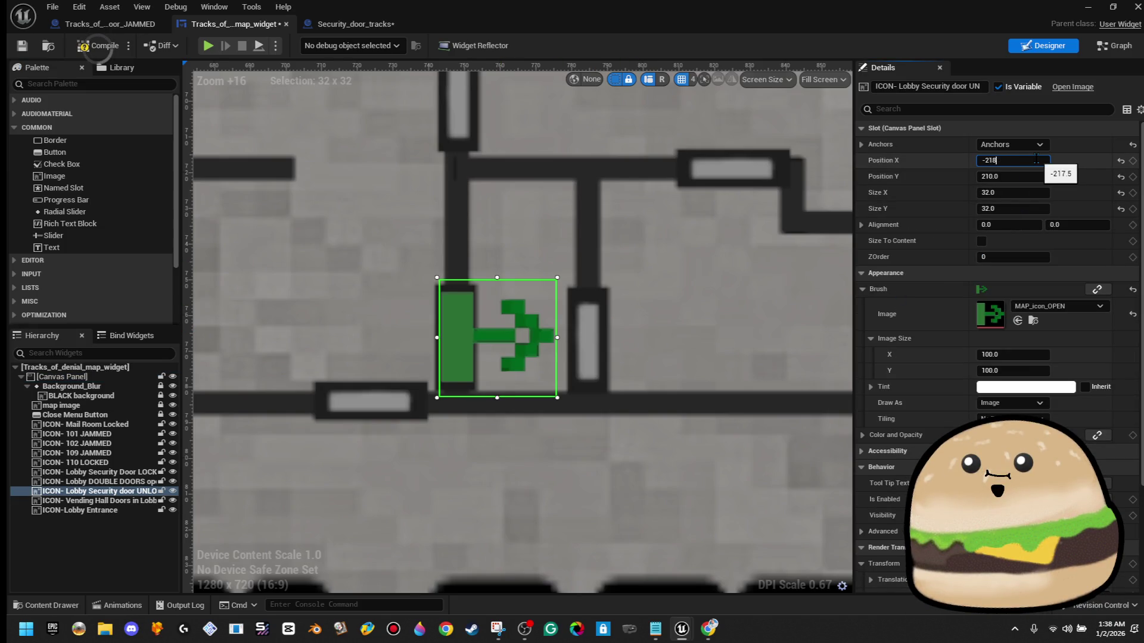
left_click(525, 243)
scroll(536, 240, "down", 5)
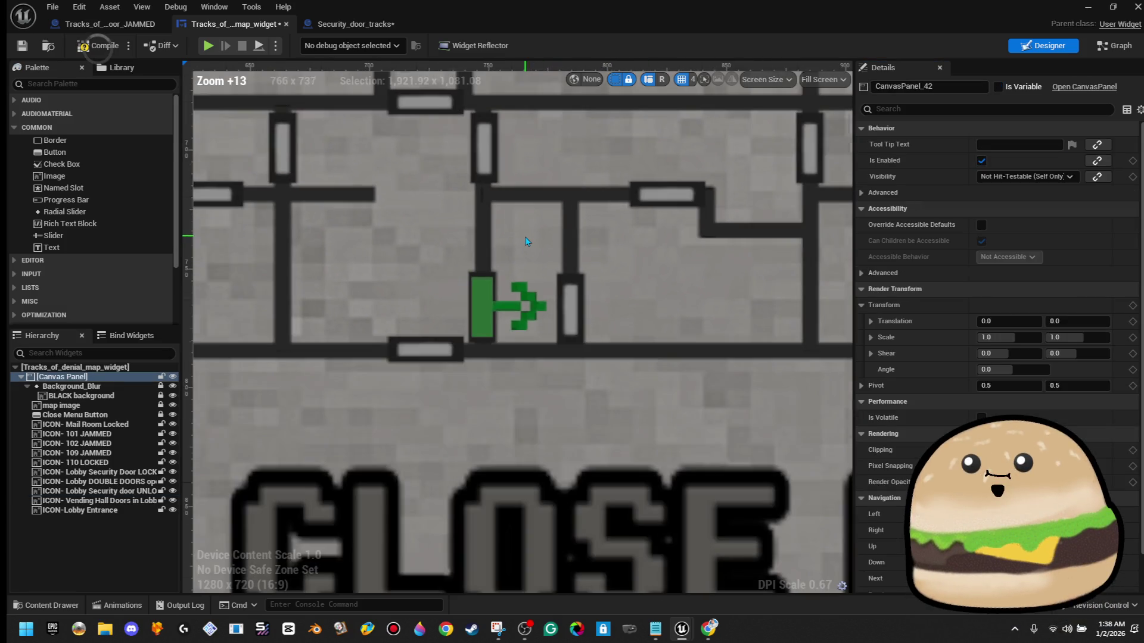
scroll(505, 250, "up", 8)
left_click(552, 330)
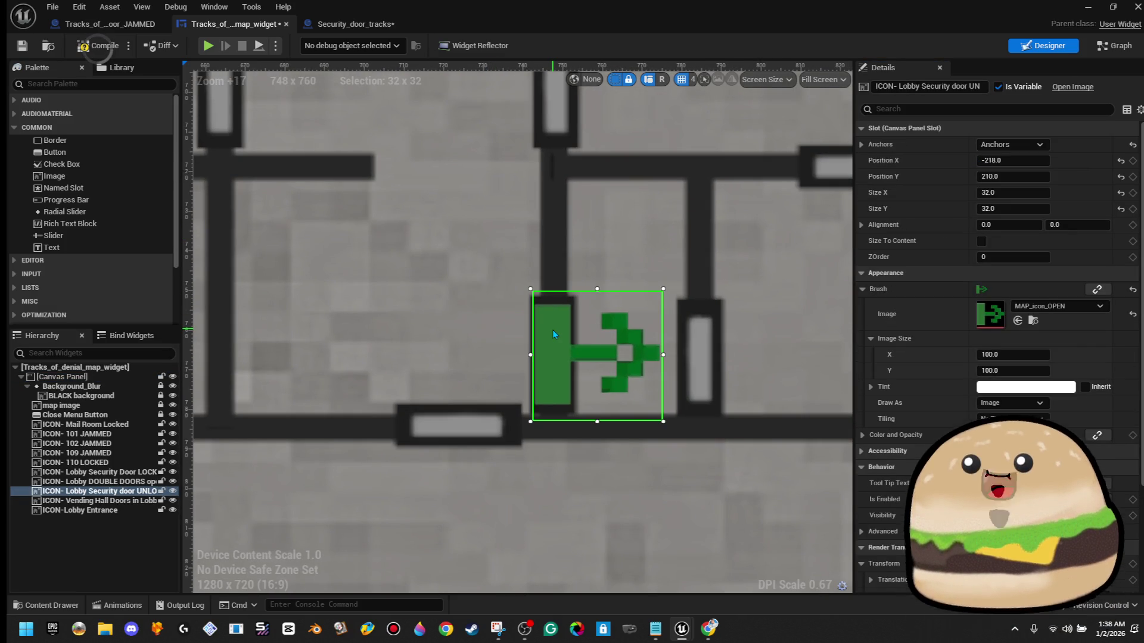
left_click(1052, 308)
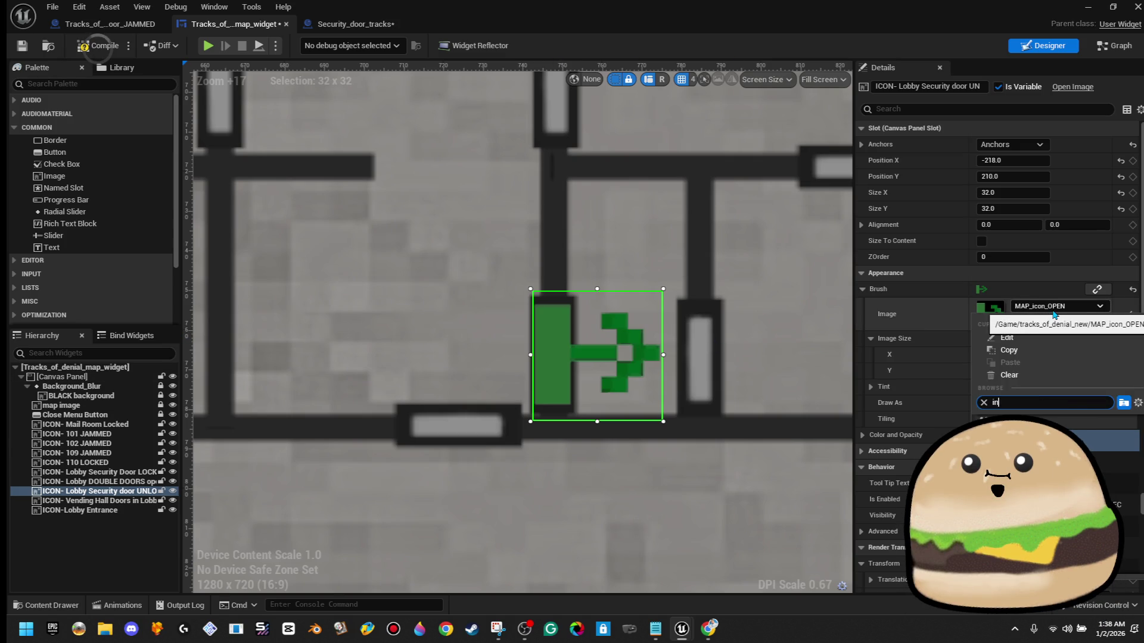
left_click(1013, 438)
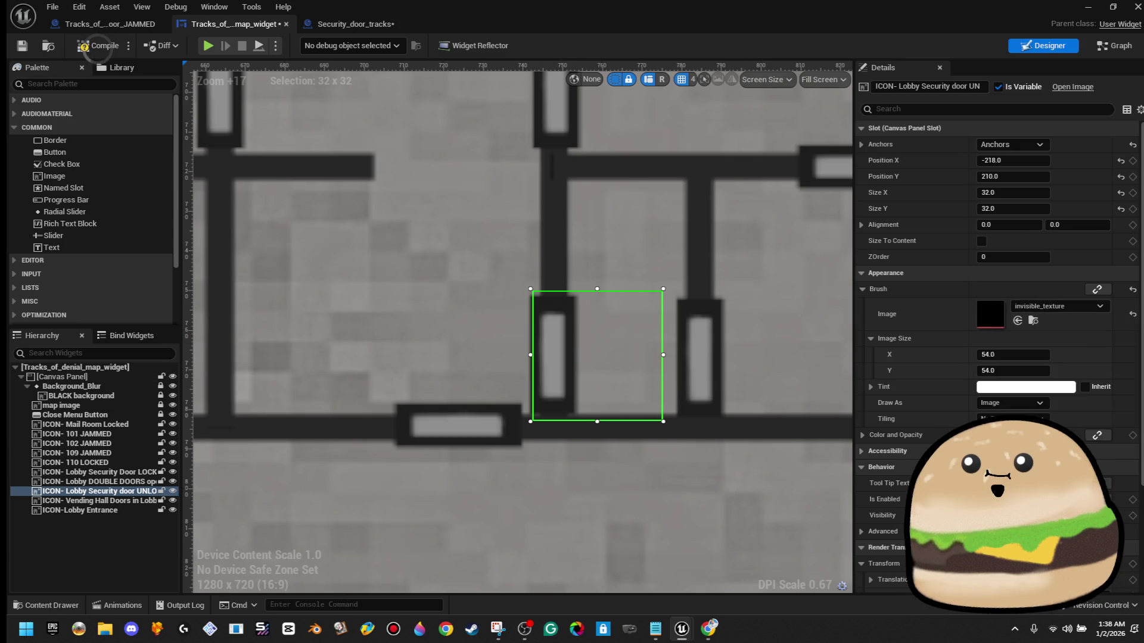
left_click(1121, 46)
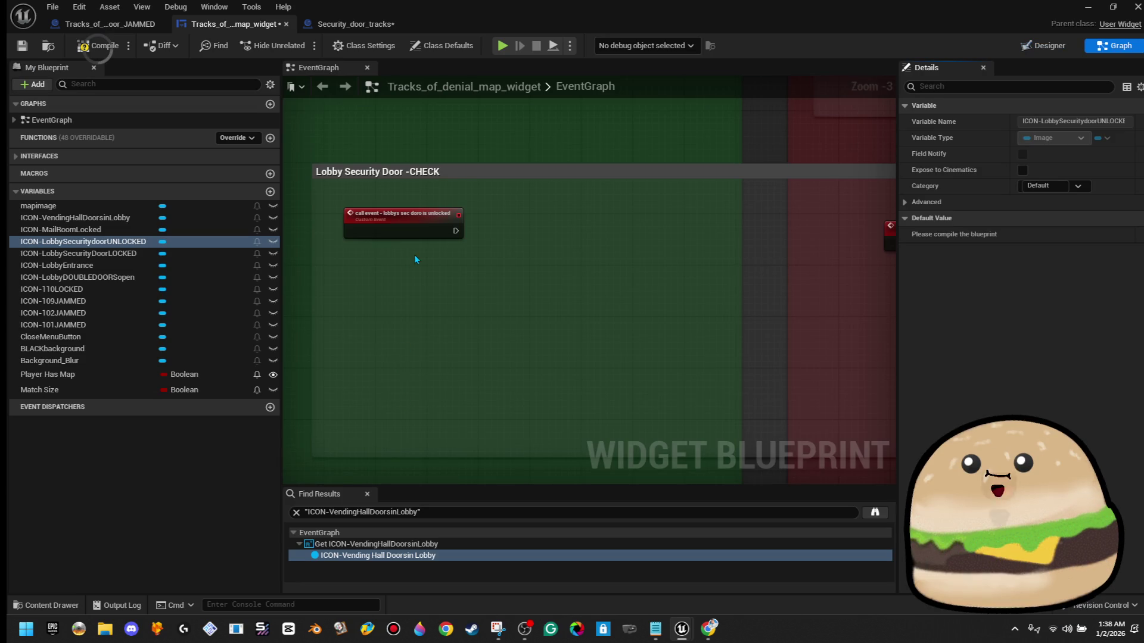
scroll(397, 230, "up", 3)
scroll(327, 307, "down", 5)
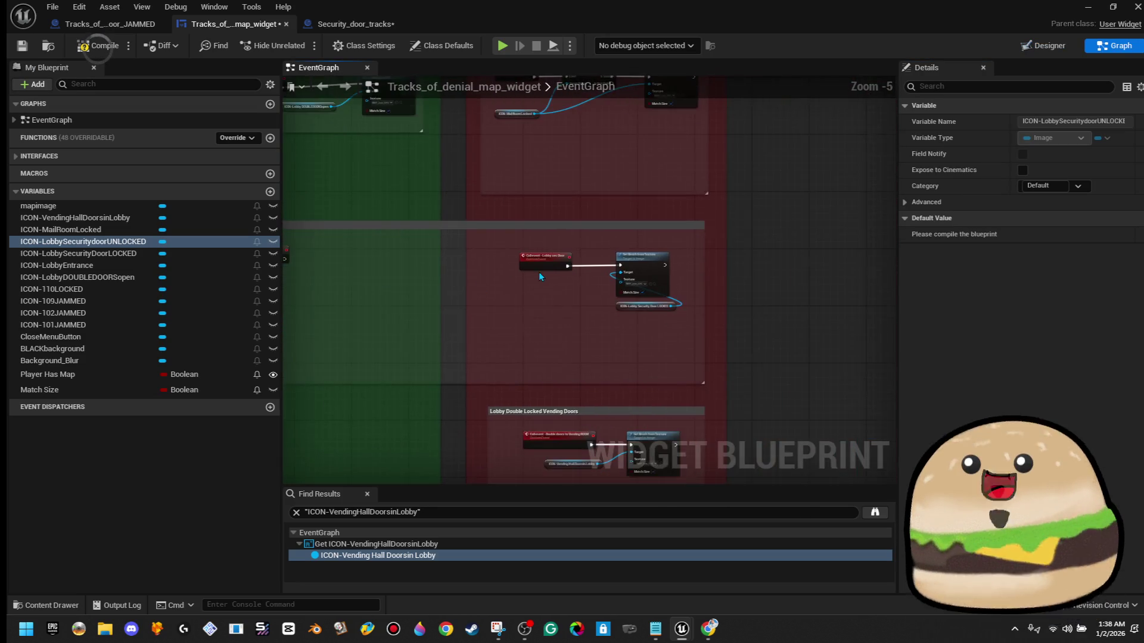
scroll(511, 282, "up", 3)
mouse_move(359, 285)
left_mouse_down()
mouse_move(882, 286)
mouse_move(339, 296)
mouse_move(822, 287)
left_mouse_up()
scroll(459, 263, "up", 2)
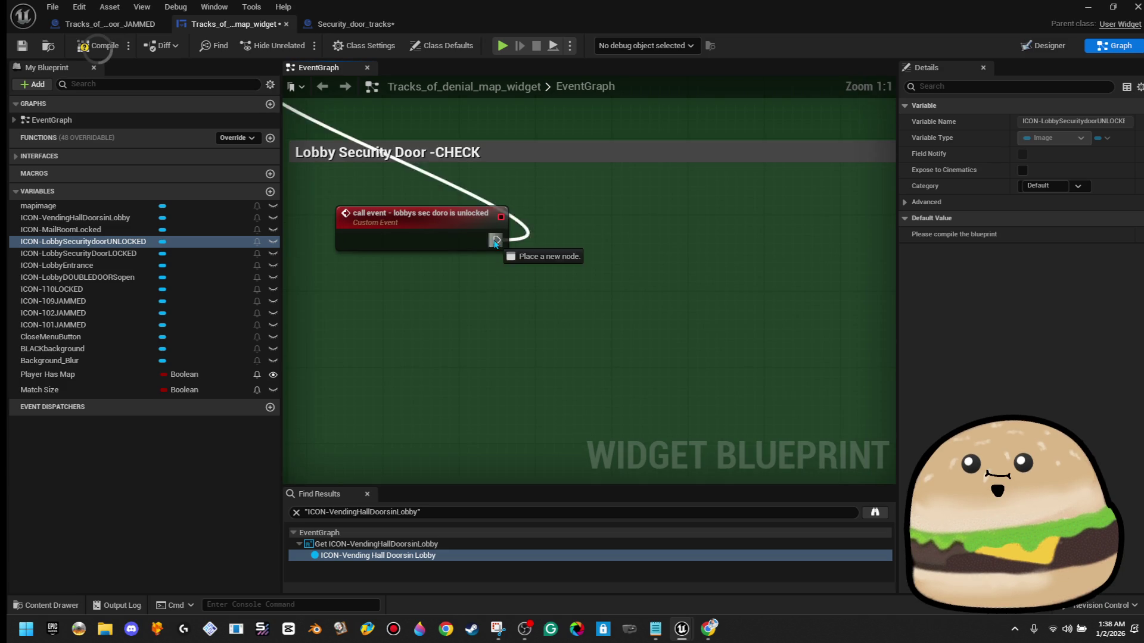
left_click_drag(496, 243, 555, 240)
type("set brush")
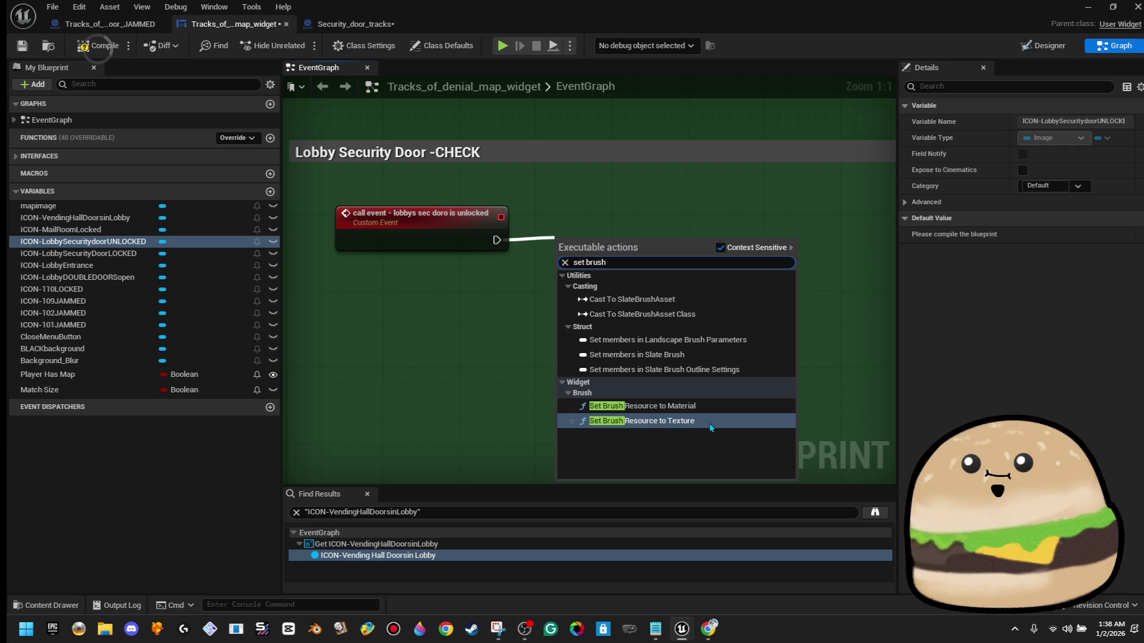
left_click(707, 421)
mouse_move(648, 288)
left_mouse_down()
mouse_move(742, 262)
mouse_move(763, 272)
left_mouse_up()
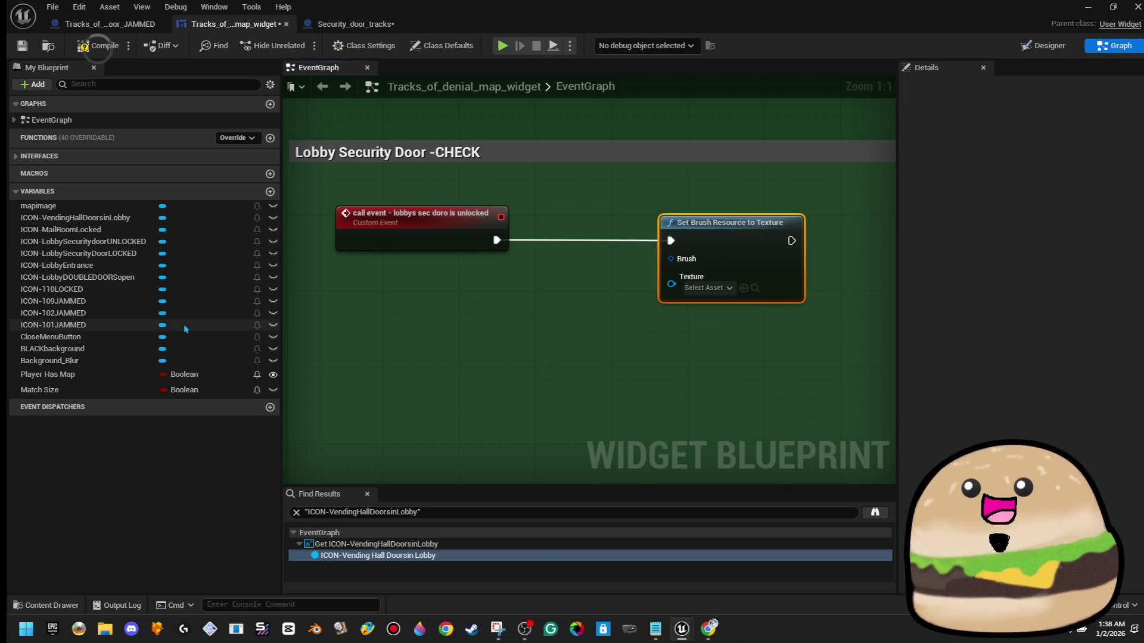
mouse_move(126, 243)
left_mouse_down()
mouse_move(656, 289)
mouse_move(677, 302)
mouse_move(674, 261)
mouse_move(671, 292)
left_mouse_up()
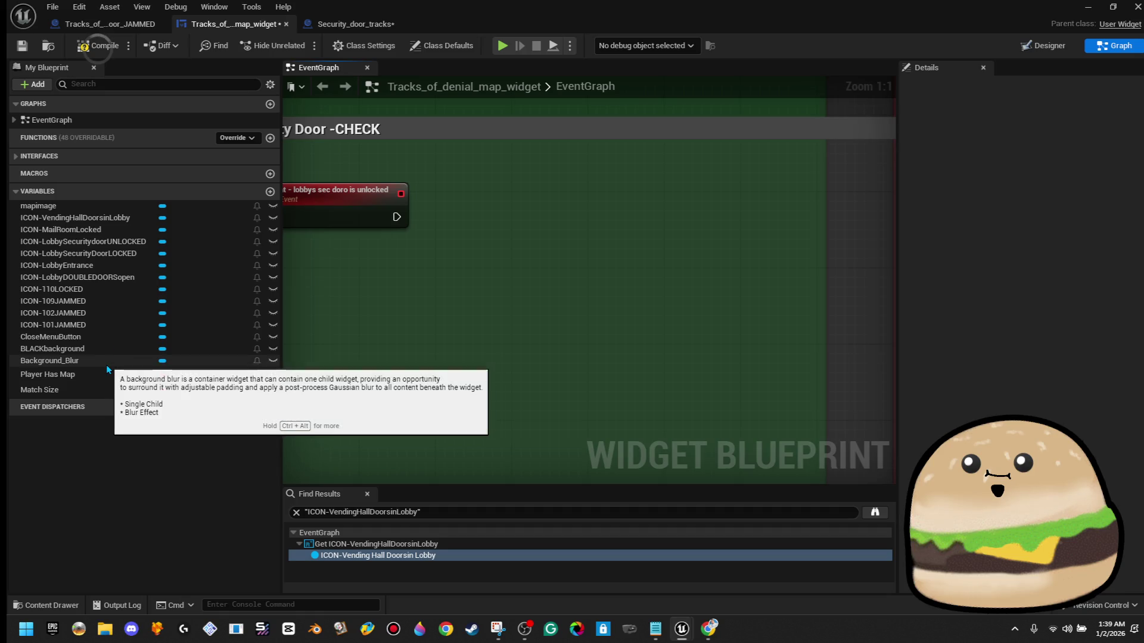
- Add a Get ICON-LobbySecuritydoorUNLOCKED node feeding a new Set Brush from Texture node
left_click_drag(109, 241, 428, 307)
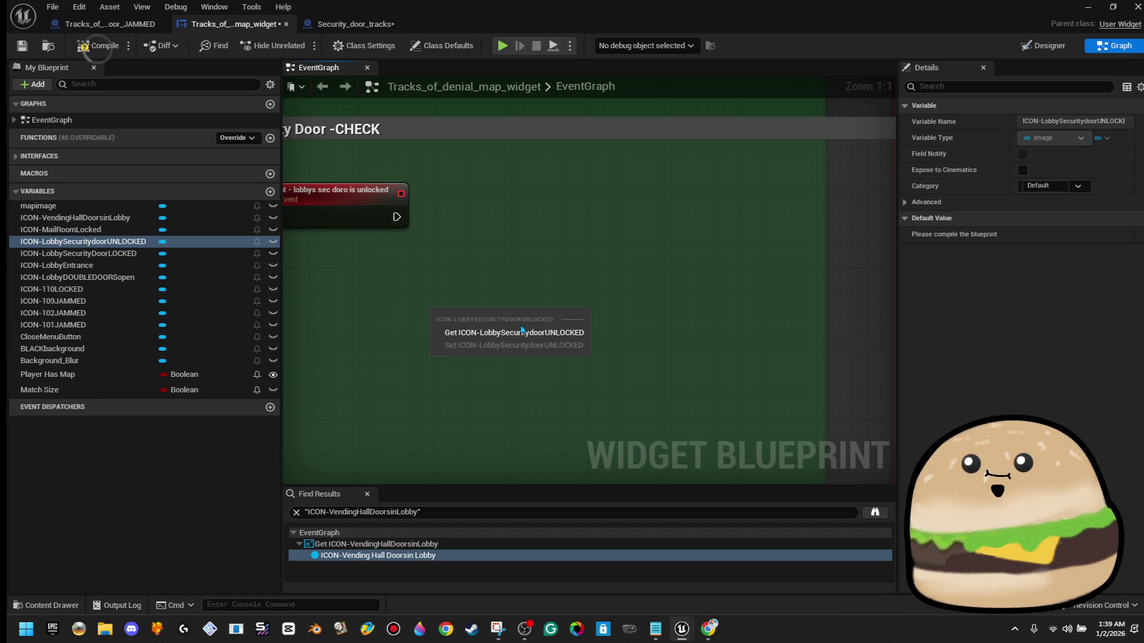
left_click(545, 338)
mouse_move(564, 317)
left_mouse_down()
mouse_move(593, 287)
mouse_move(613, 288)
left_mouse_up()
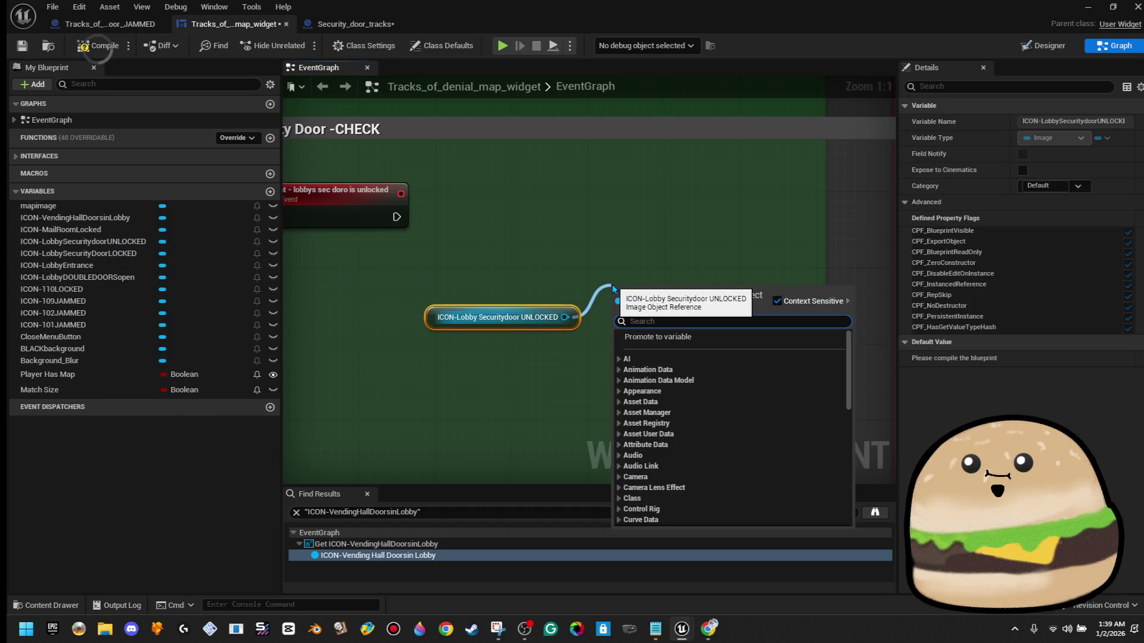
type("set br tex")
key("Return")
mouse_move(635, 311)
left_mouse_down()
mouse_move(652, 224)
mouse_move(708, 237)
left_mouse_up()
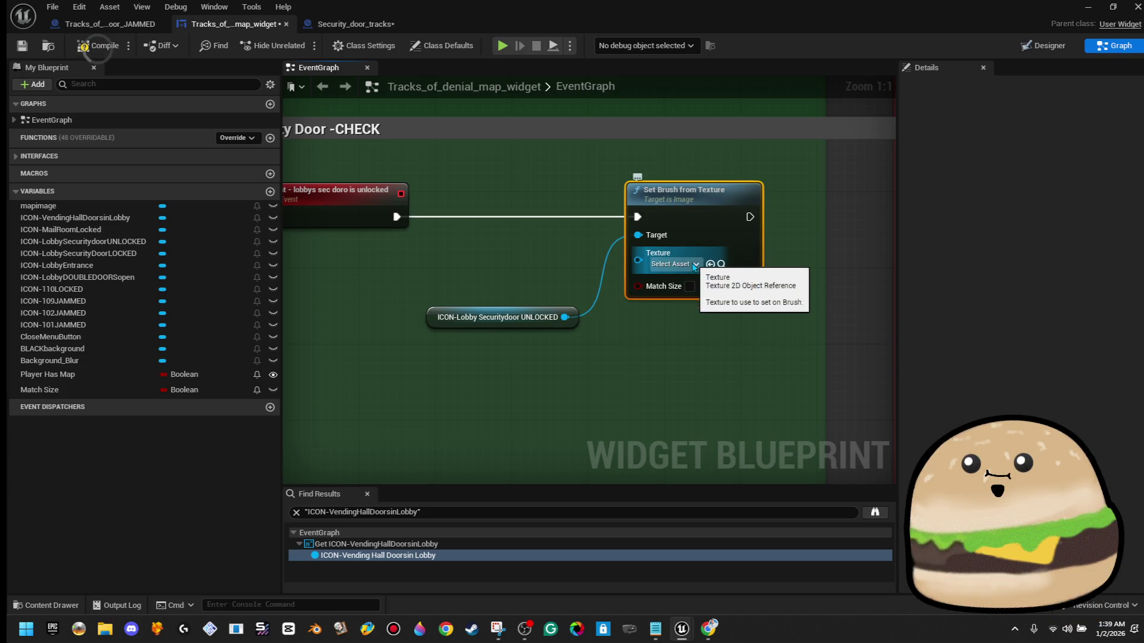
- Set the Set Brush node's Texture to MAP_icon_OPEN and move it beside the event
left_click(695, 267)
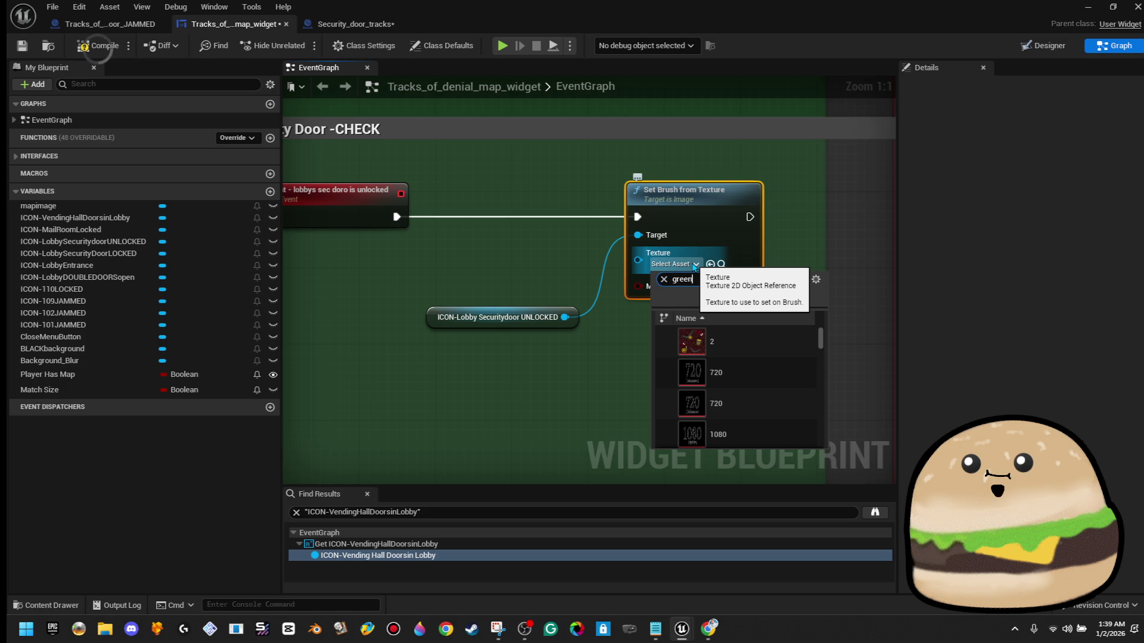
type("gr")
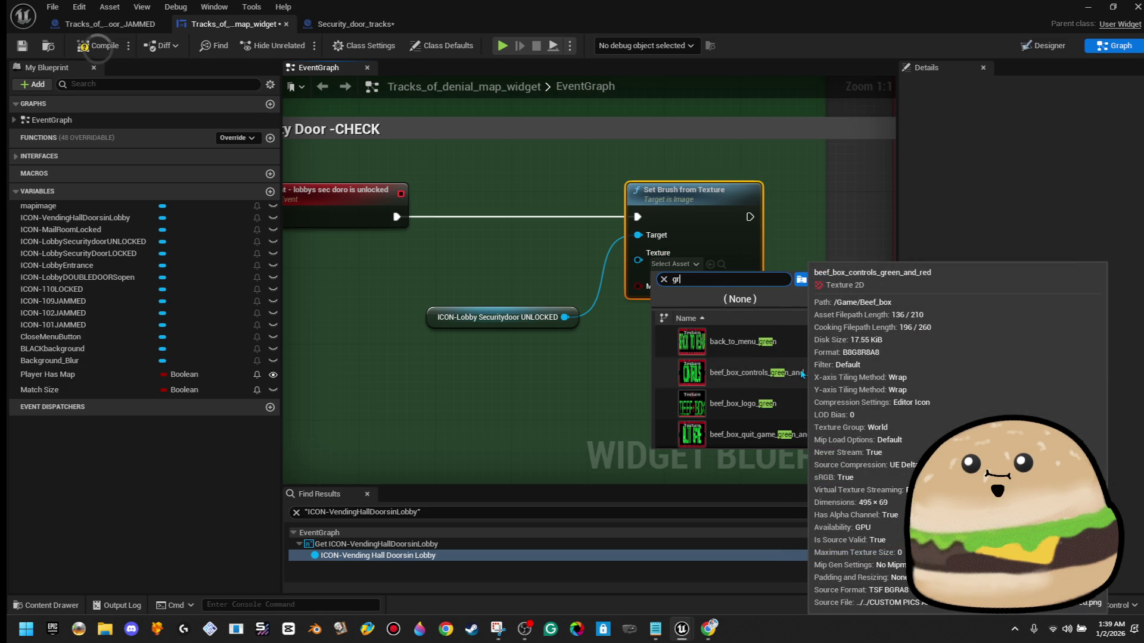
key("BackSpace")
key("BackSpace")
type("icon u")
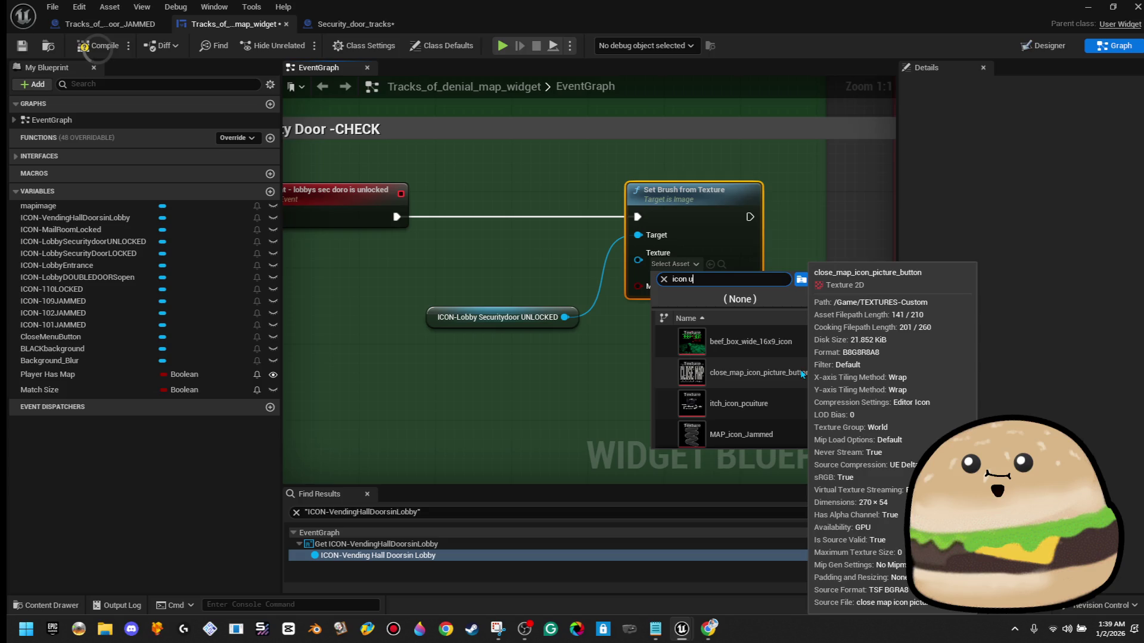
key("BackSpace")
key("BackSpace")
type("ope")
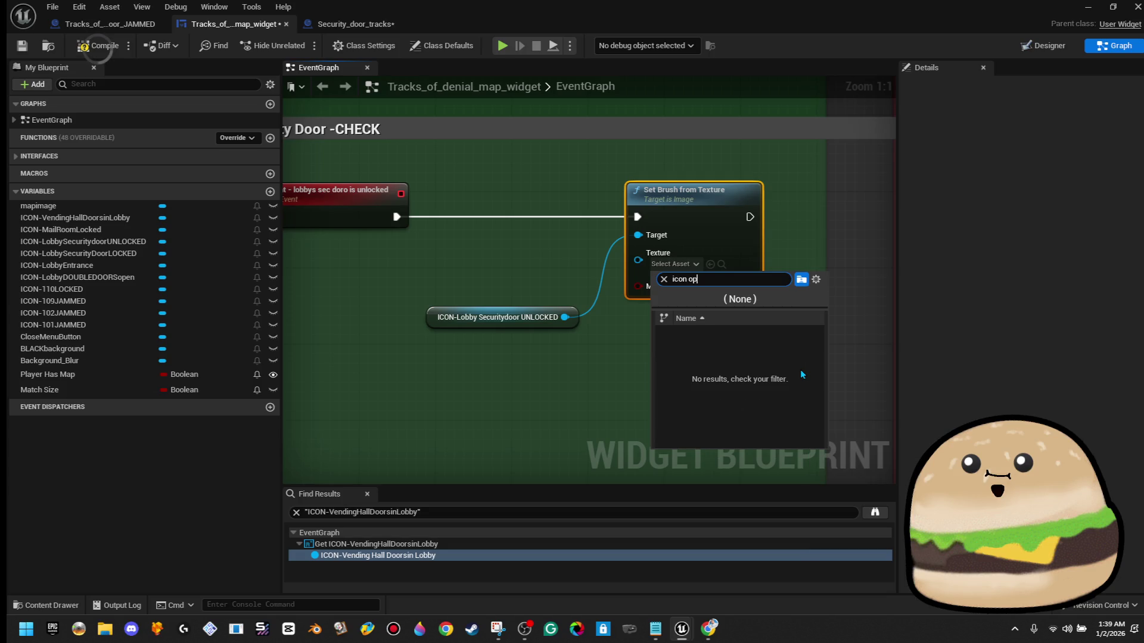
left_click(767, 337)
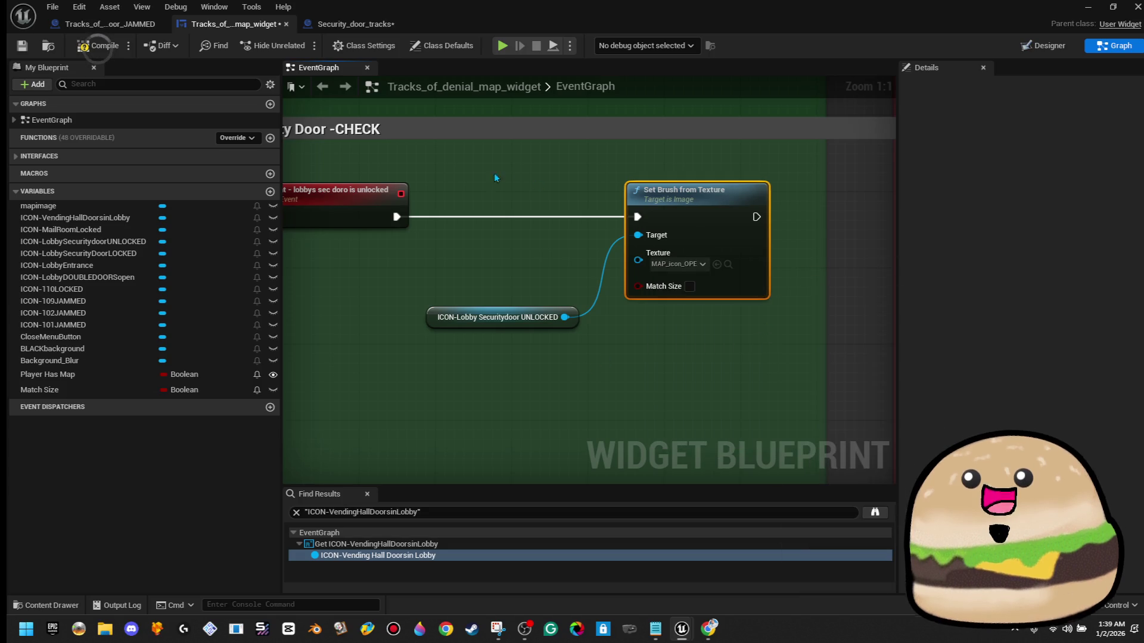
left_click_drag(867, 246, 749, 250)
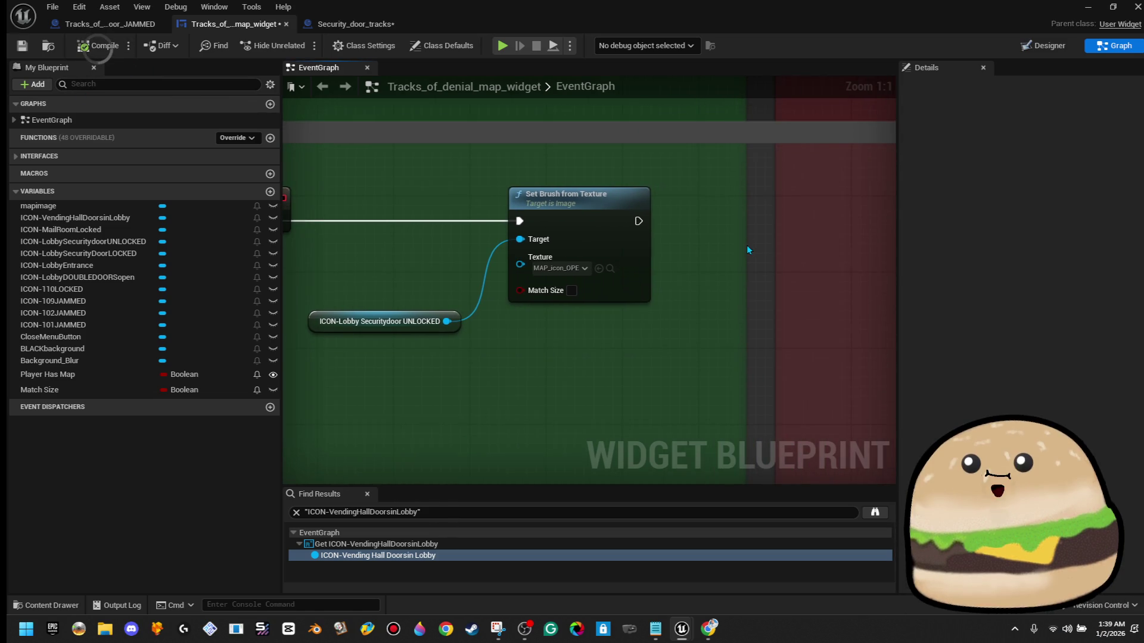
scroll(672, 270, "down", 2)
mouse_move(523, 244)
left_mouse_down()
mouse_move(415, 247)
mouse_move(549, 259)
left_mouse_up()
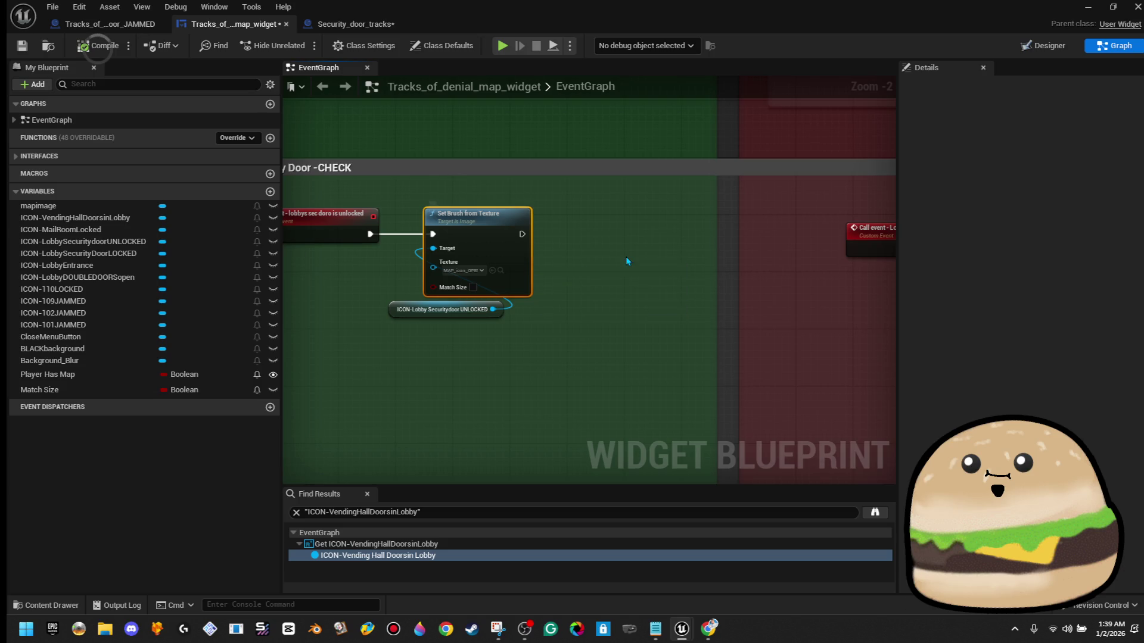
- Copy the LOCKED icon getter from the red comment into the lobby check comment
left_click_drag(625, 261, 244, 269)
left_click_drag(682, 354, 742, 250)
right_click(741, 250)
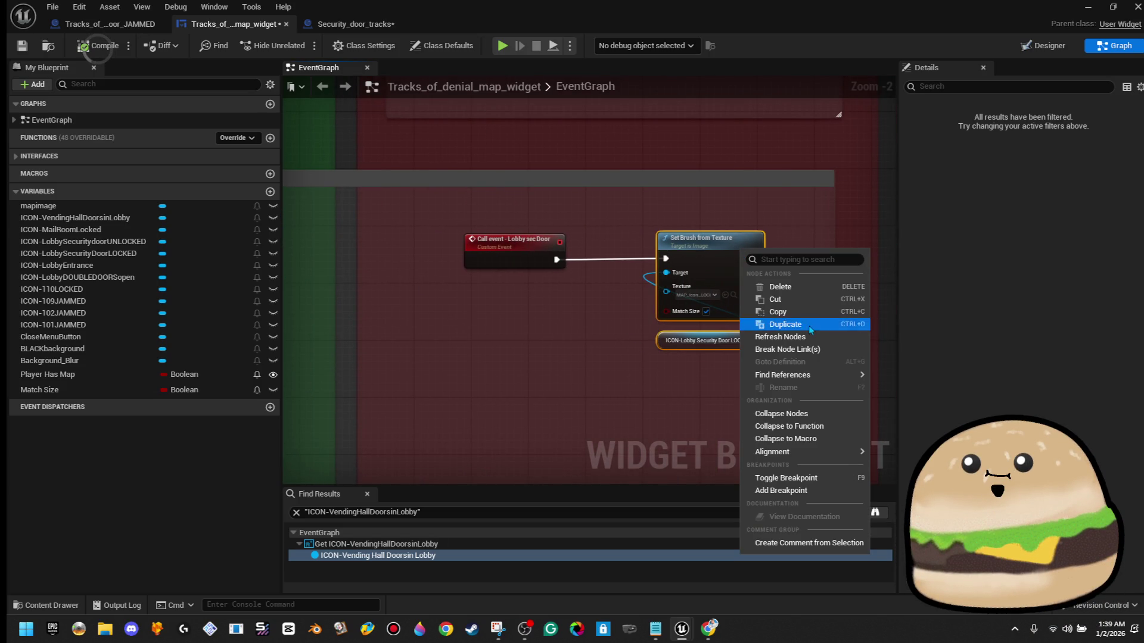
left_click(809, 312)
left_click_drag(432, 294, 572, 281)
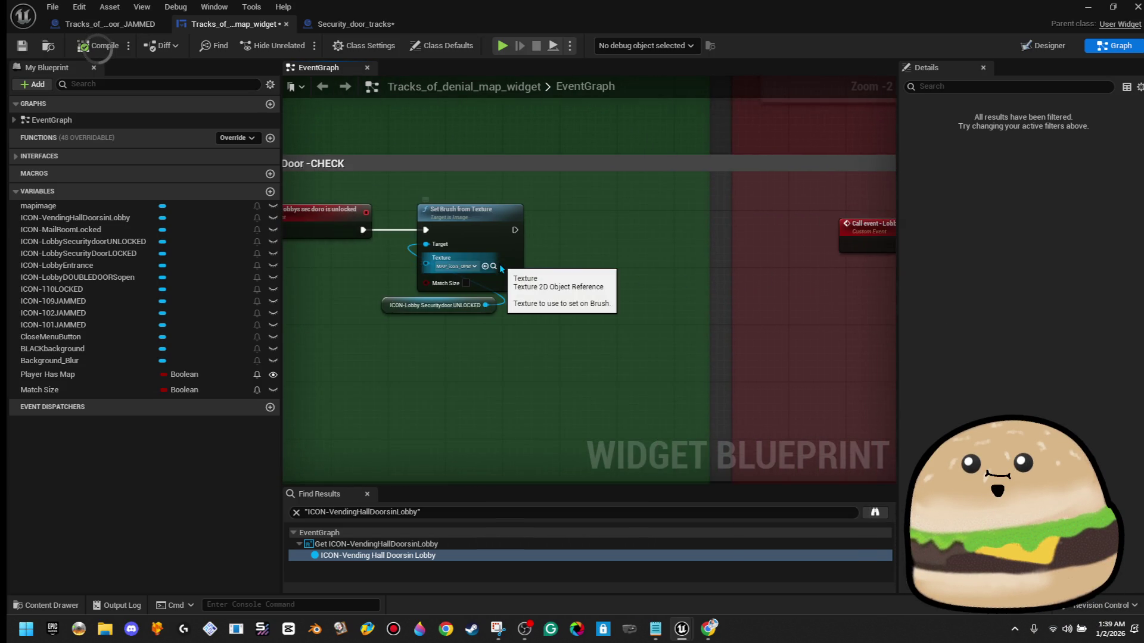
key("ctrl+v")
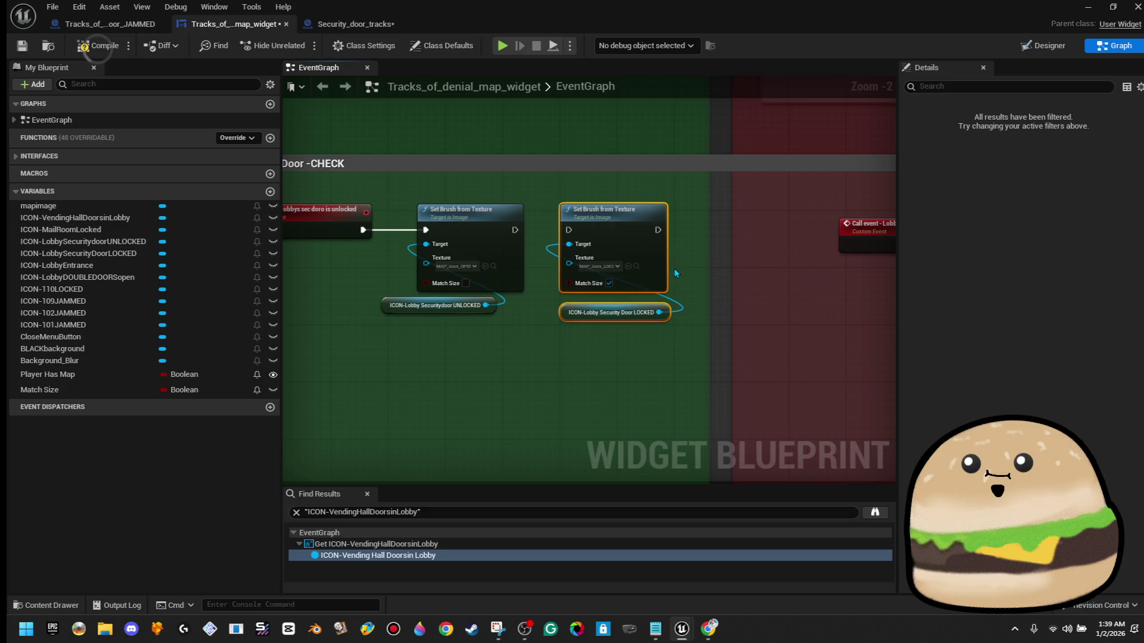
left_click(673, 268)
left_click(653, 265)
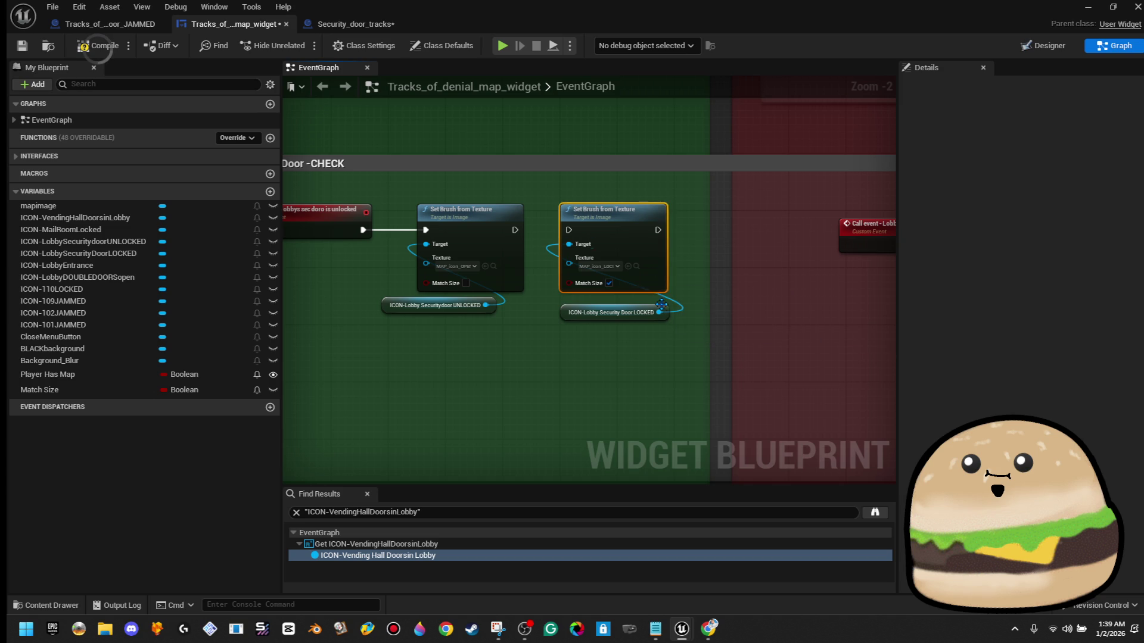
key("Delete")
- Add a Set Visibility node set to Hidden for the LOCKED icon, then save
left_click_drag(659, 312, 668, 259)
type("dest")
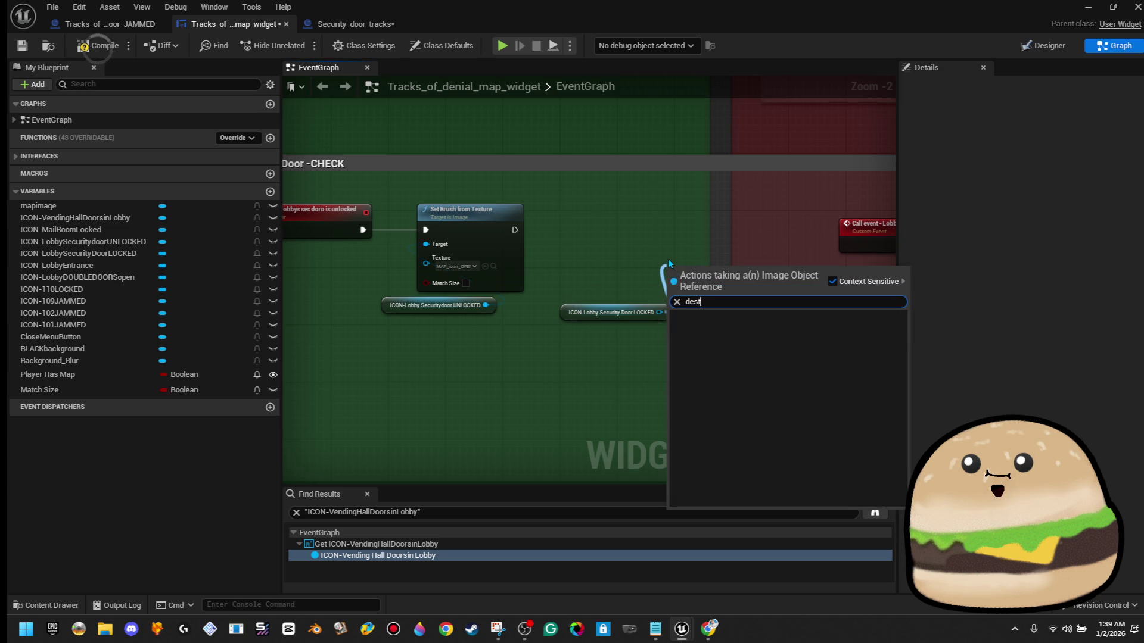
key("BackSpace")
key("BackSpace")
key("BackSpace")
type("visi")
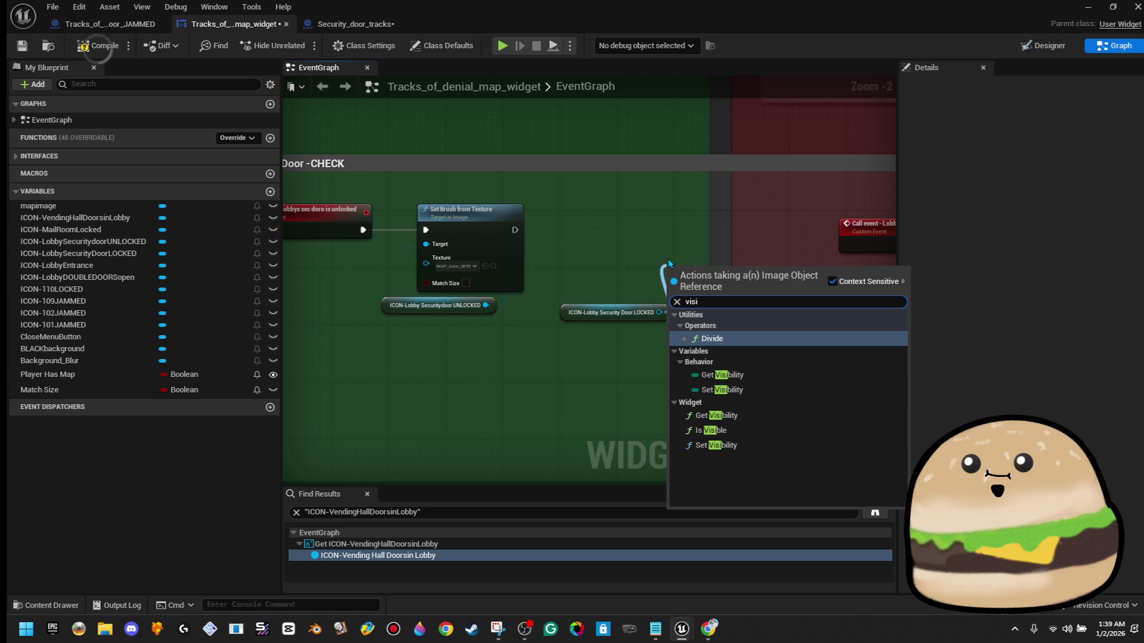
left_click(721, 445)
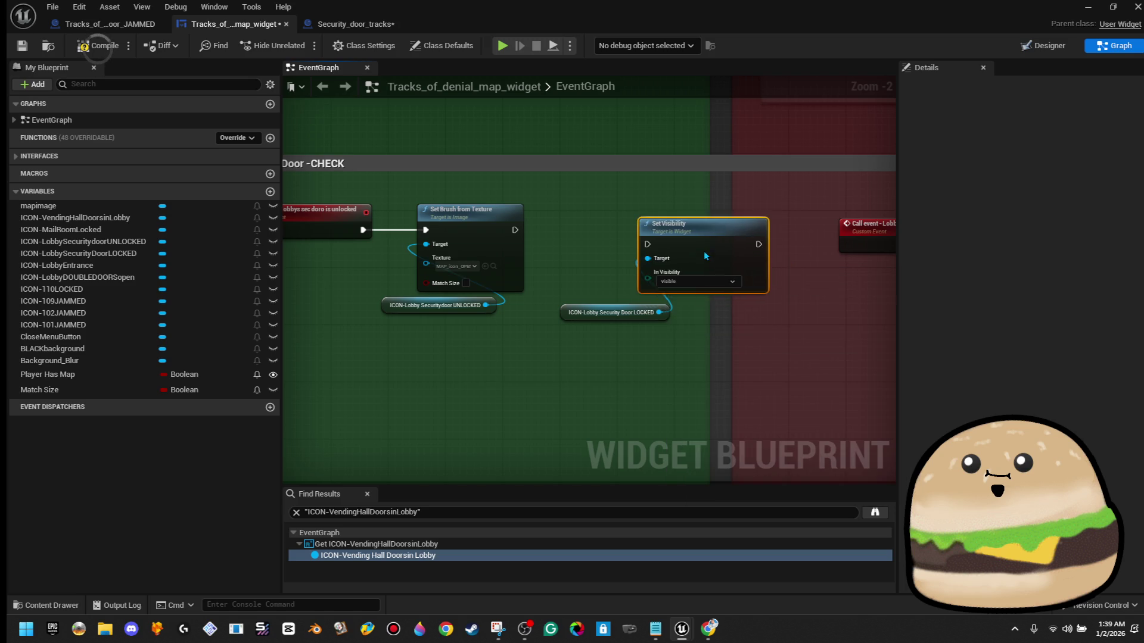
left_click(710, 267)
left_click(711, 306)
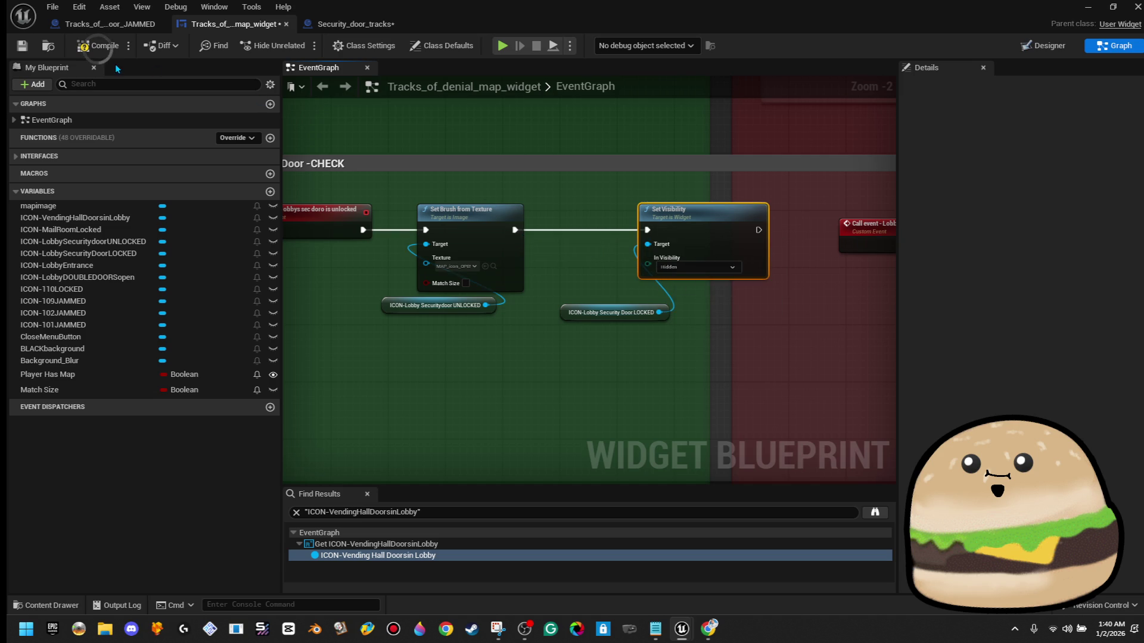
left_click(22, 46)
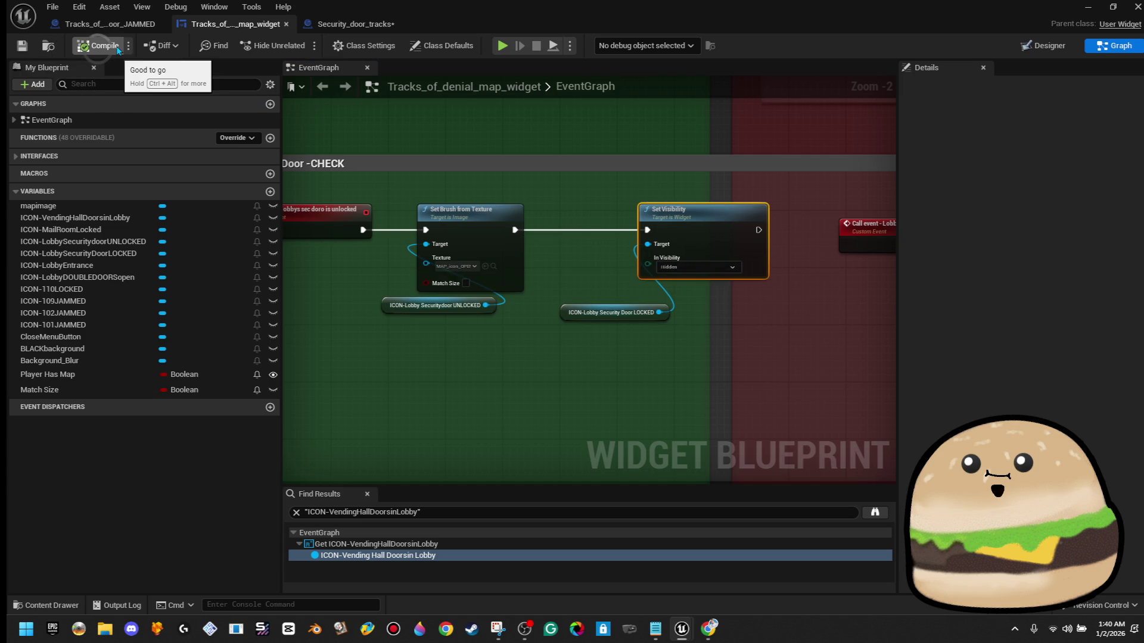
left_click_drag(348, 278, 464, 317)
- Rename the event to 'call event - lobbys sec door is unlocked' and save the widget
left_click(443, 264)
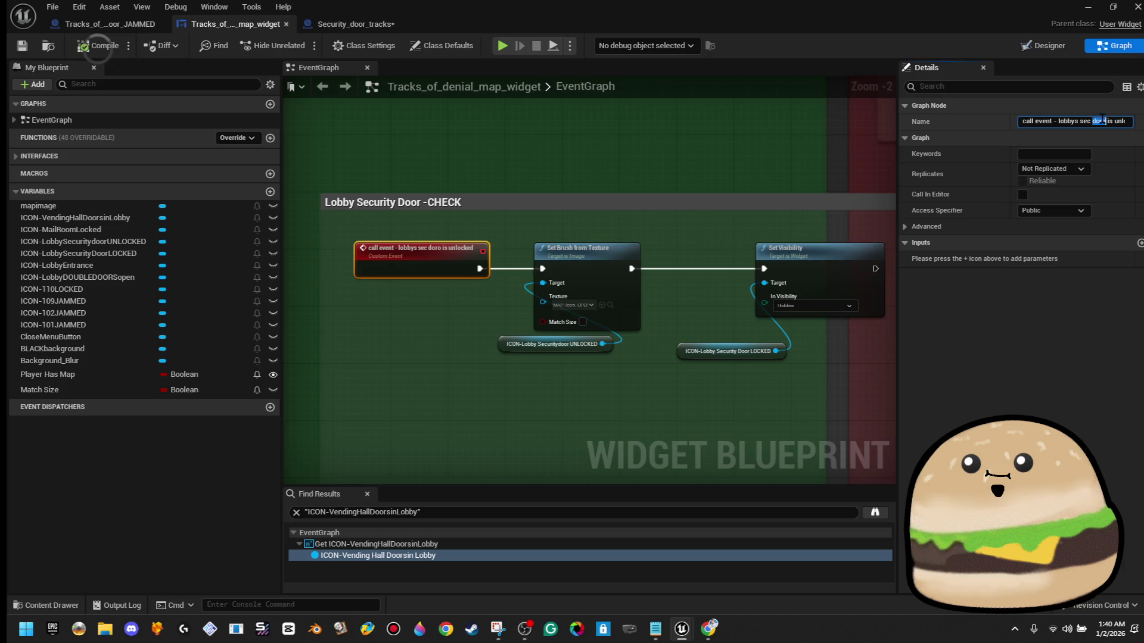
type("or")
key("Return")
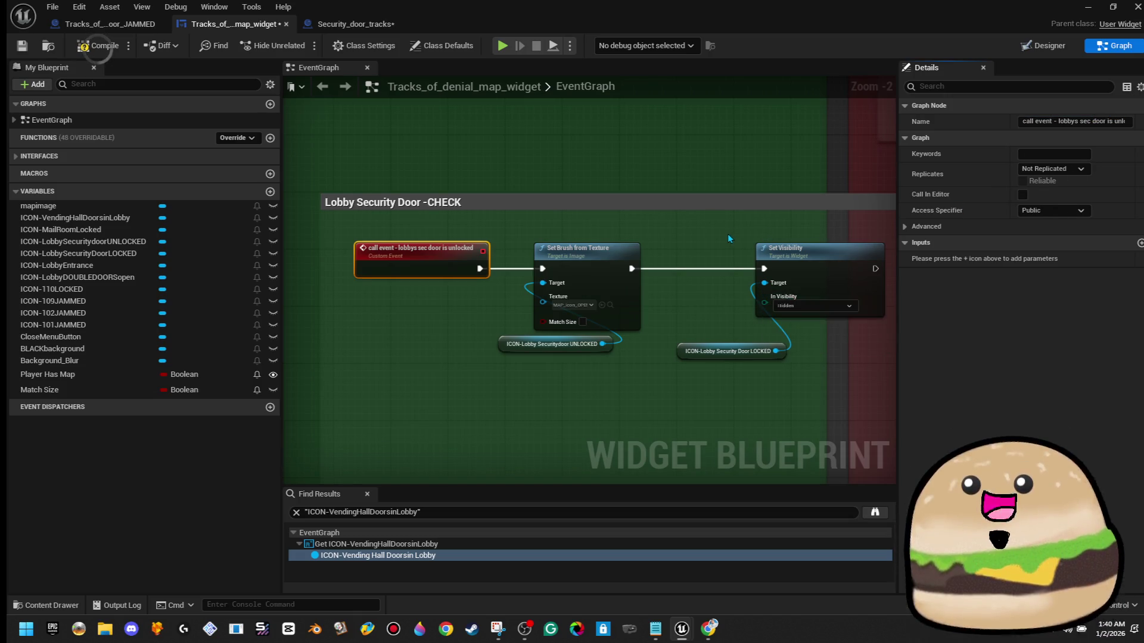
left_click(21, 50)
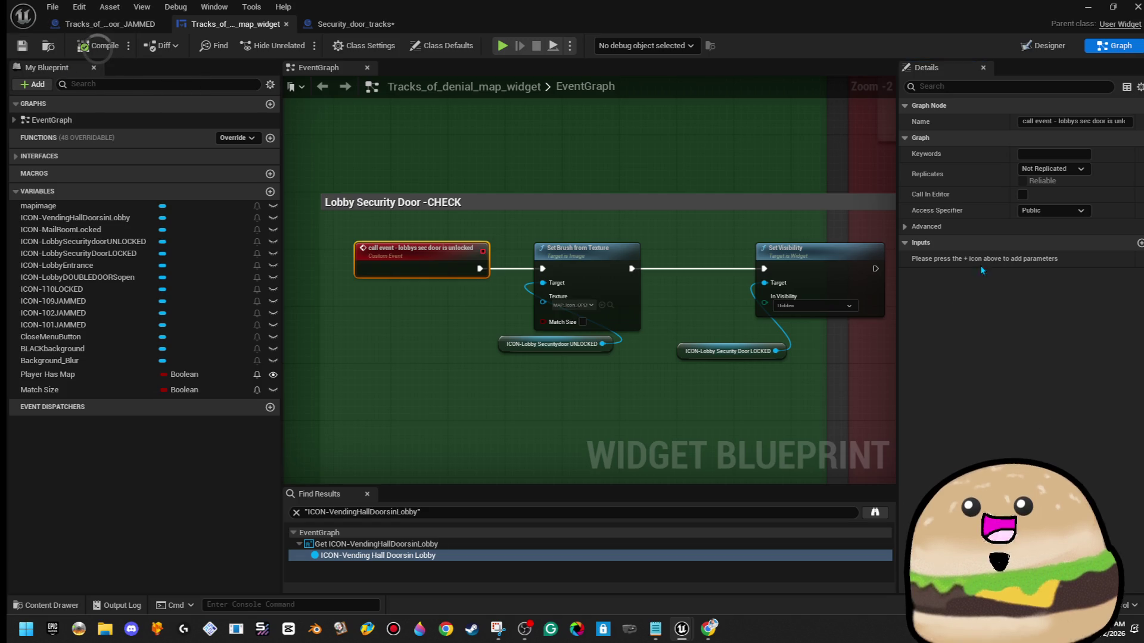
left_click(97, 27)
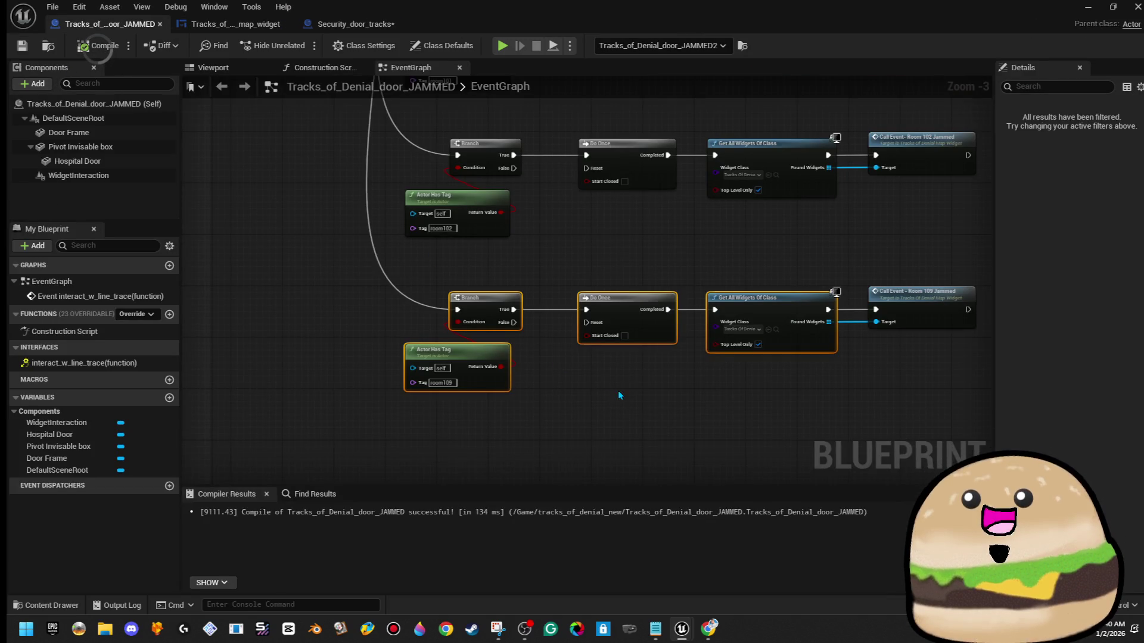
- In Security_door_tracks, add a Lobbys Sec Door Is Unlocked call after Get All Widgets Of Class
scroll(494, 389, "down", 8)
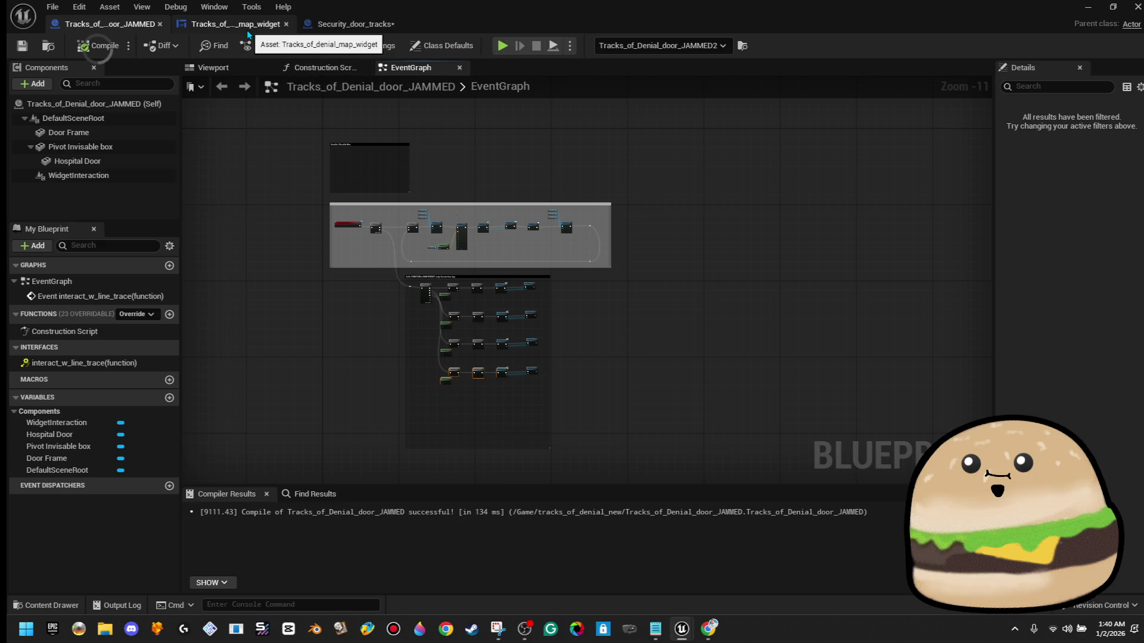
left_click(352, 24)
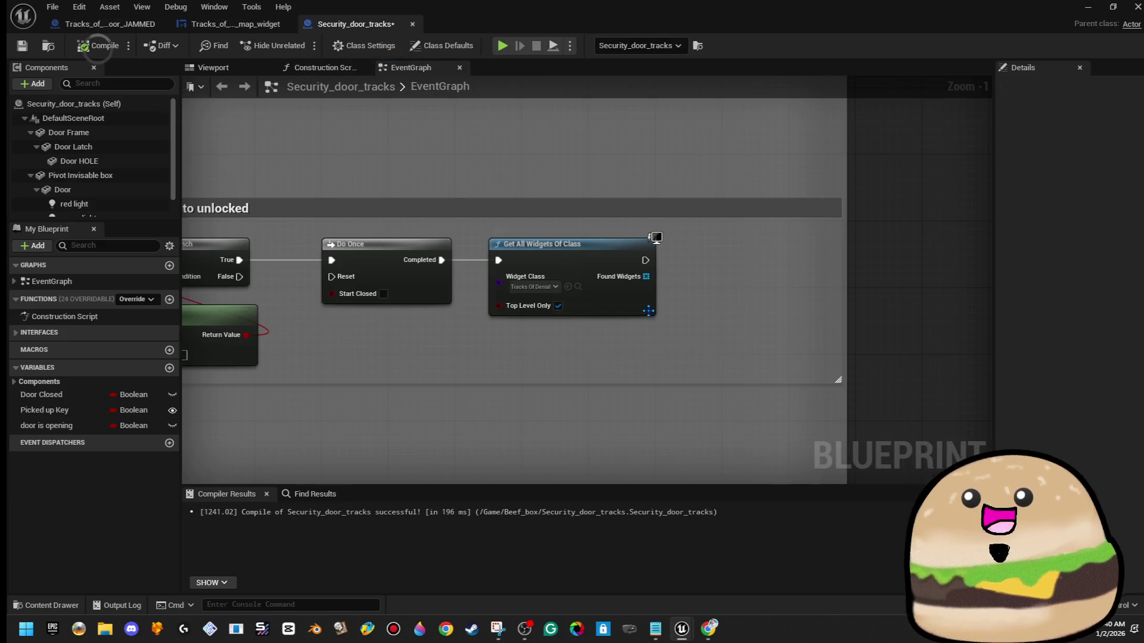
left_click_drag(706, 260, 706, 263)
type("se")
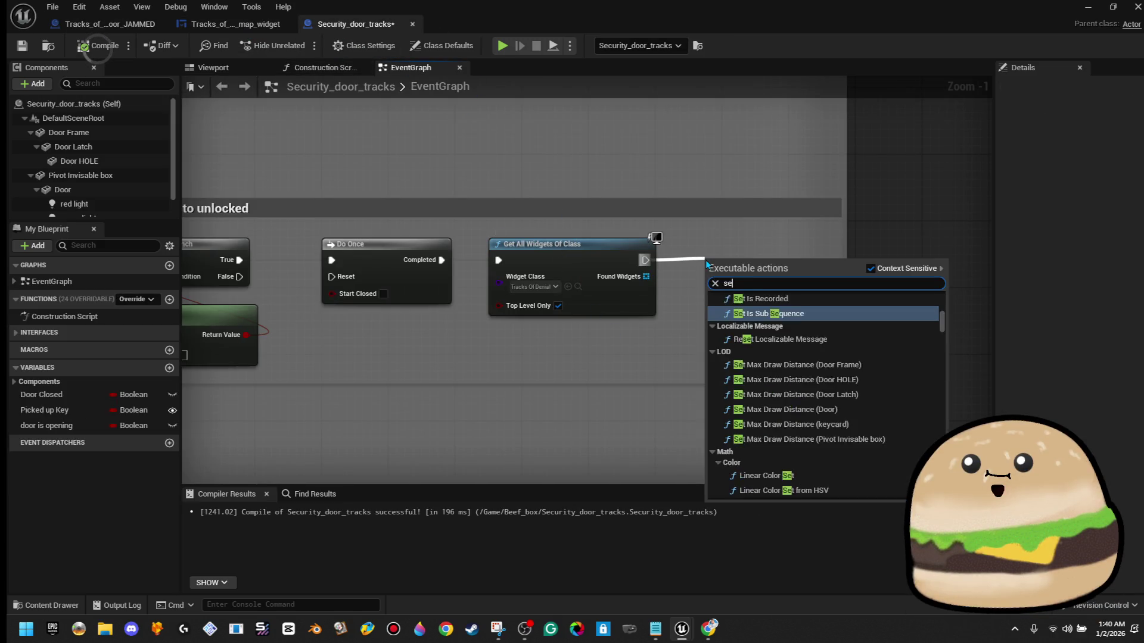
type("t door unlo")
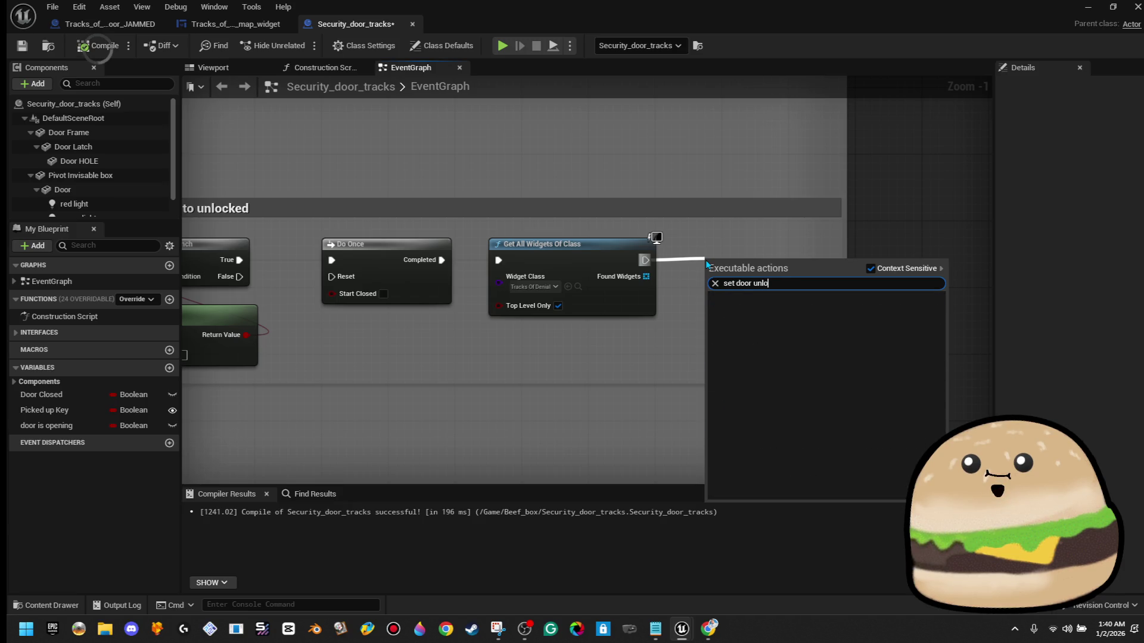
key("BackSpace")
key("BackSpace")
key("BackSpace")
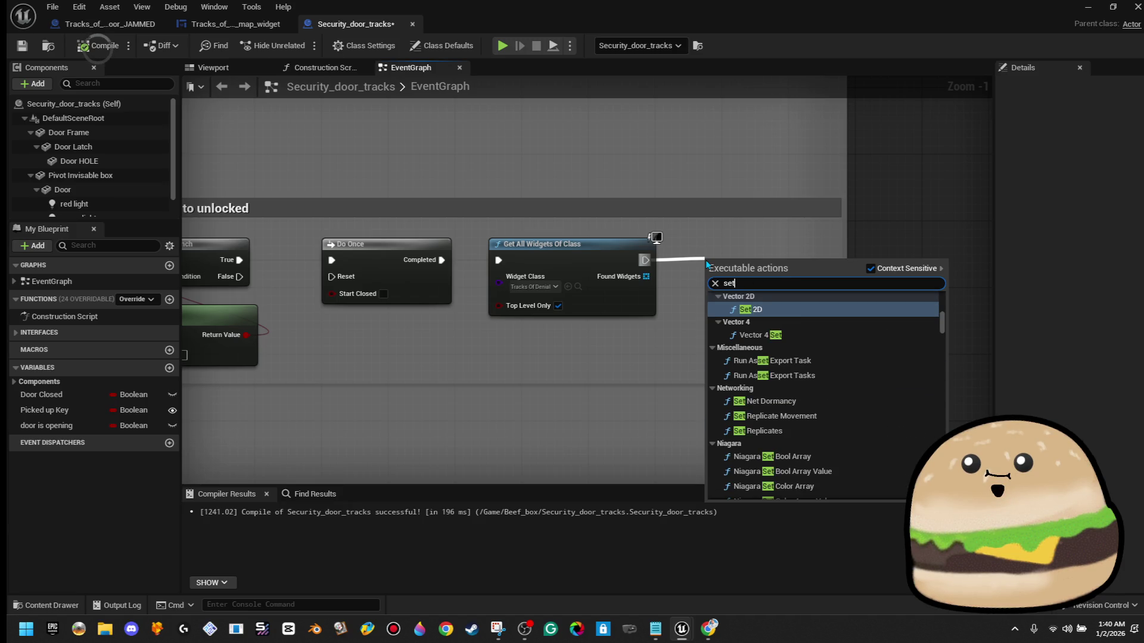
key("BackSpace")
key("BackSpace")
key("BackSpace")
type("call even")
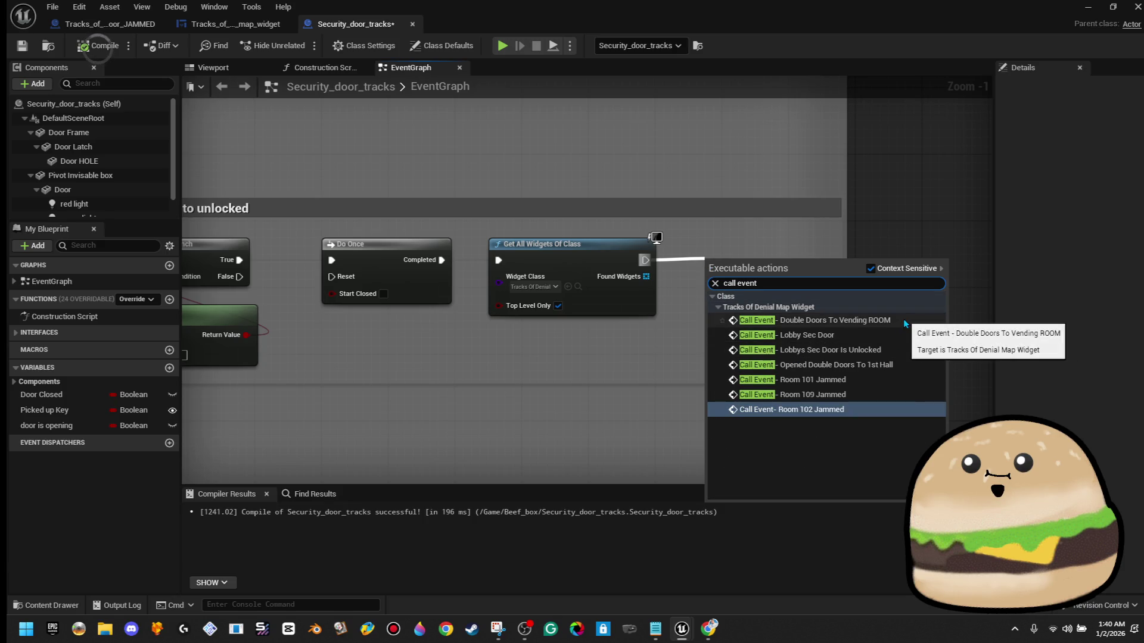
left_click(904, 349)
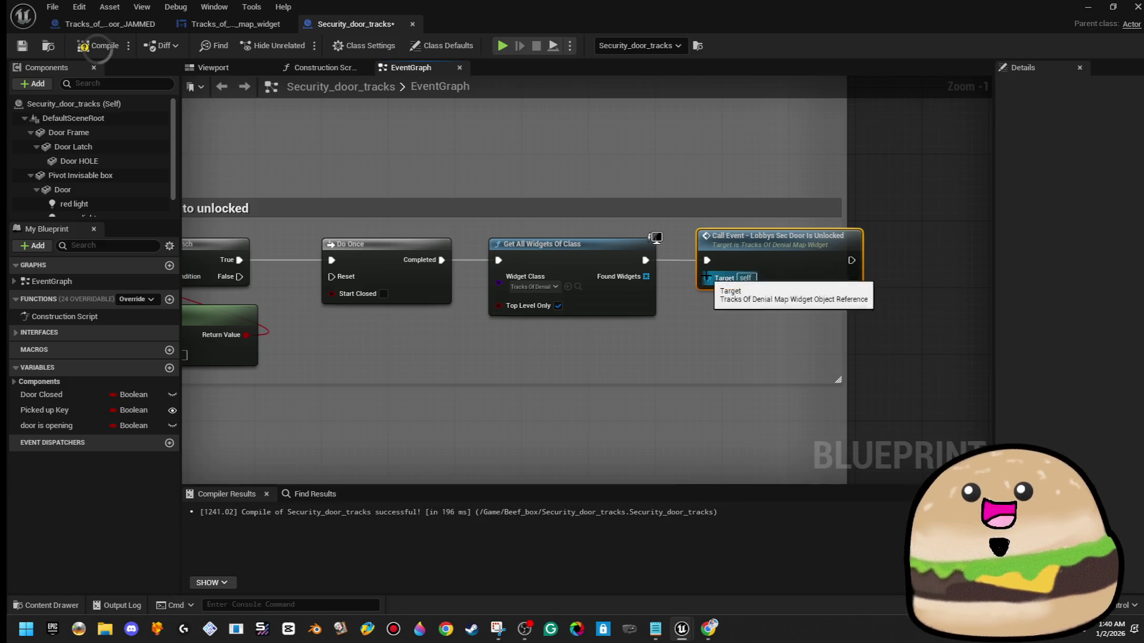
- Wire Found Widgets into the call's Target and start playing the level
left_click_drag(707, 278, 647, 278)
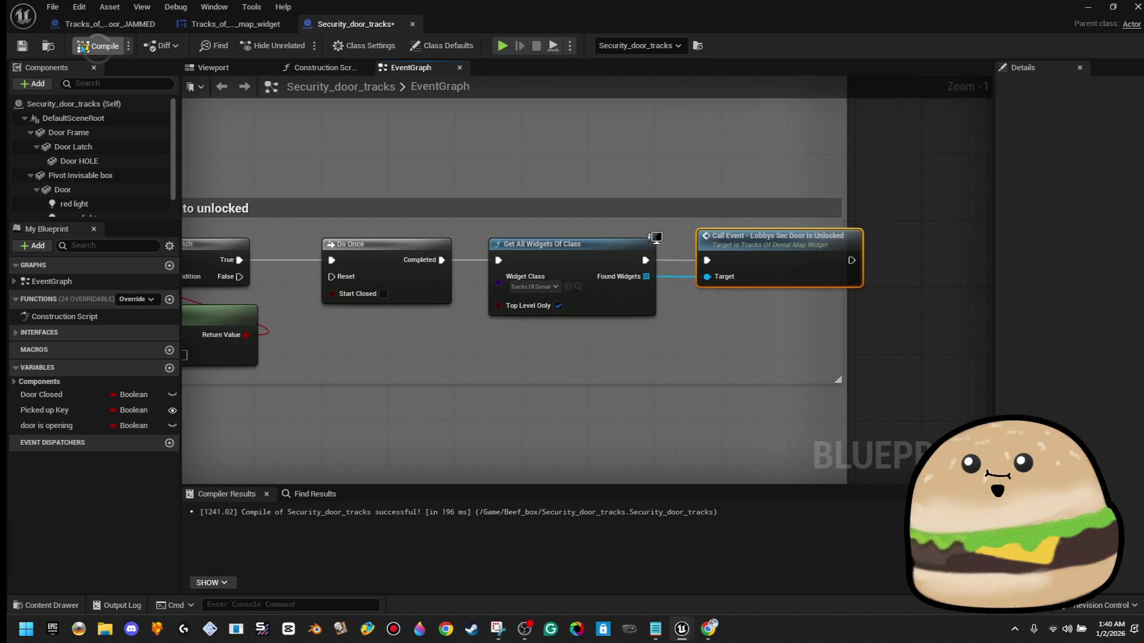
left_click(1090, 16)
left_click(301, 45)
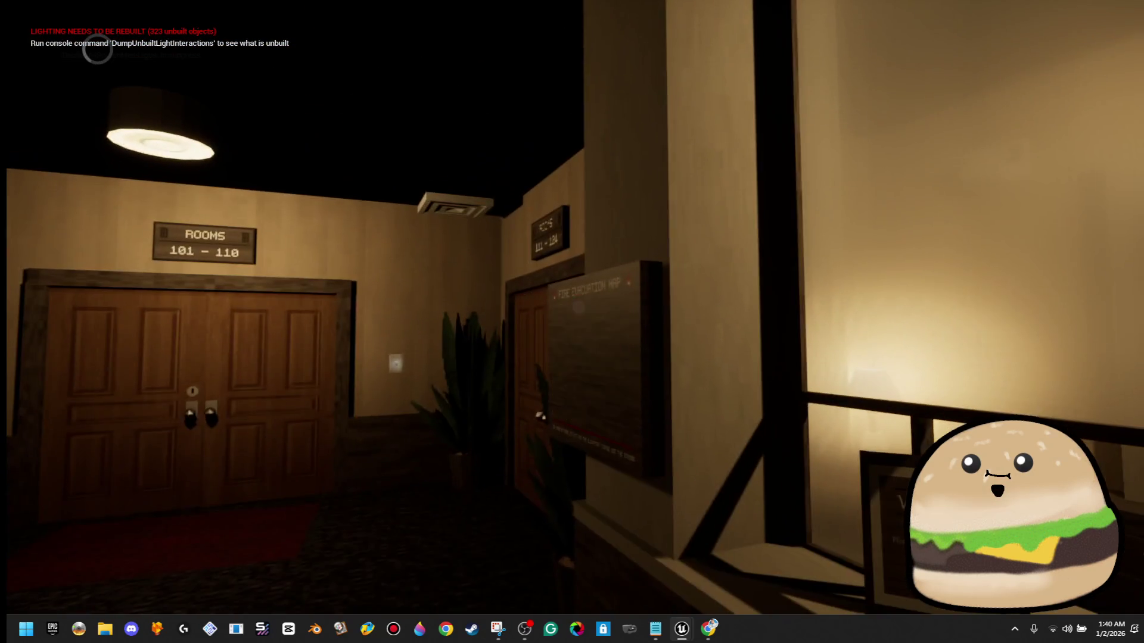
- Check the in-game motel map while the lobby door is still locked
key("m")
left_click(514, 493)
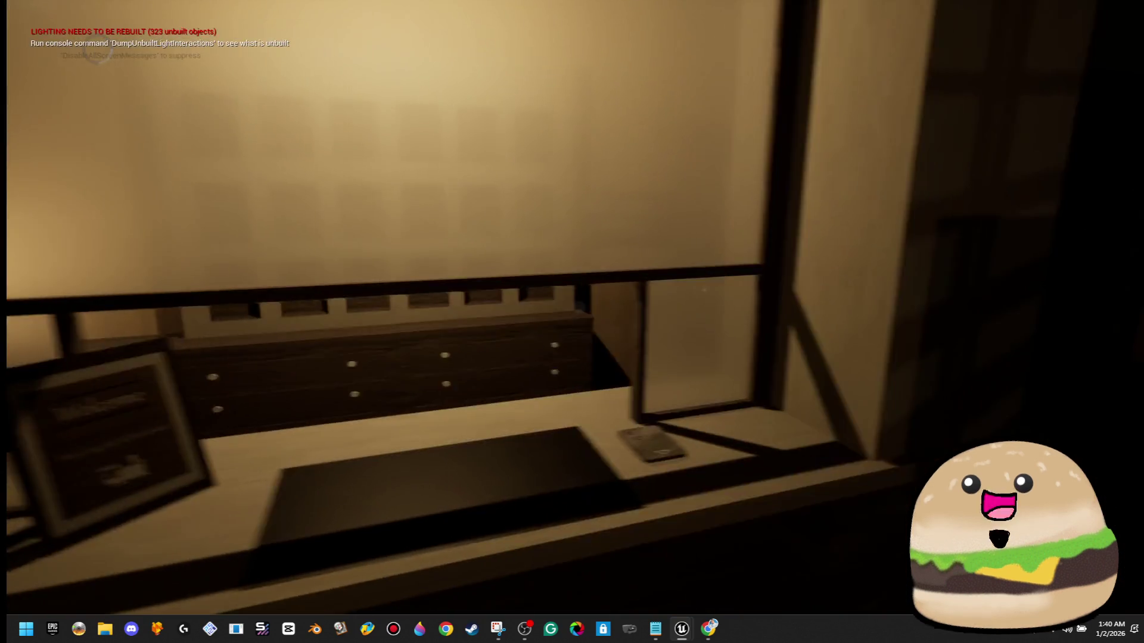
key("m")
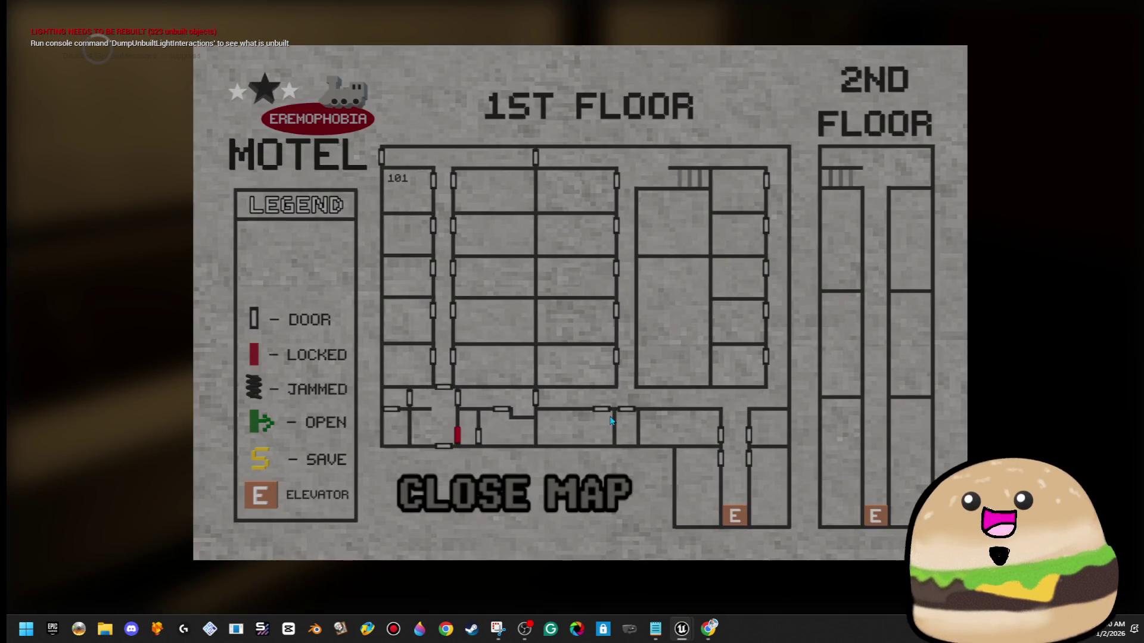
key("m")
key("m")
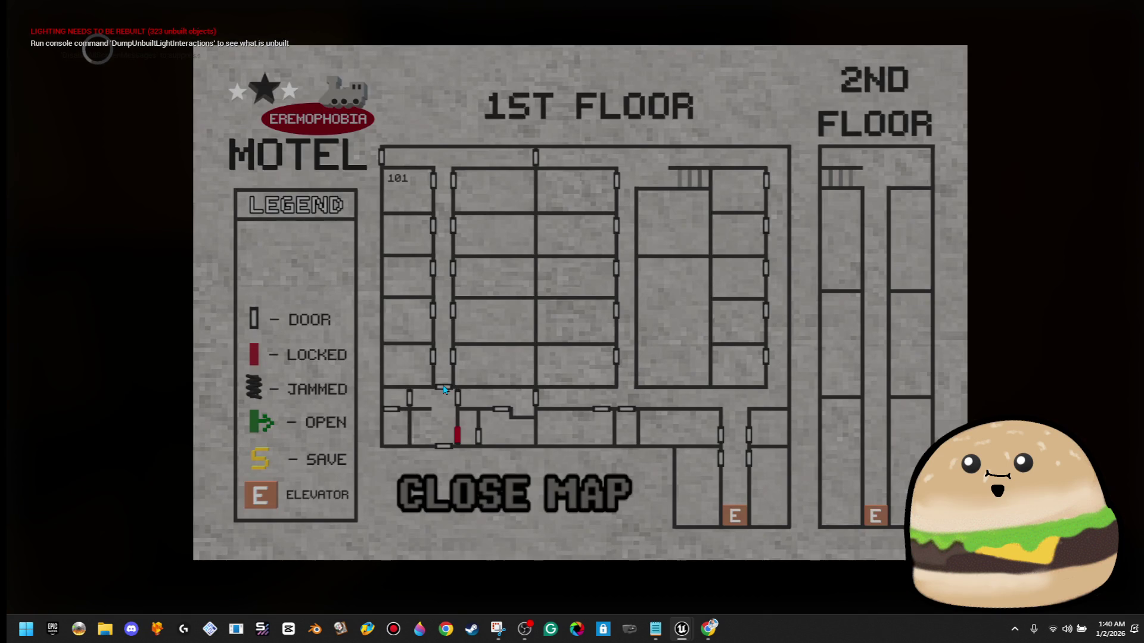
left_click(464, 494)
- Open the hallway door, confirm the map shows the lobby door OPEN, then stop playing
key("e")
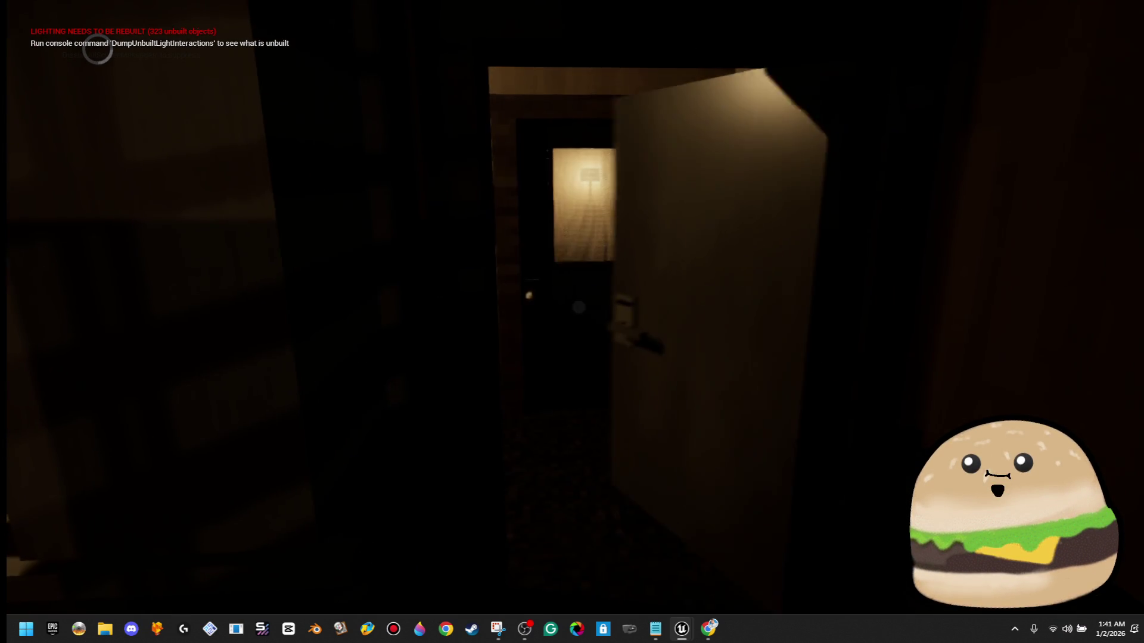
key("m")
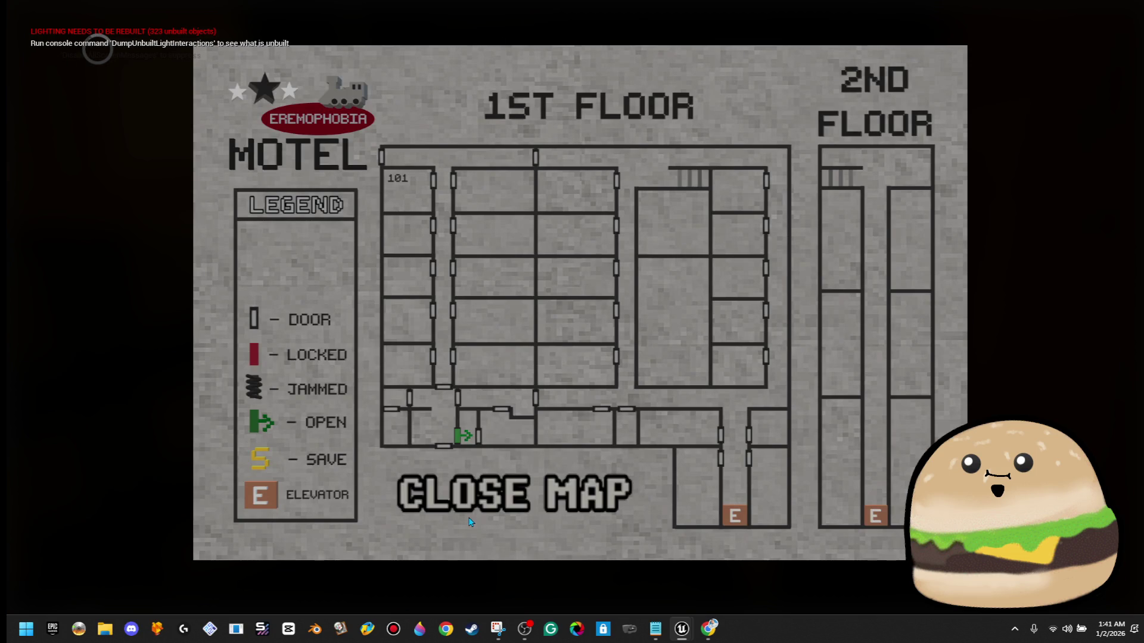
left_click(465, 494)
key("Escape")
right_click(675, 218)
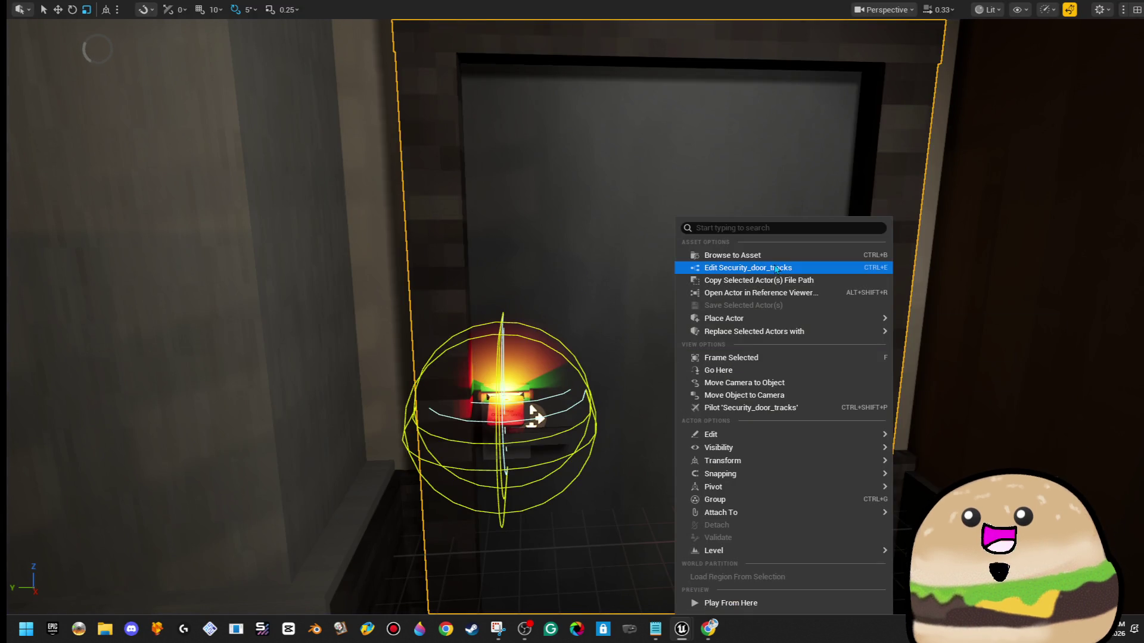
- Edit Security_door_tracks and break the link from Move Component To's Completed pin to the Branch
left_click(774, 263)
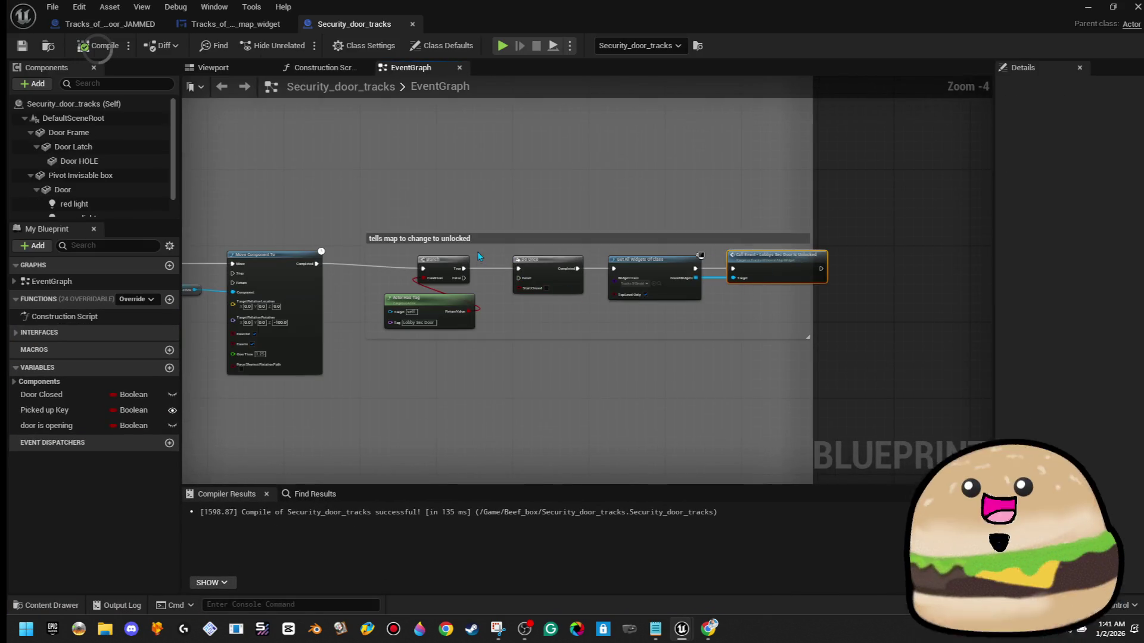
scroll(739, 274, "down", 4)
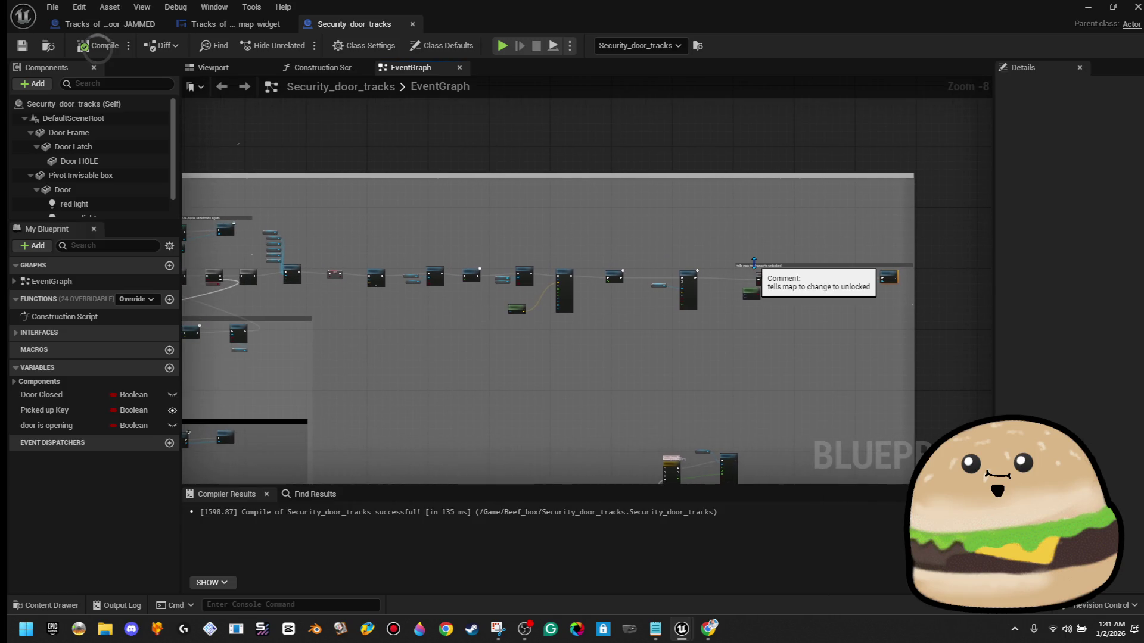
scroll(728, 266, "up", 3)
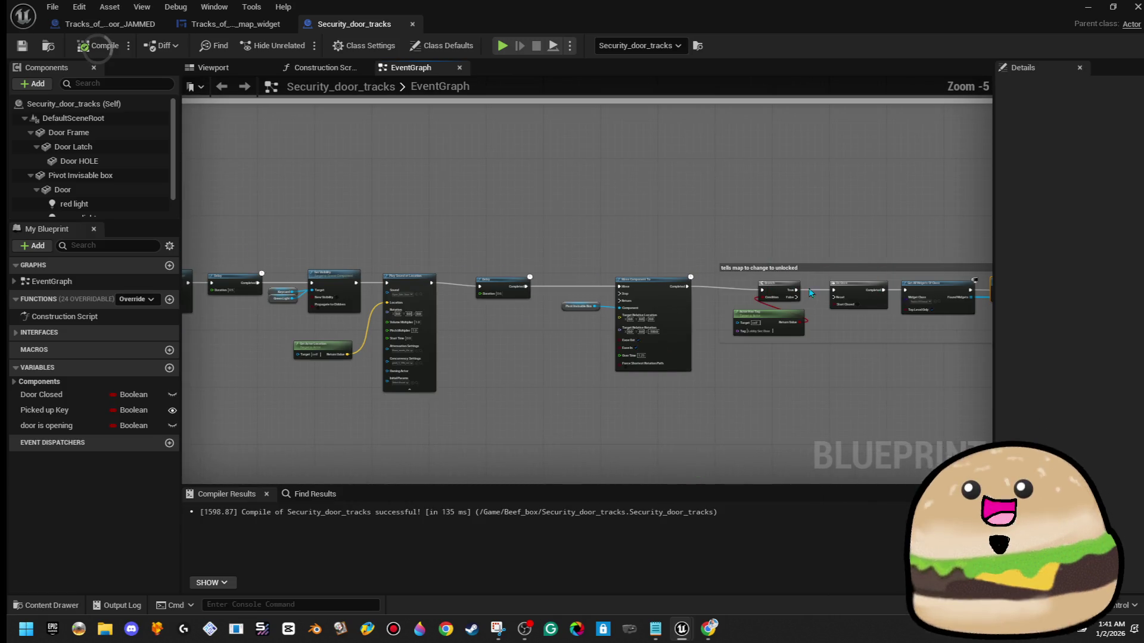
right_click(689, 288)
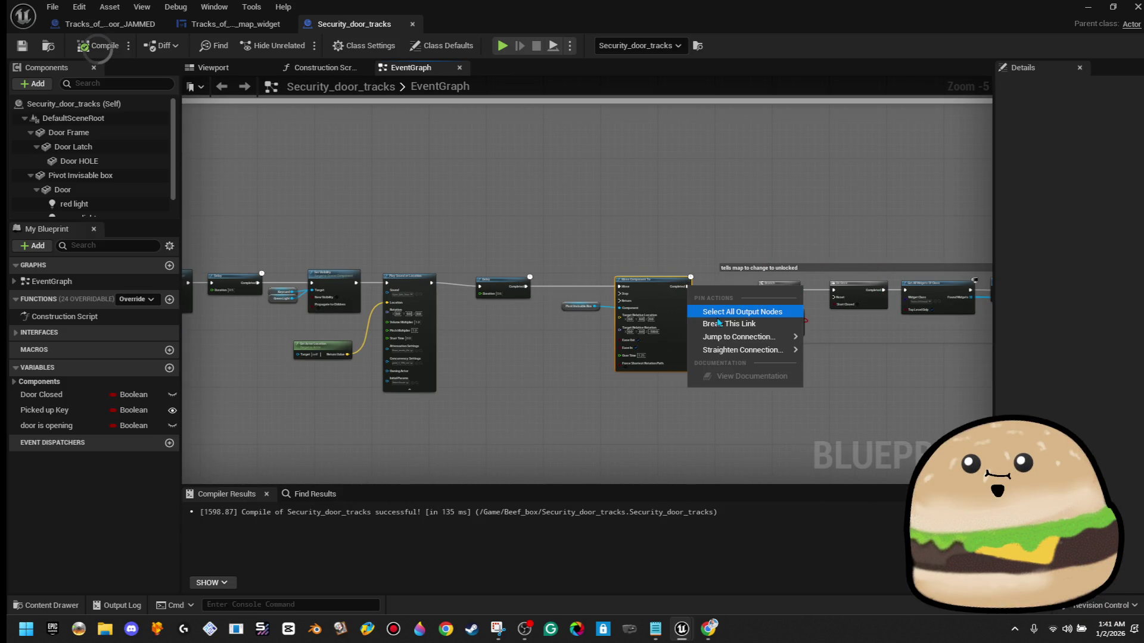
left_click(717, 317)
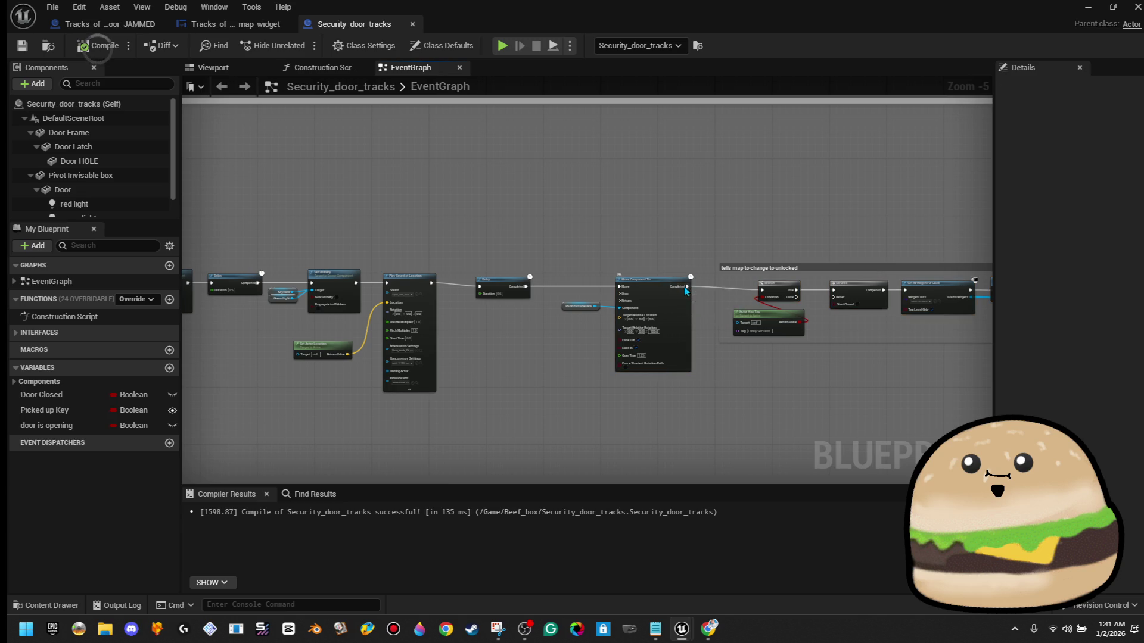
right_click(686, 291)
left_click(730, 325)
- Move the 'tells map to change to unlocked' group higher and nudge the main-chain nodes up-left
scroll(695, 290, "up", 2)
scroll(696, 291, "down", 3)
mouse_move(697, 244)
left_mouse_down()
mouse_move(916, 325)
mouse_move(369, 235)
mouse_move(391, 260)
left_mouse_up()
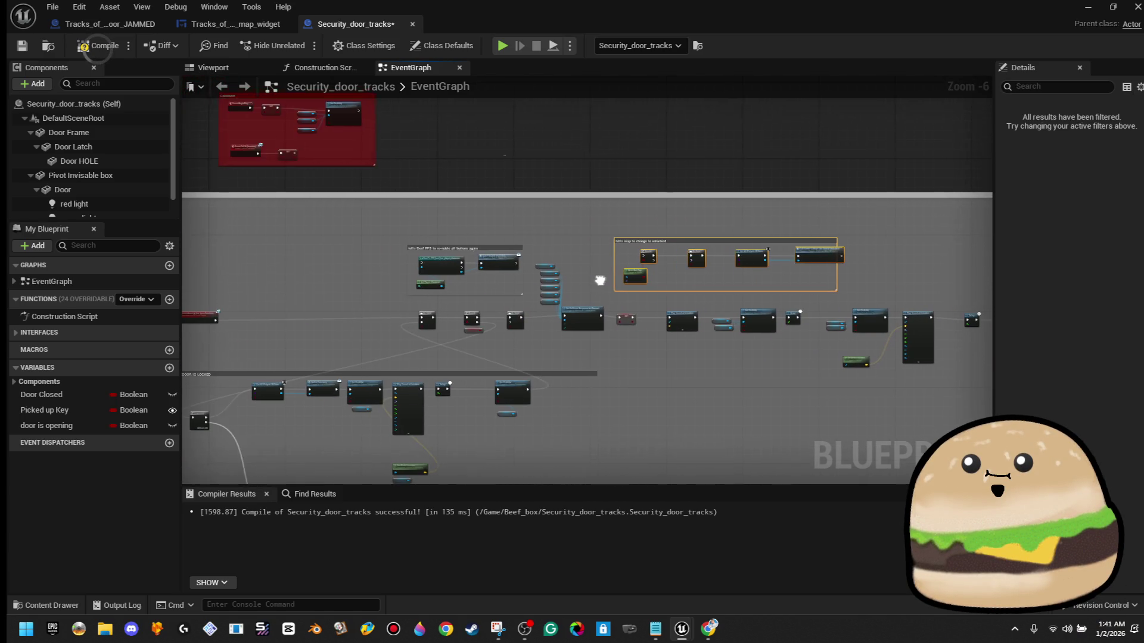
scroll(517, 299, "up", 3)
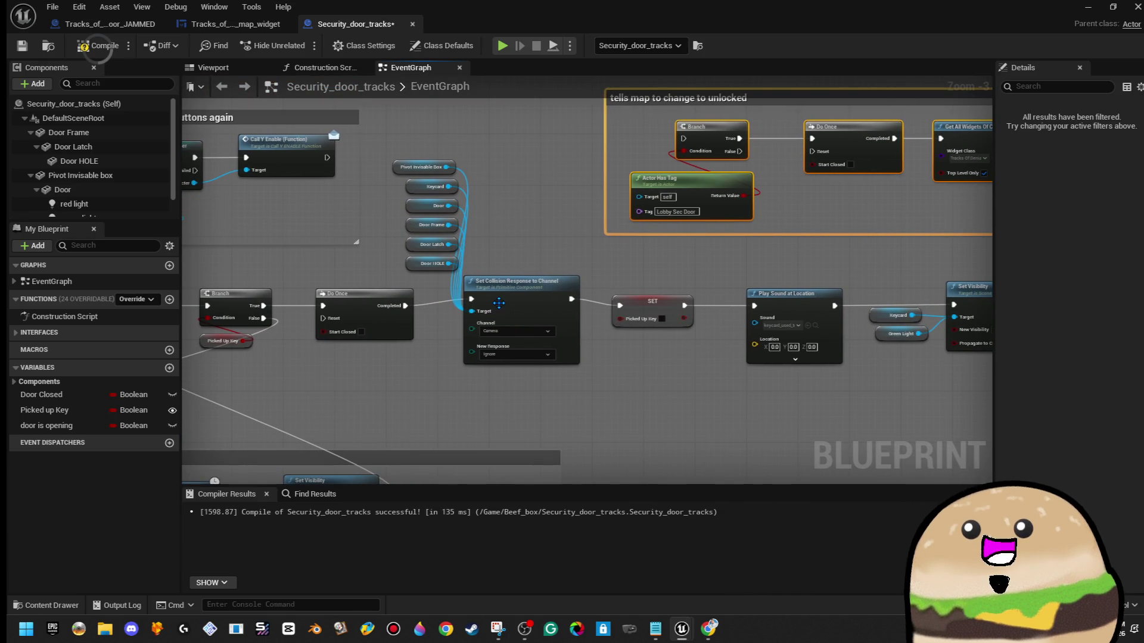
scroll(489, 304, "down", 2)
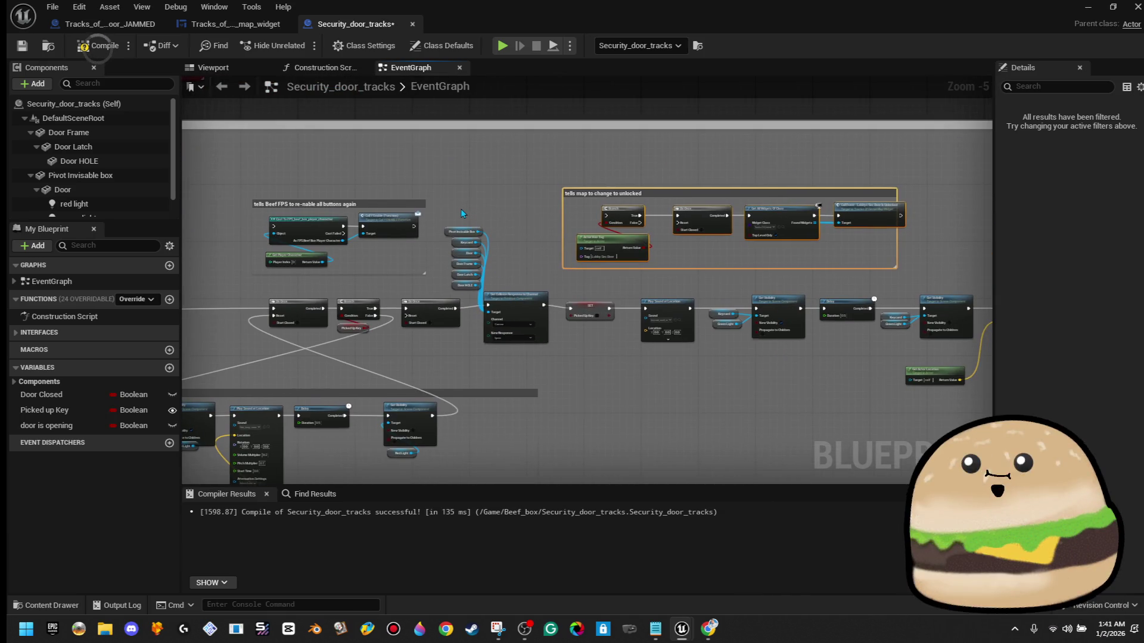
left_click_drag(654, 193, 658, 147)
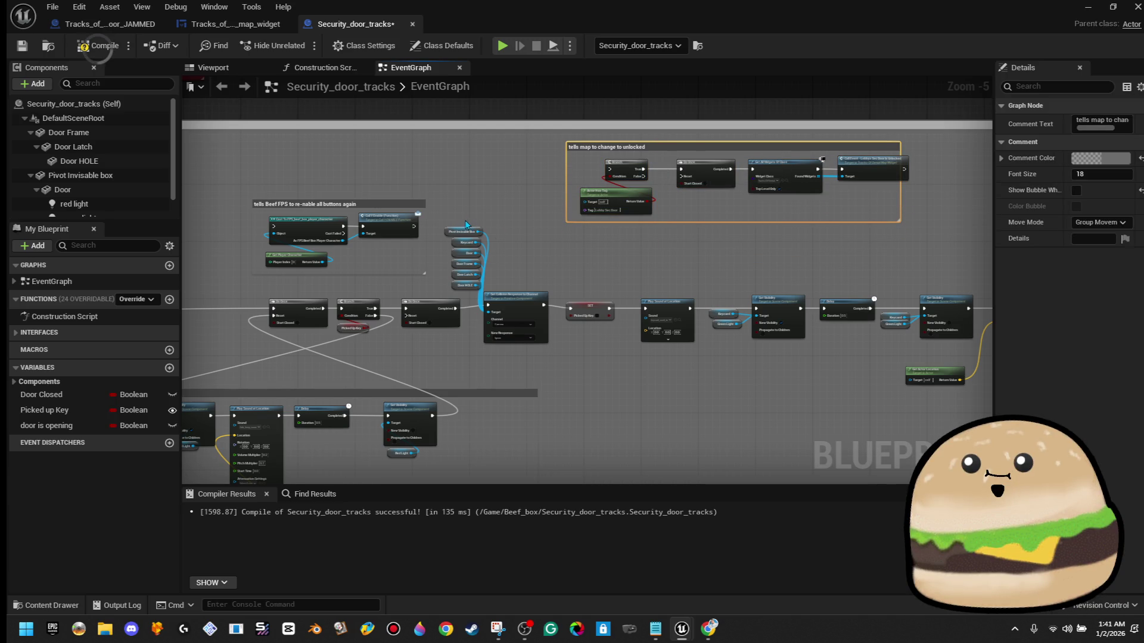
mouse_move(764, 367)
left_mouse_down()
mouse_move(930, 382)
mouse_move(956, 399)
mouse_move(982, 366)
mouse_move(947, 383)
mouse_move(954, 377)
left_mouse_up()
left_click_drag(638, 327, 631, 314)
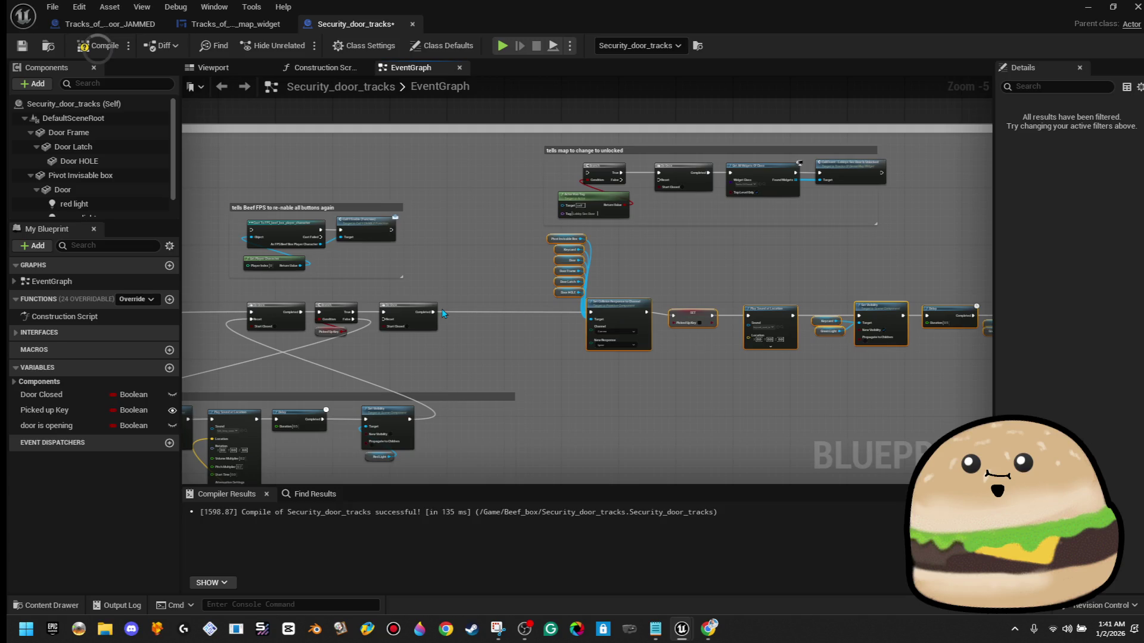
- Add a Sequence after Do Once: Then 0 to the map-unlock Branch, Then 1 to collision; compile
left_click_drag(463, 312, 463, 314)
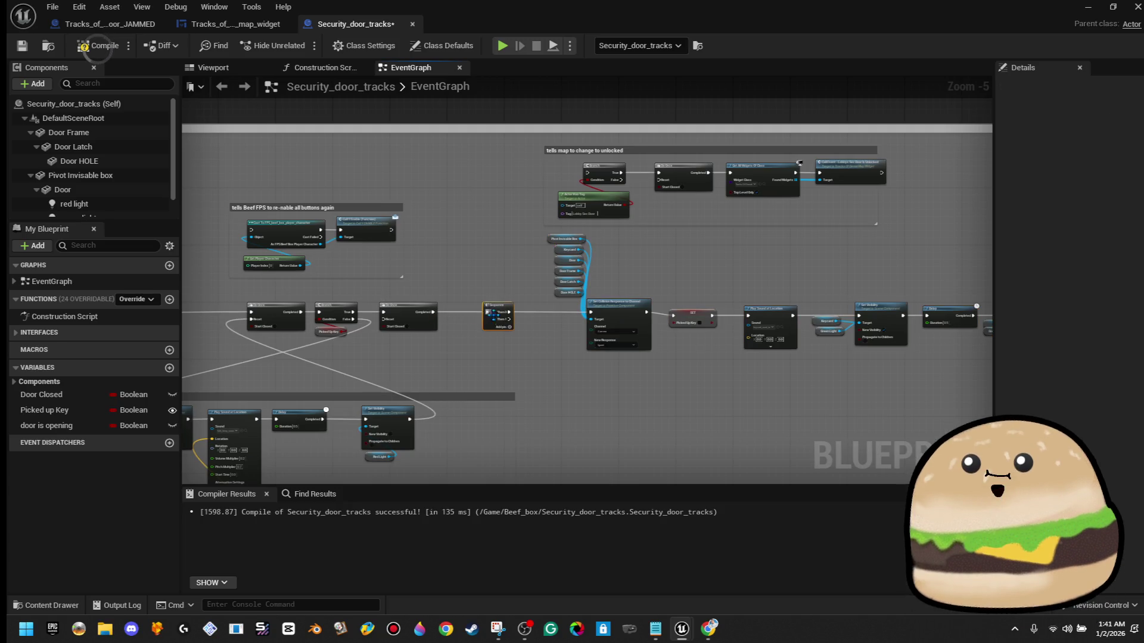
scroll(464, 314, "up", 2)
left_click_drag(633, 319, 652, 305)
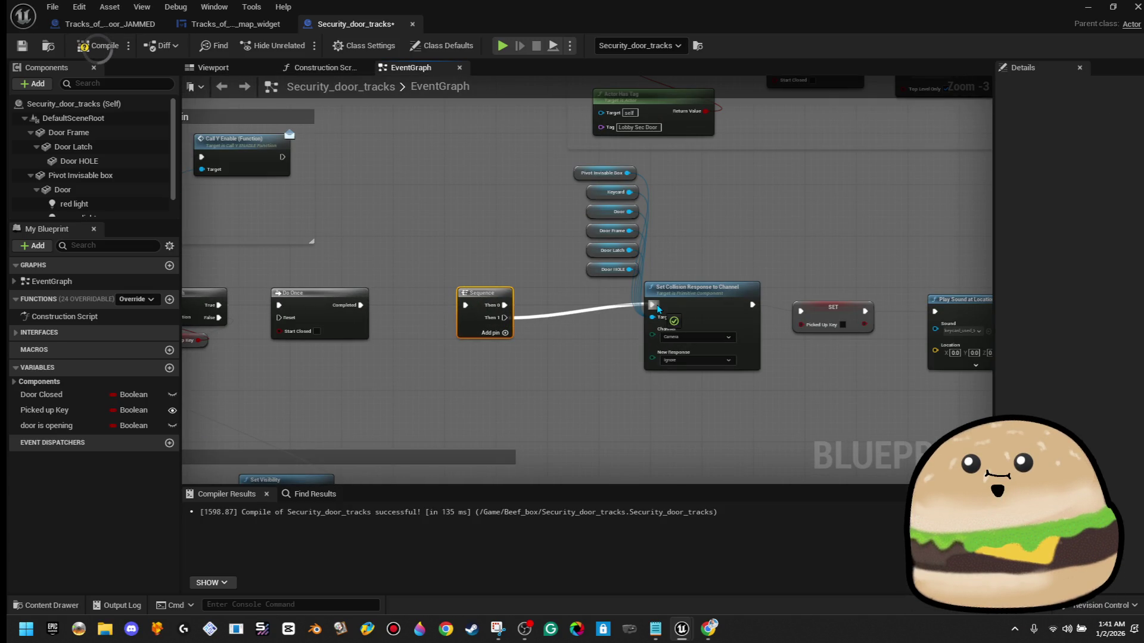
mouse_move(489, 382)
left_mouse_down()
mouse_move(524, 142)
mouse_move(590, 179)
mouse_move(629, 130)
left_mouse_up()
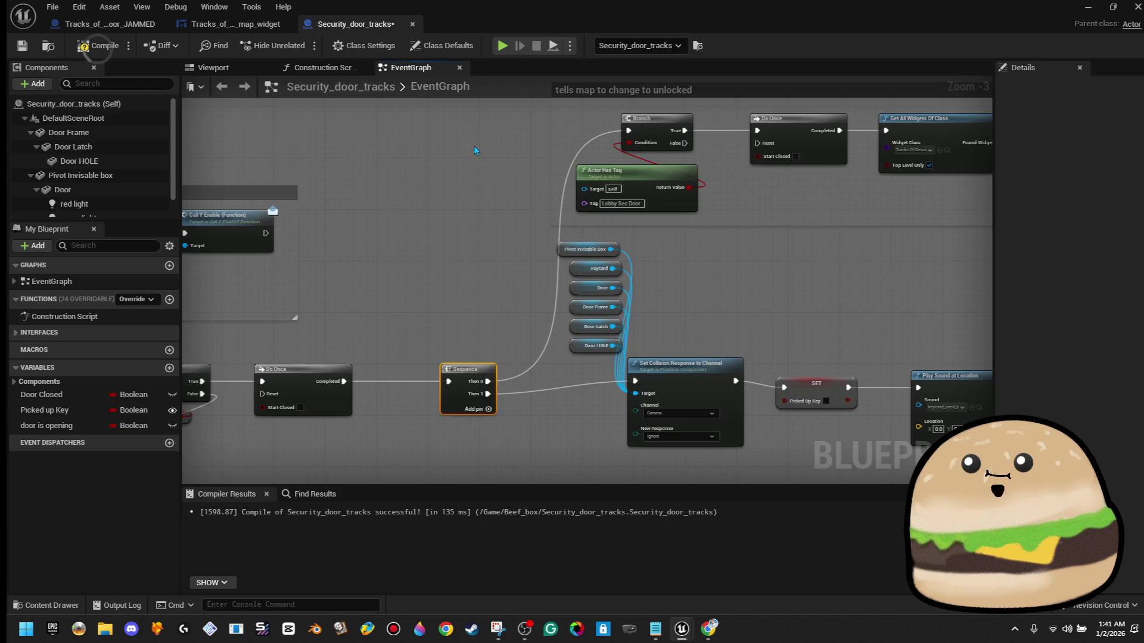
left_click(99, 45)
- Review the Branch, Do Once and Sequence nodes, recompile the door blueprint, and close it
scroll(793, 328, "down", 3)
scroll(493, 306, "up", 2)
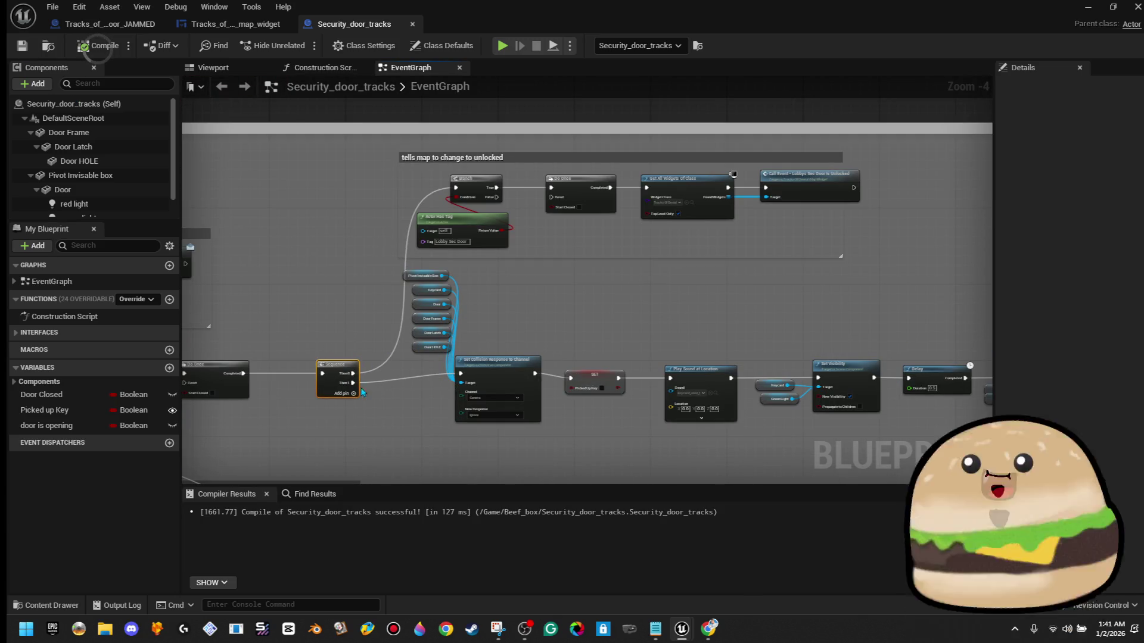
scroll(282, 385, "up", 2)
left_click_drag(281, 385, 539, 351)
scroll(539, 352, "down", 2)
mouse_move(584, 200)
left_mouse_down()
mouse_move(443, 198)
mouse_move(406, 216)
mouse_move(370, 281)
left_mouse_up()
left_click(97, 46)
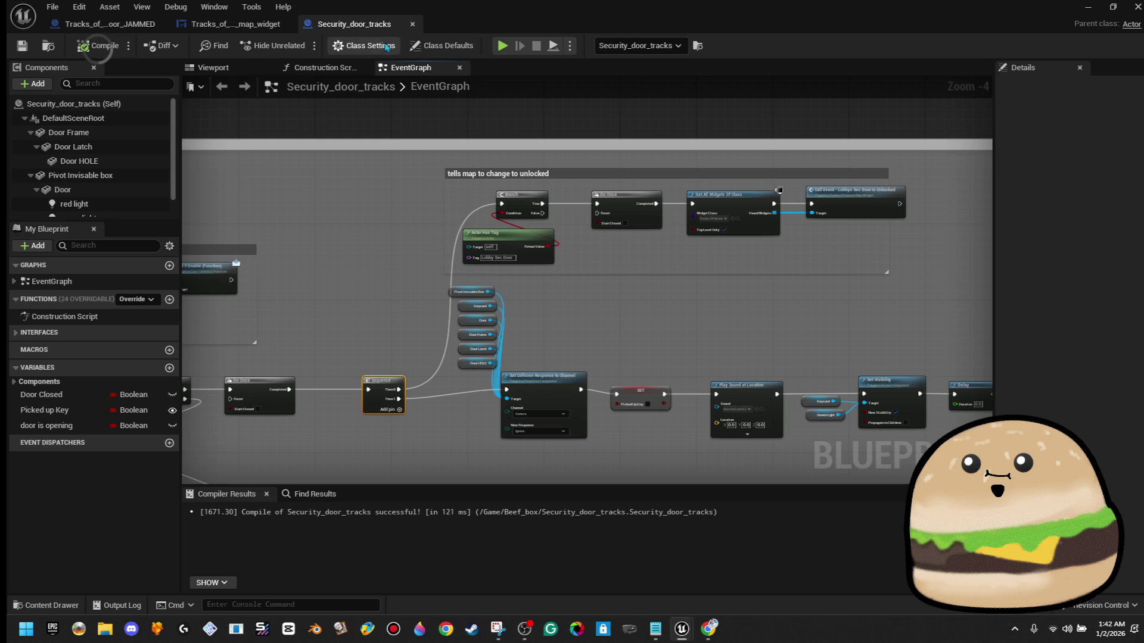
left_click(413, 24)
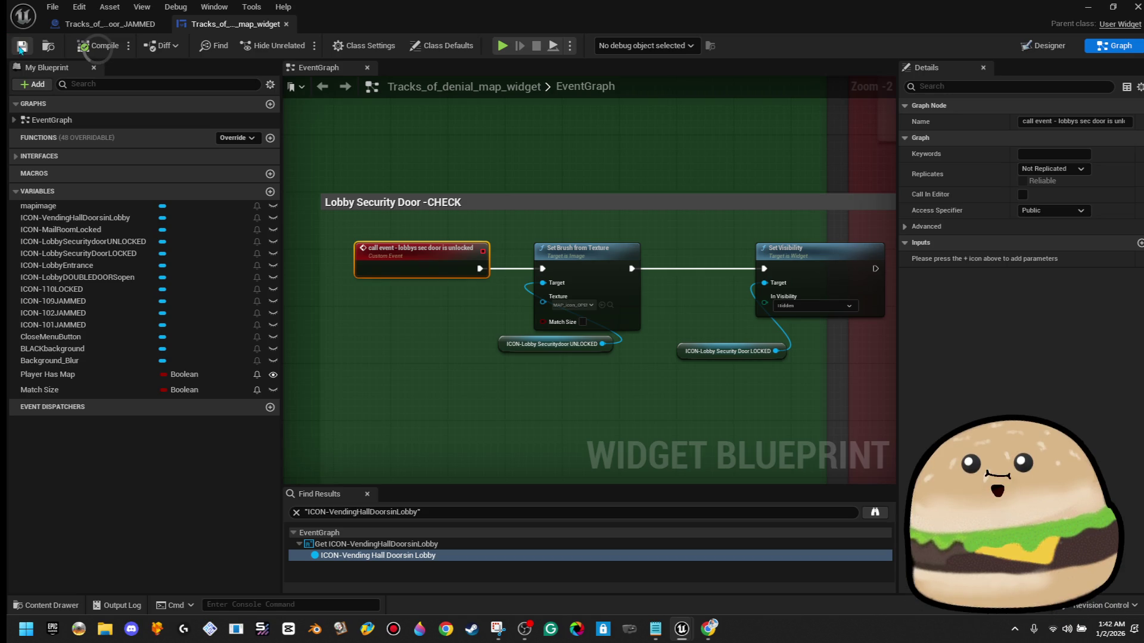
- Return to the level editor and start a full-screen play session
left_click(1087, 7)
mouse_move(534, 415)
left_mouse_down()
mouse_move(452, 382)
mouse_move(453, 488)
mouse_move(429, 495)
left_mouse_up()
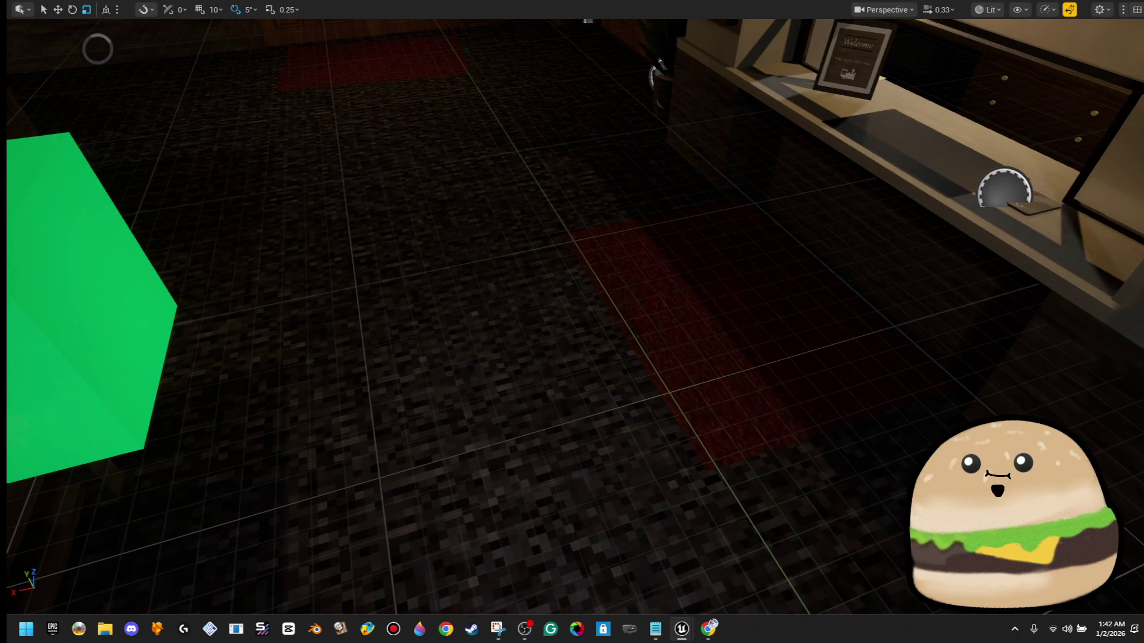
key("F11")
key("alt+p")
key("F11")
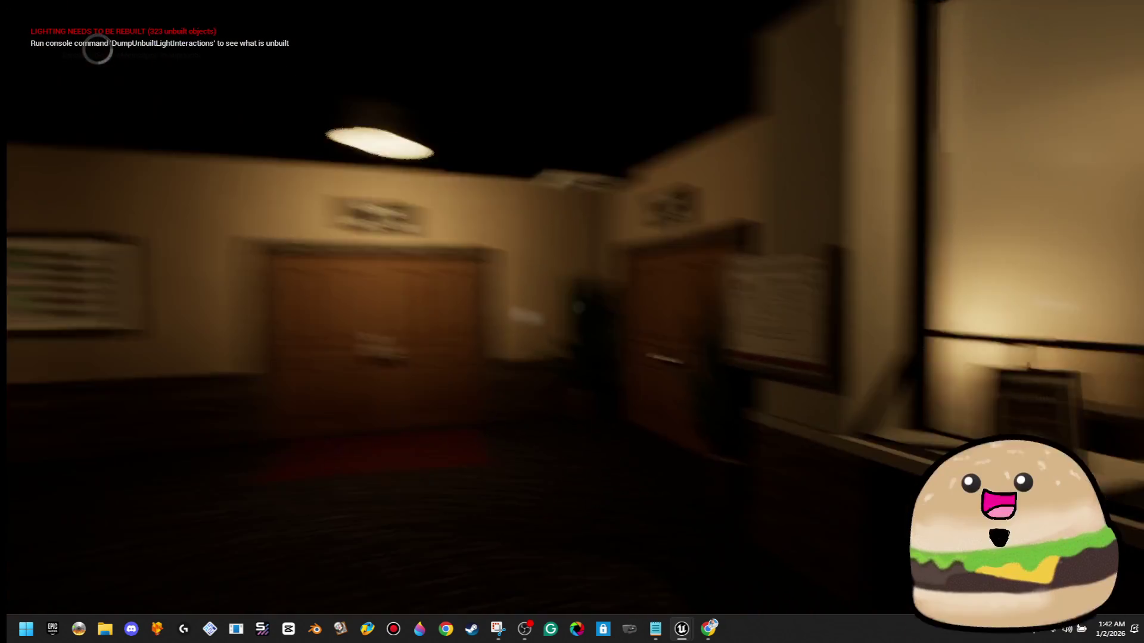
- Walk up to the locked security door and check the floor map
key("e")
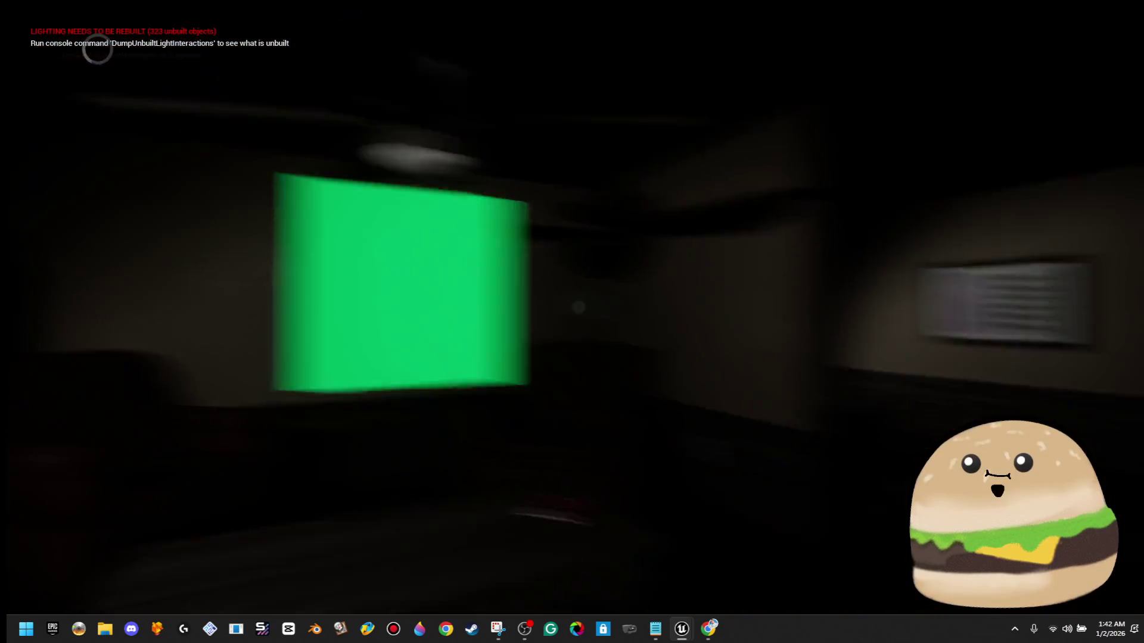
key("w")
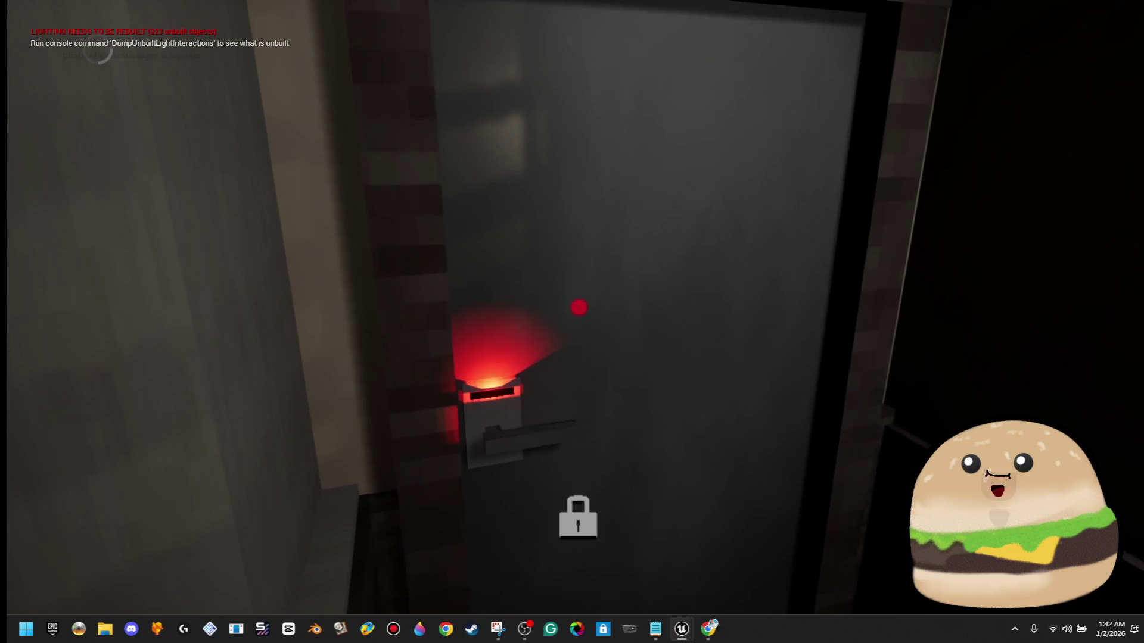
key("s")
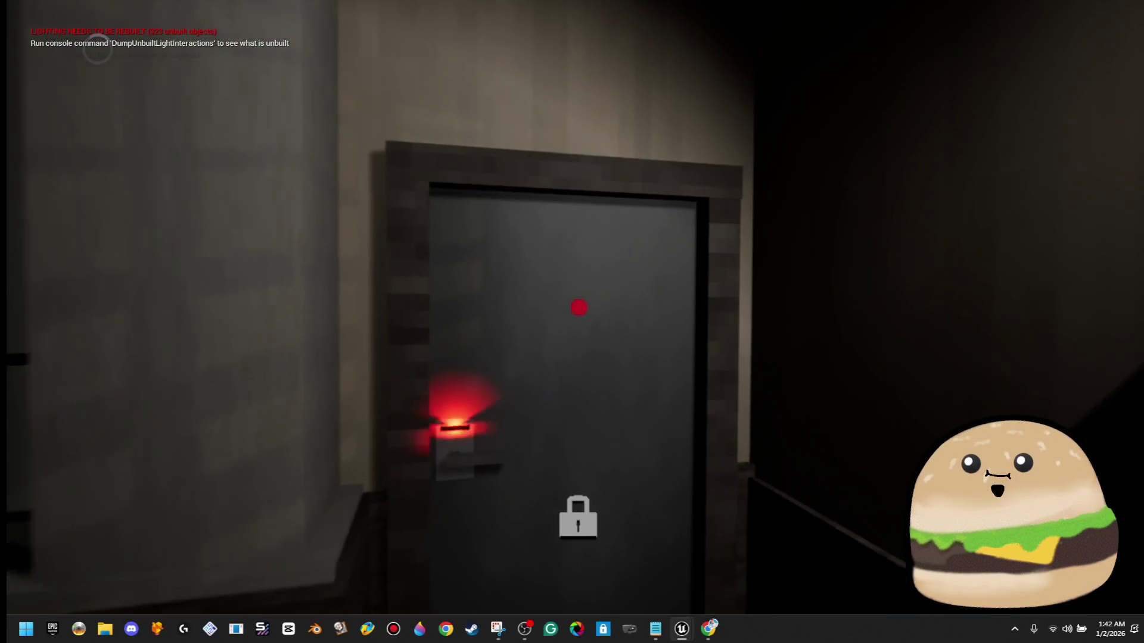
key("w")
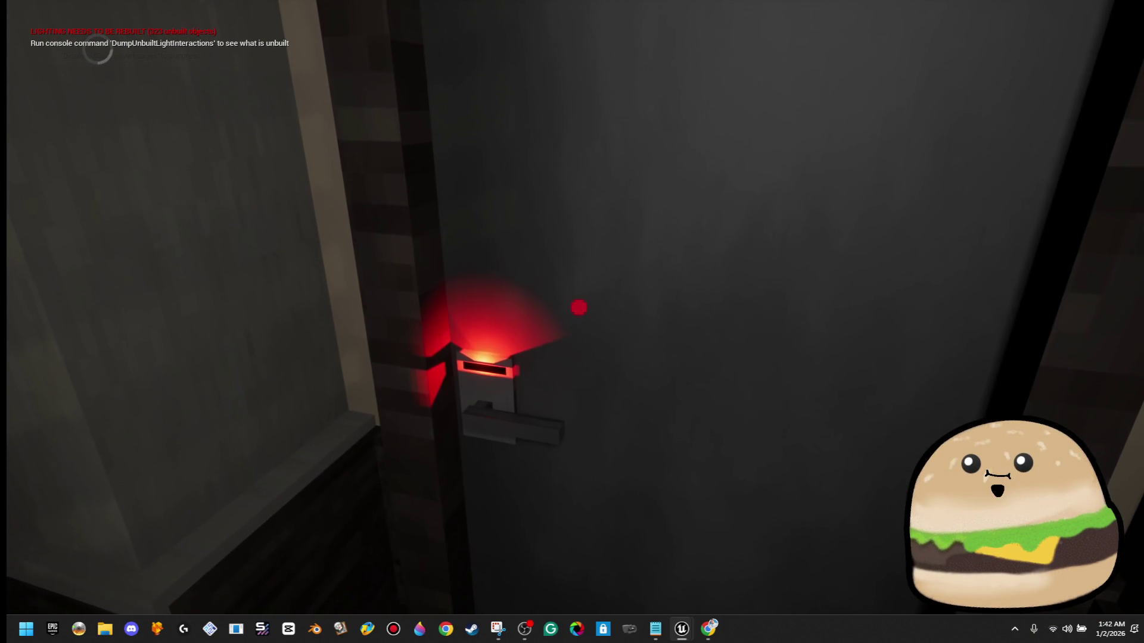
key("s")
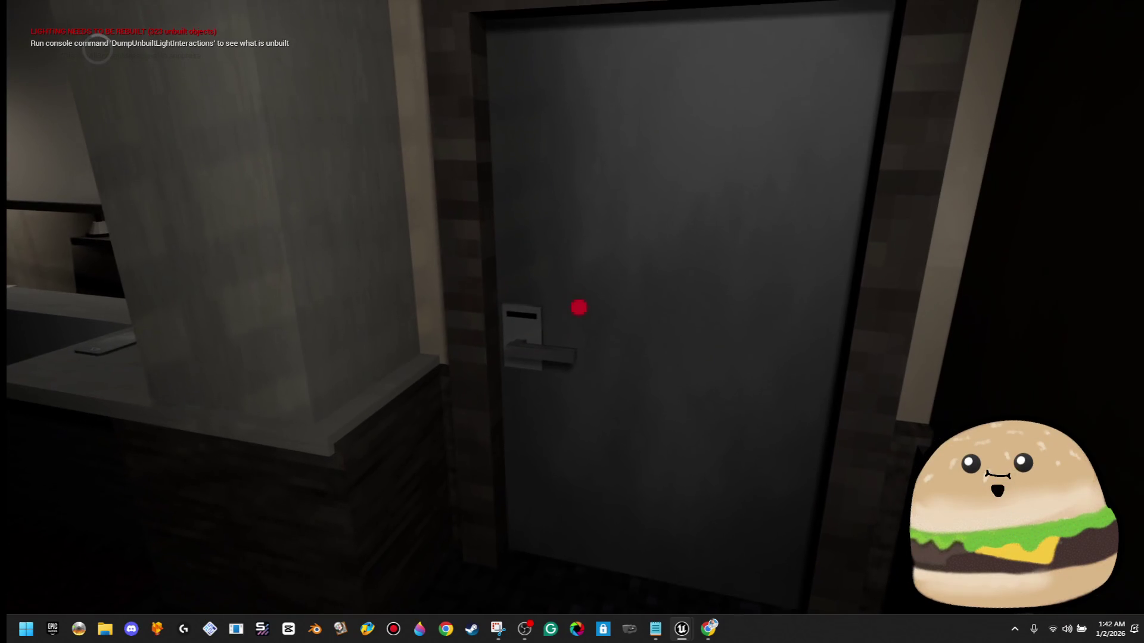
key("m")
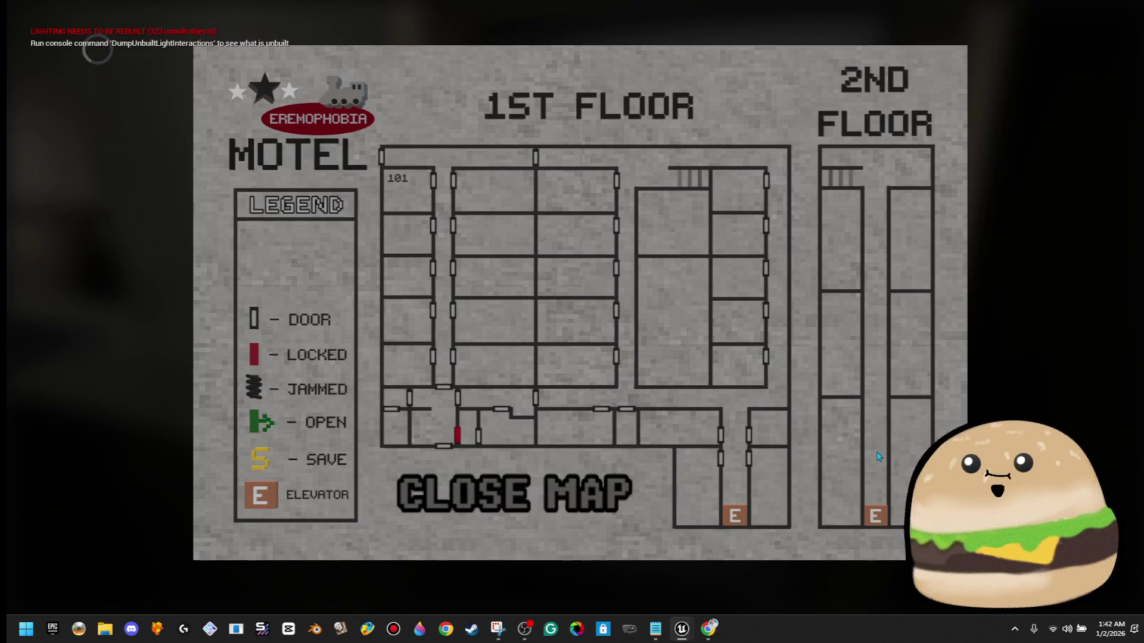
left_click(417, 488)
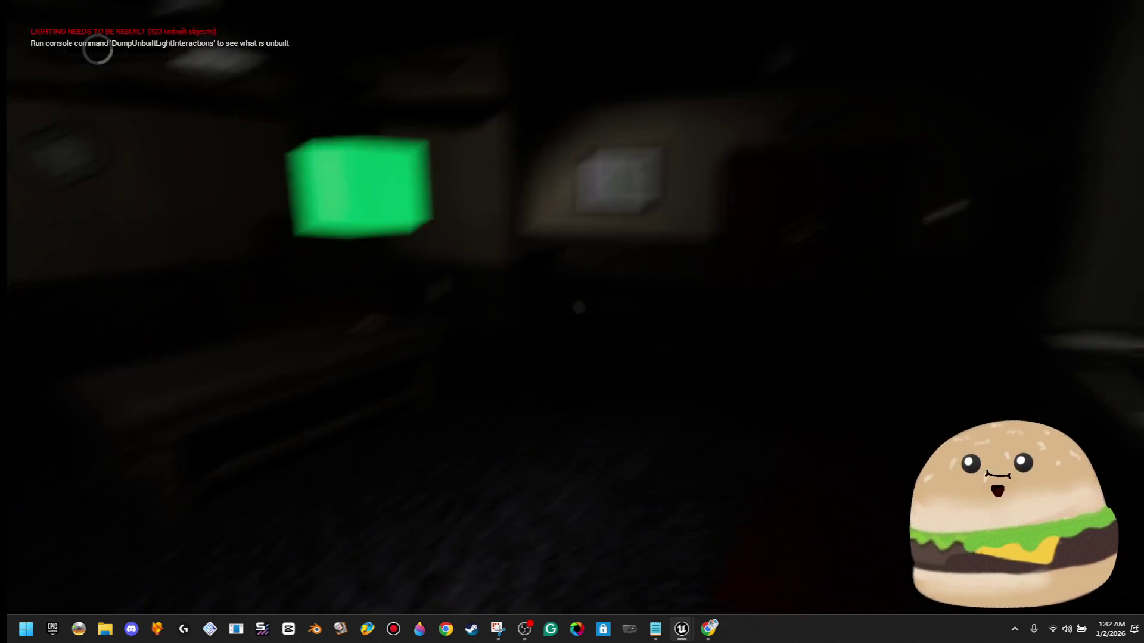
- Walk to the desk and pick up the keycard
key("w")
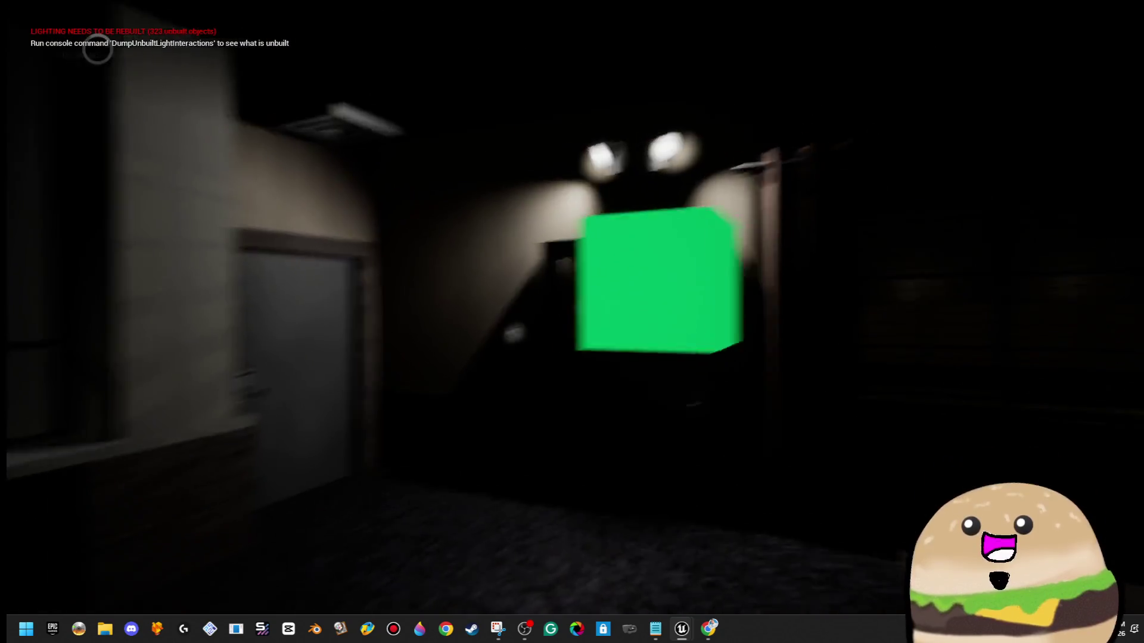
key("w")
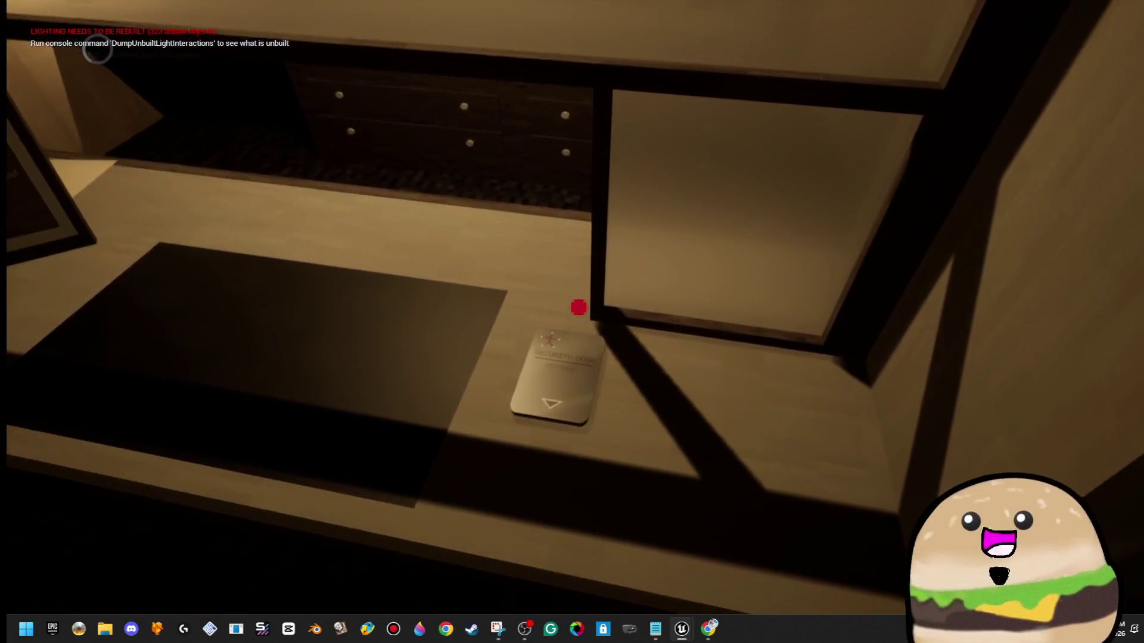
left_click(578, 307)
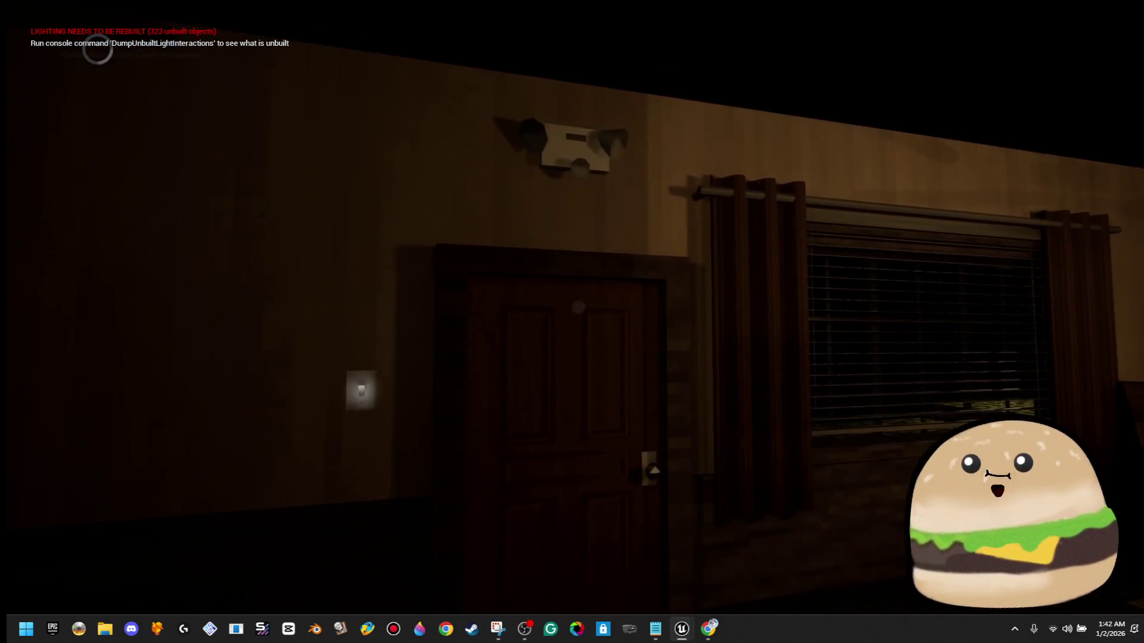
key("w")
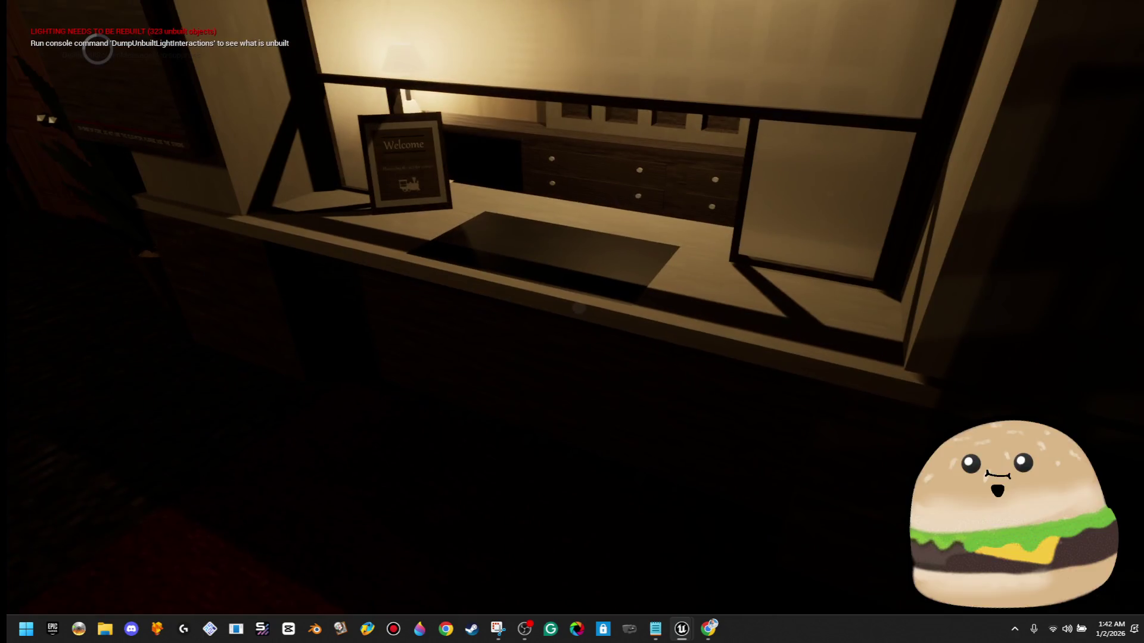
left_click(579, 307)
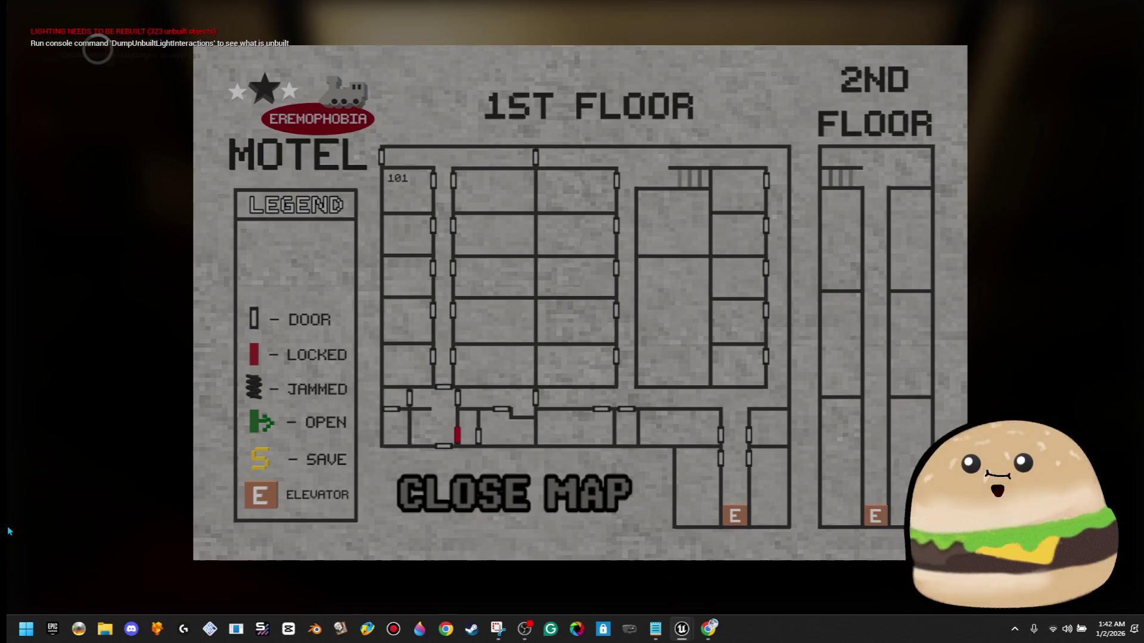
left_click(504, 512)
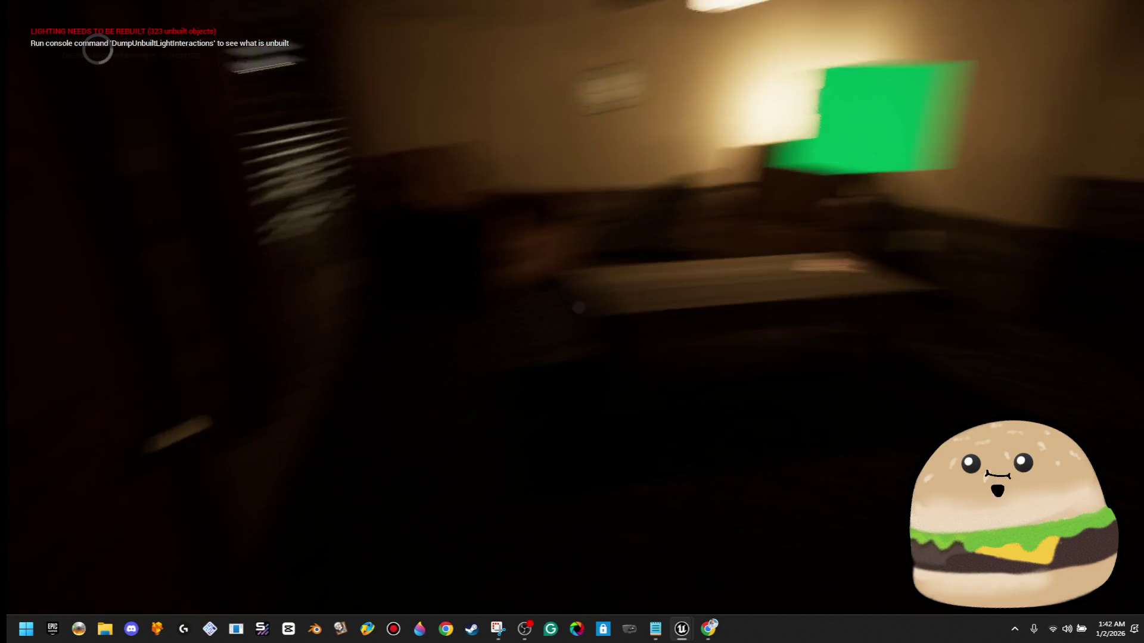
- Unlock the security door with the keycard and check its icon on the floor map
key("w")
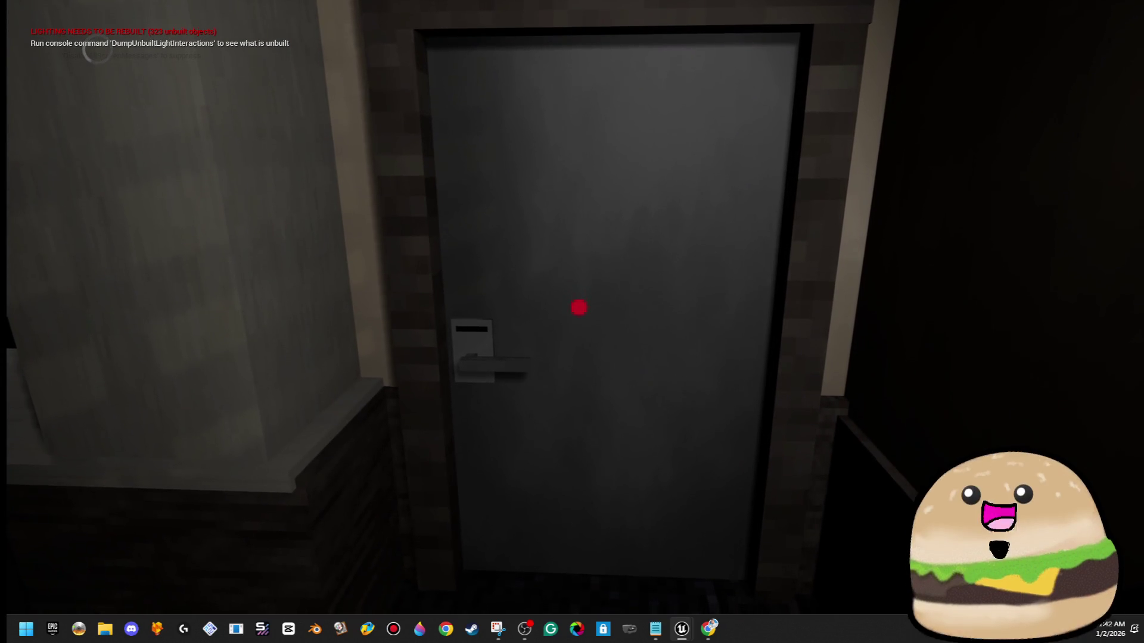
key("m")
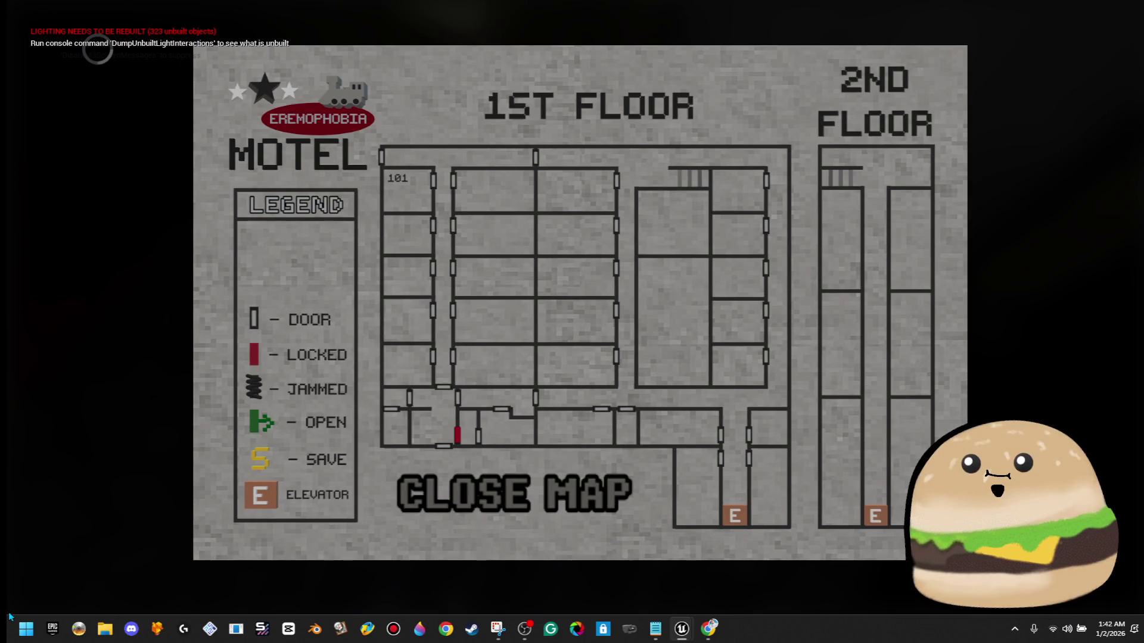
left_click(515, 493)
key("e")
key("m")
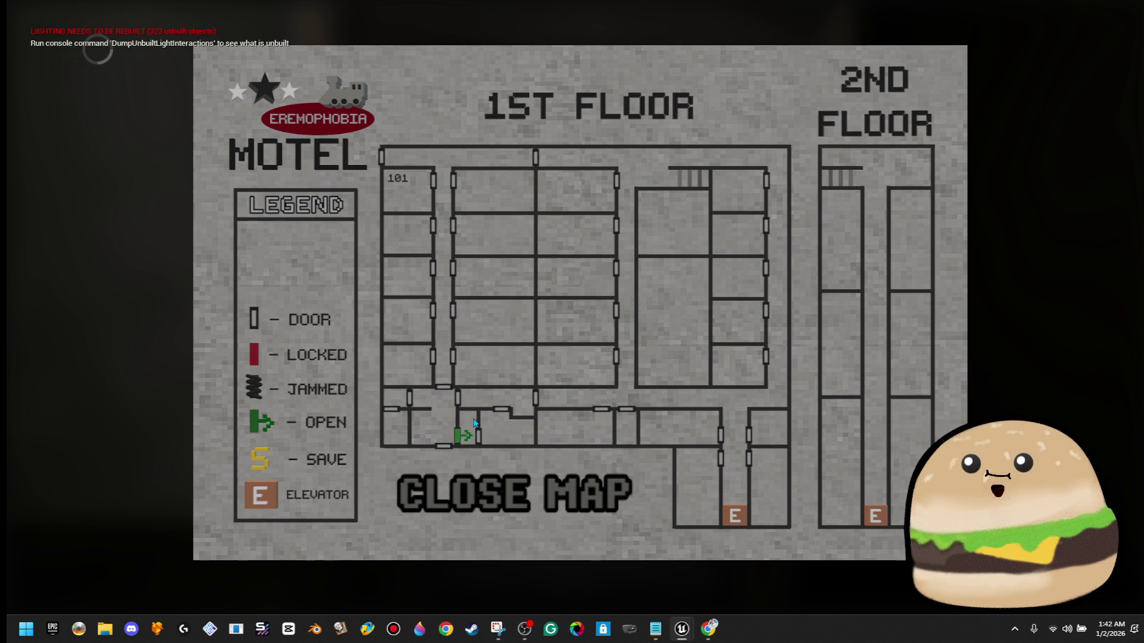
left_click(500, 501)
- Open the security door and walk through the dark rooms toward the kitchen doorway
key("e")
key("w")
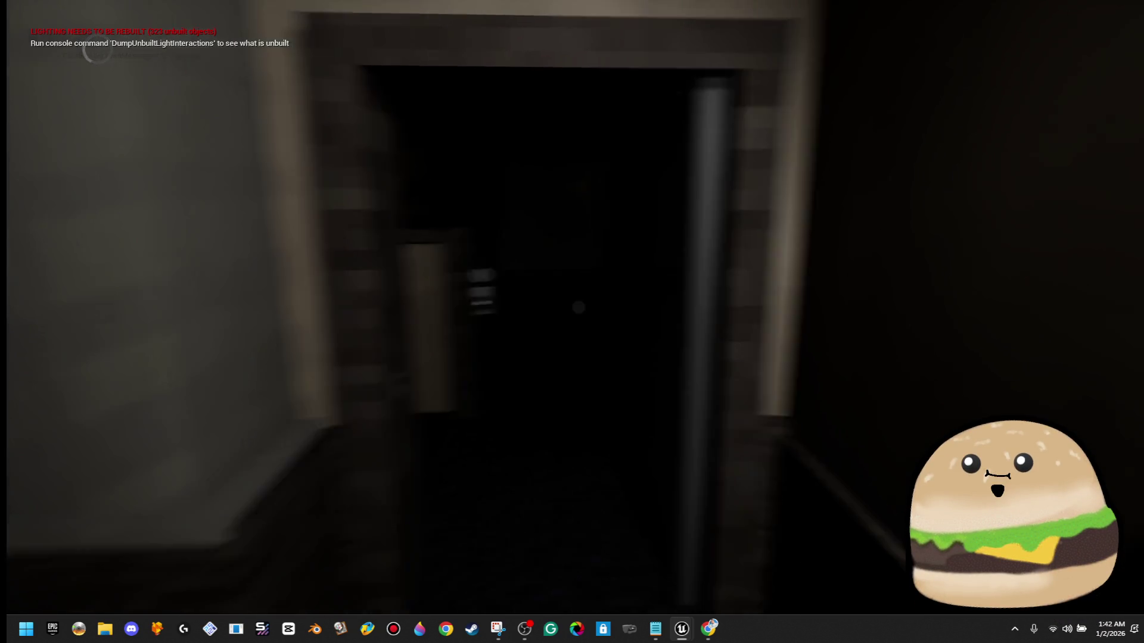
key("w")
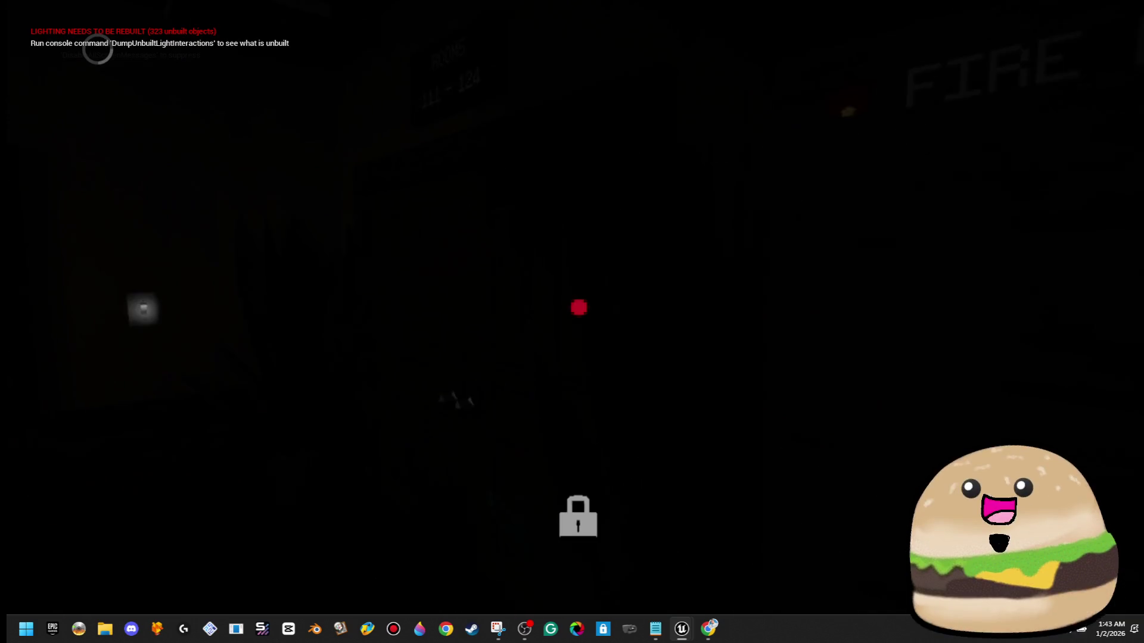
key("w")
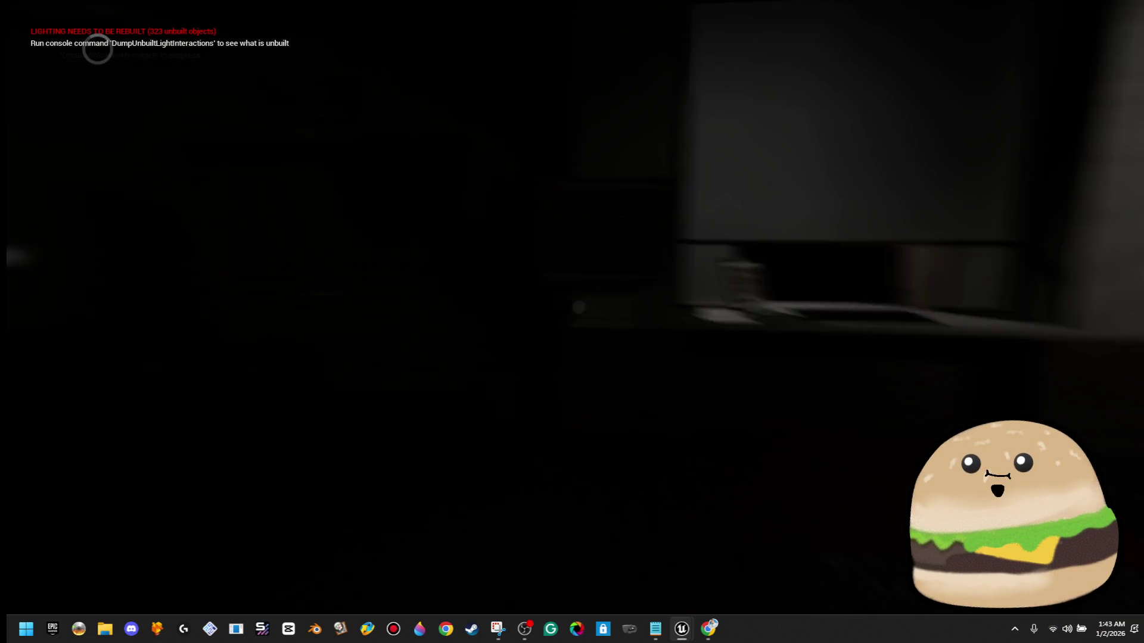
key("w")
key("m")
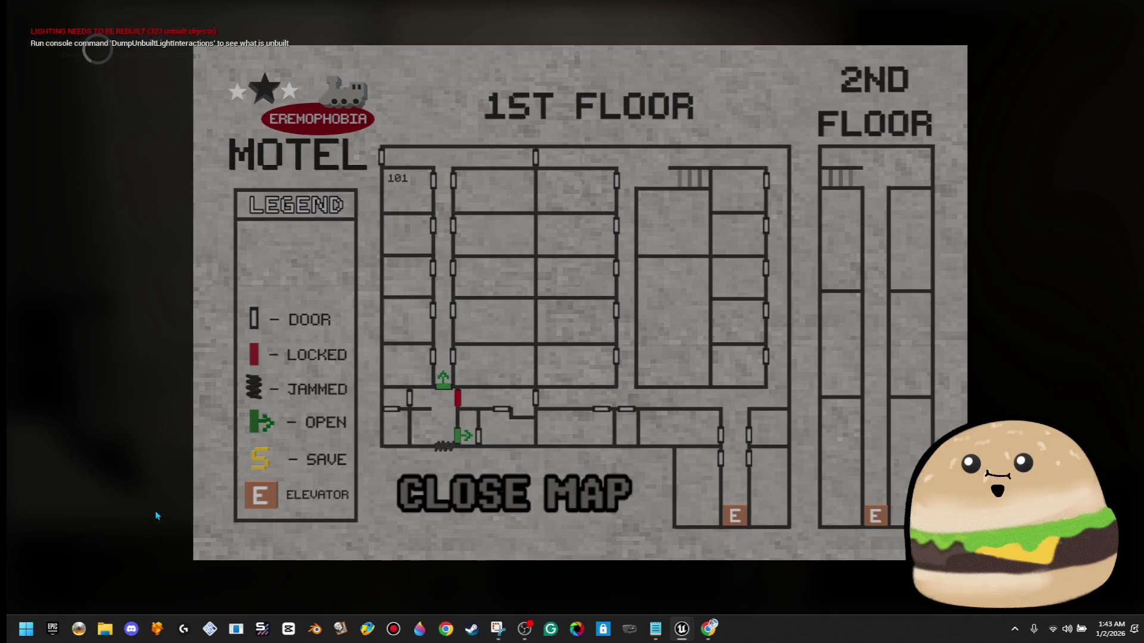
left_click(524, 495)
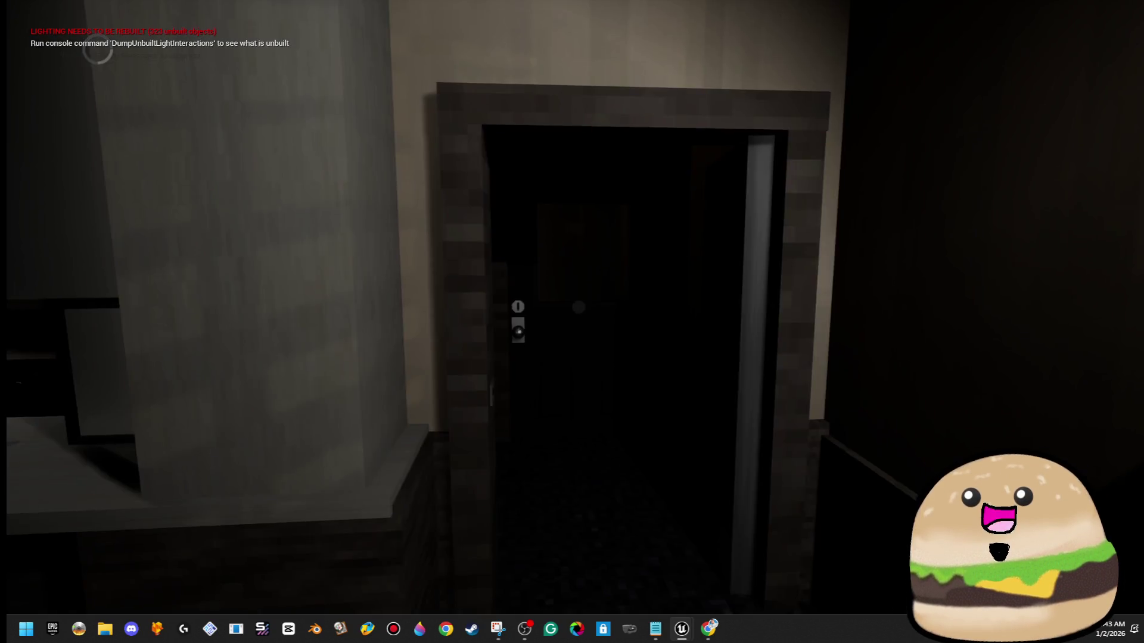
- Switch the electrical panel's master breaker from red to green, then end the playtest
key("w")
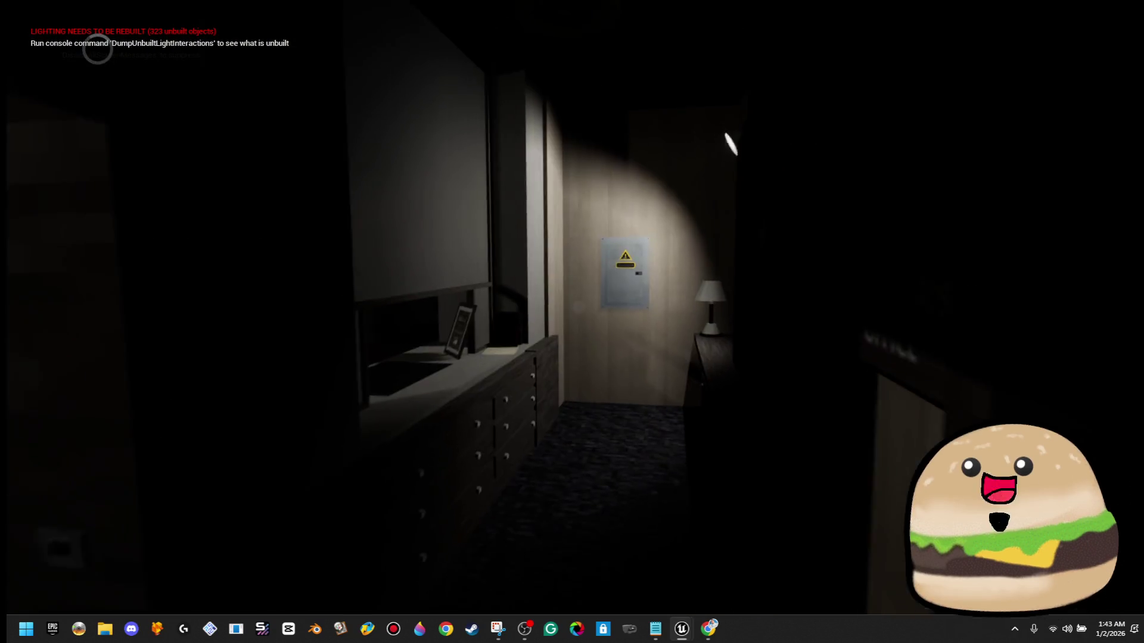
key("w")
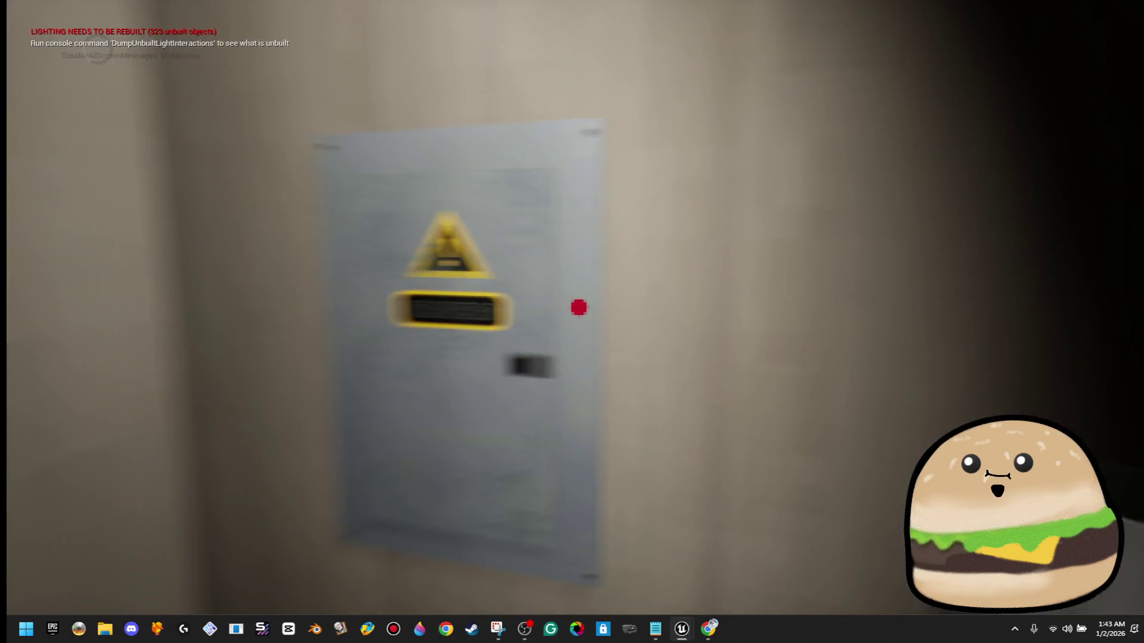
left_click(579, 308)
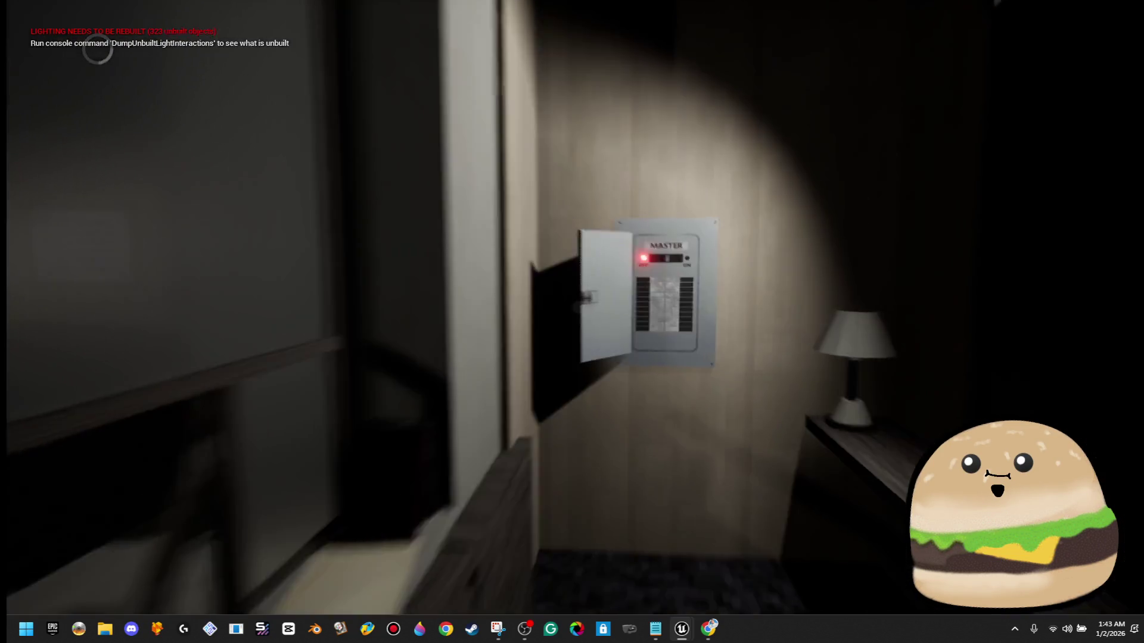
left_click(572, 322)
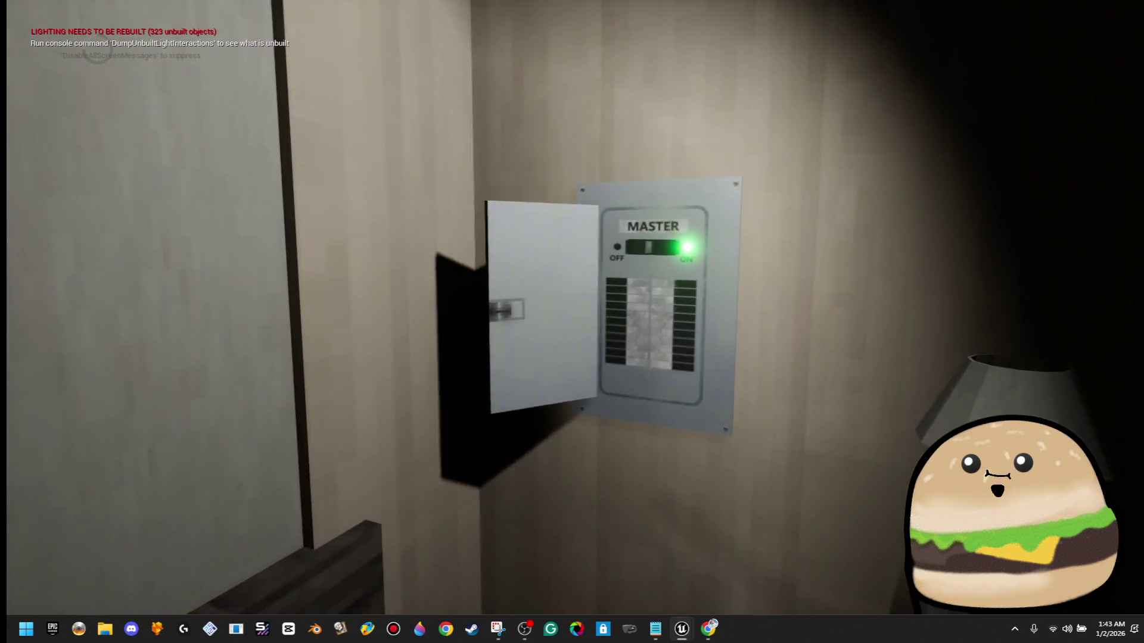
left_click(572, 321)
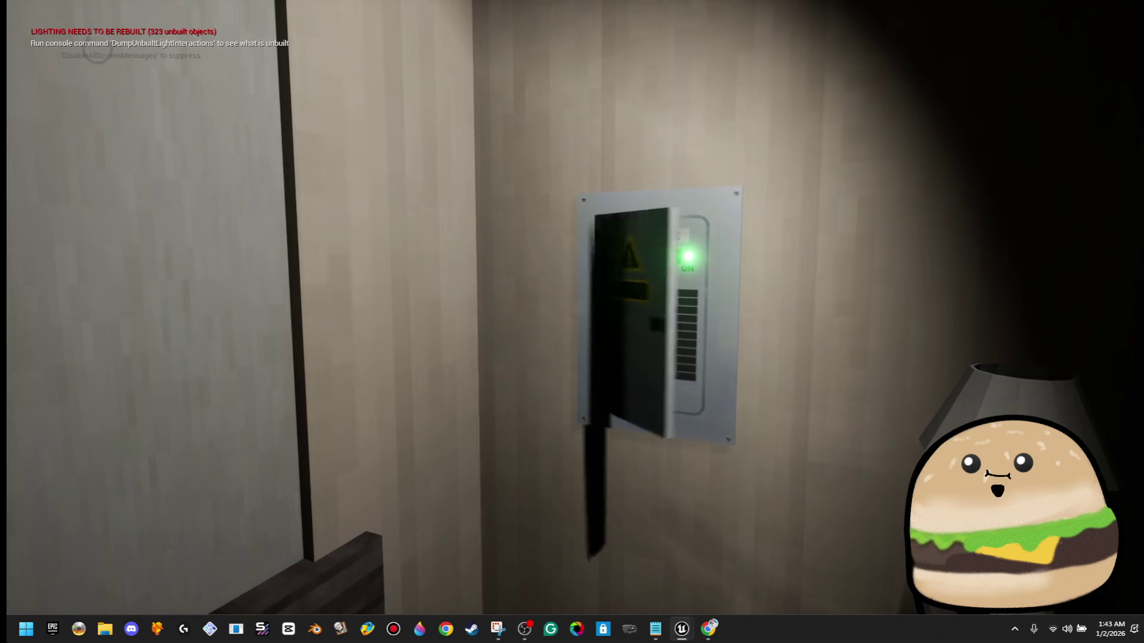
key("w")
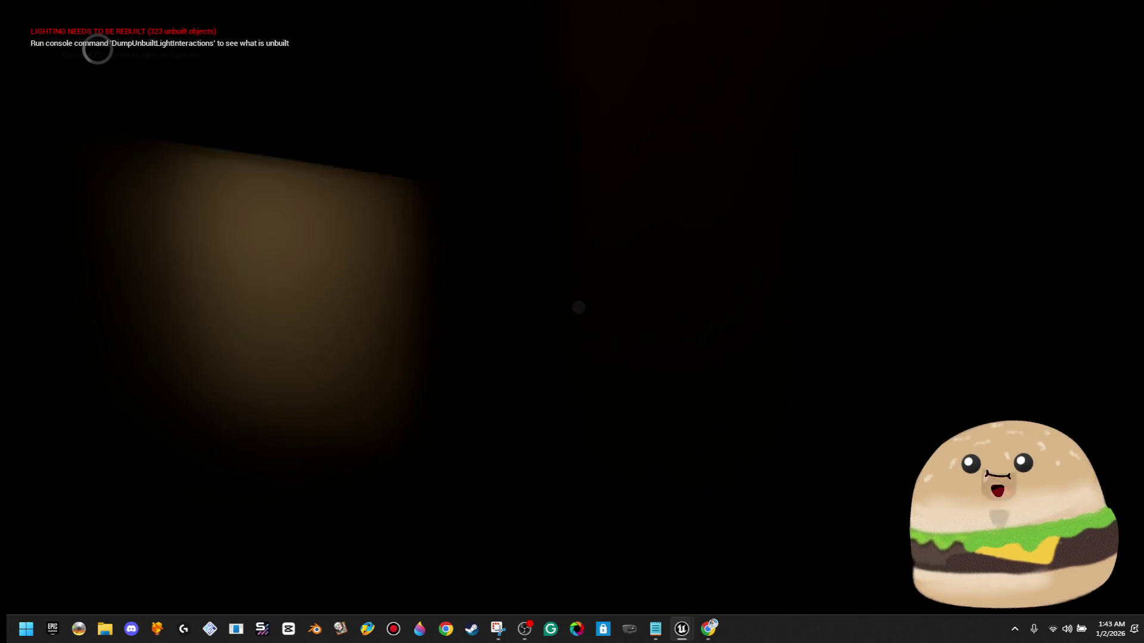
key("w")
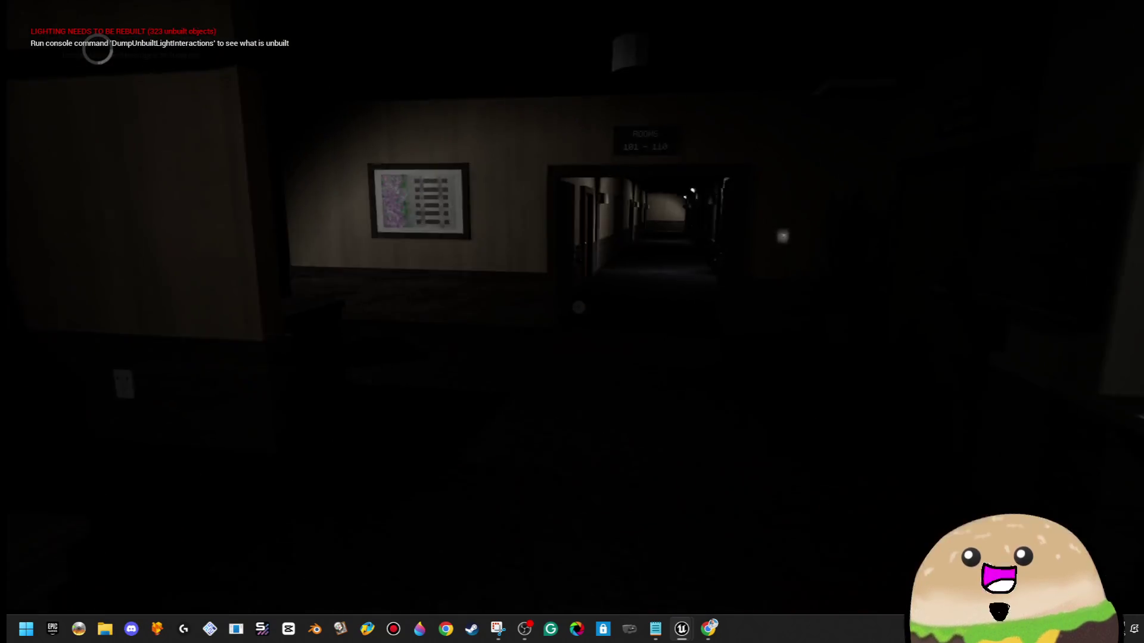
key("Escape")
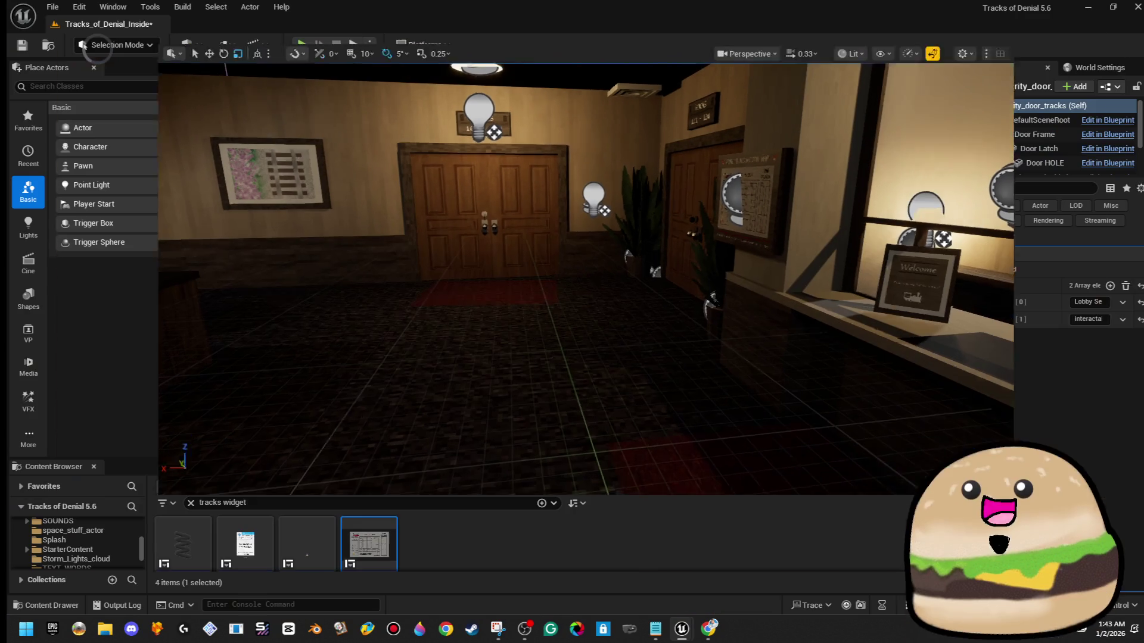
- Save the Tracks_of_Denial_Inside level with the toolbar Save button
left_click(23, 46)
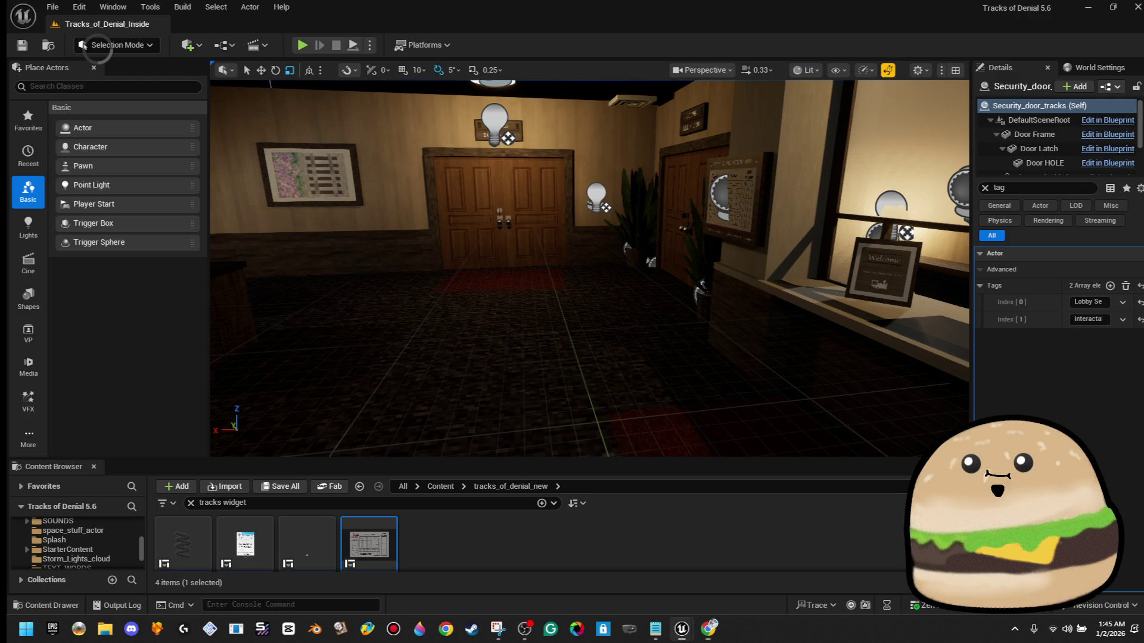
- Fly the camera to the mail room and edit the Tracks_of_denial_door_LOCKED Blueprint
mouse_move(352, 339)
left_mouse_down()
mouse_move(403, 302)
mouse_move(422, 360)
mouse_move(433, 326)
mouse_move(466, 302)
left_mouse_up()
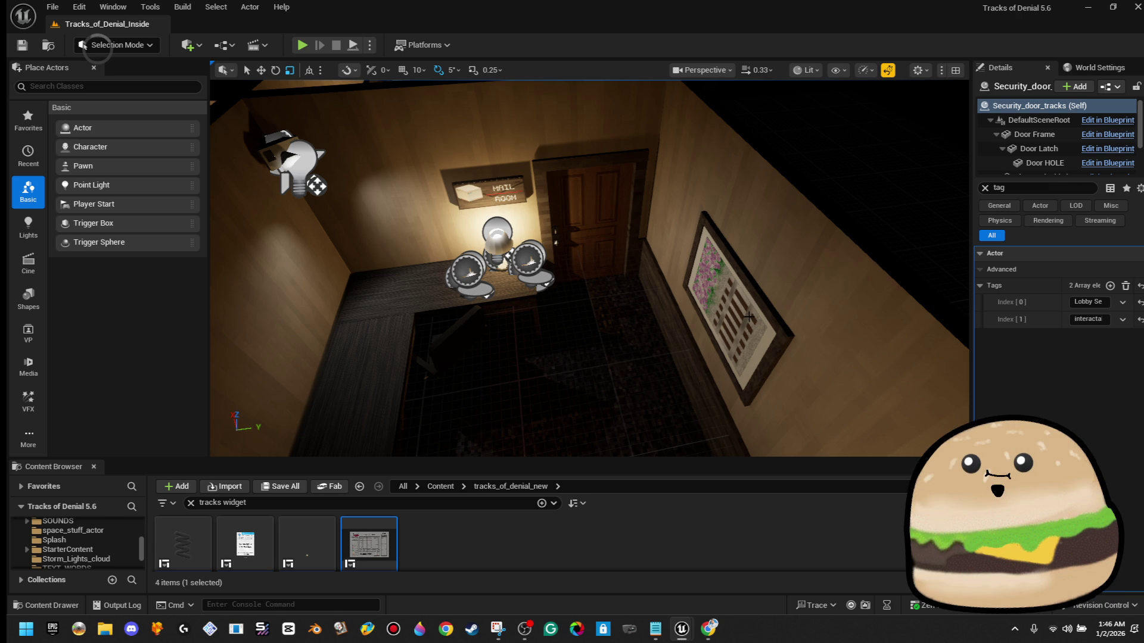
left_click_drag(747, 318, 706, 196)
right_click(556, 209)
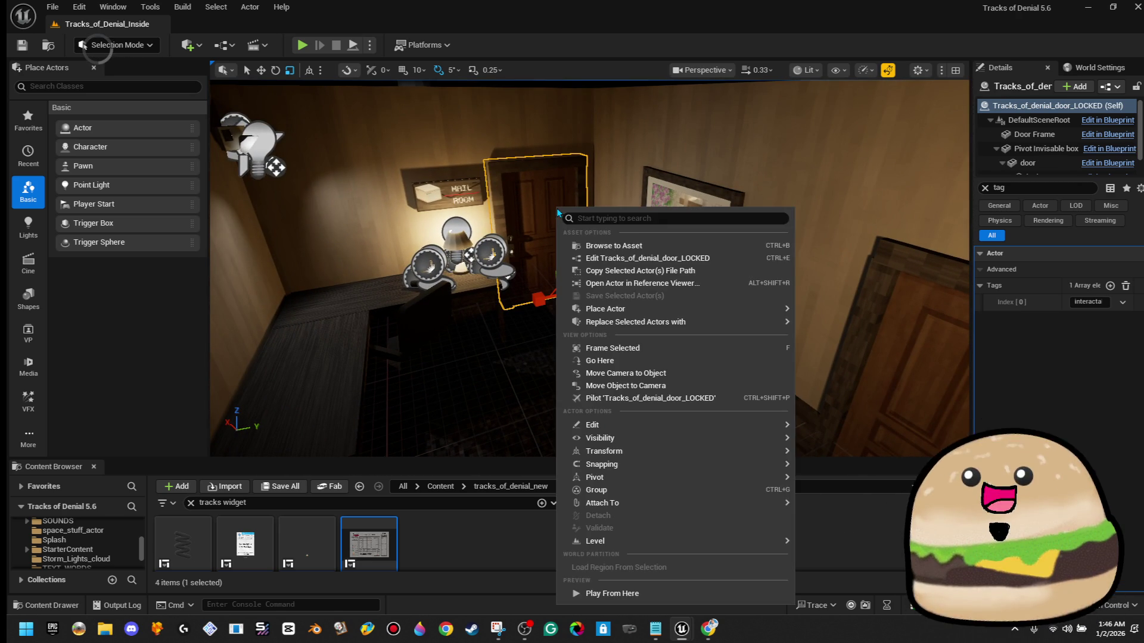
left_click(660, 260)
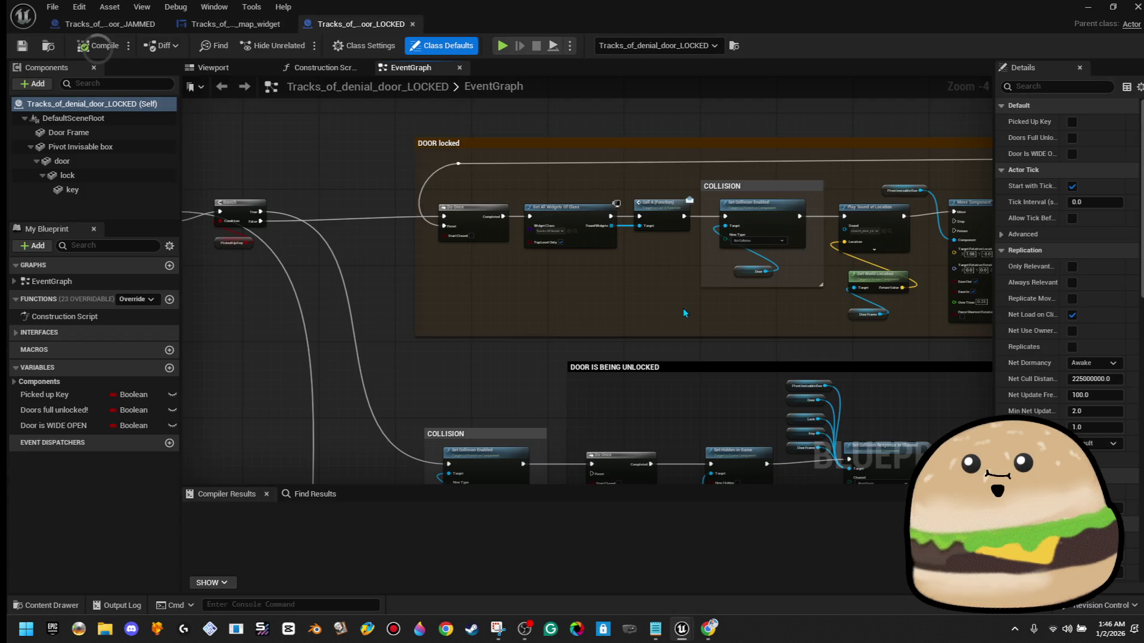
- Survey the EventGraph and trial-select the COLLISION and OPEN door groups
scroll(690, 309, "up", 7)
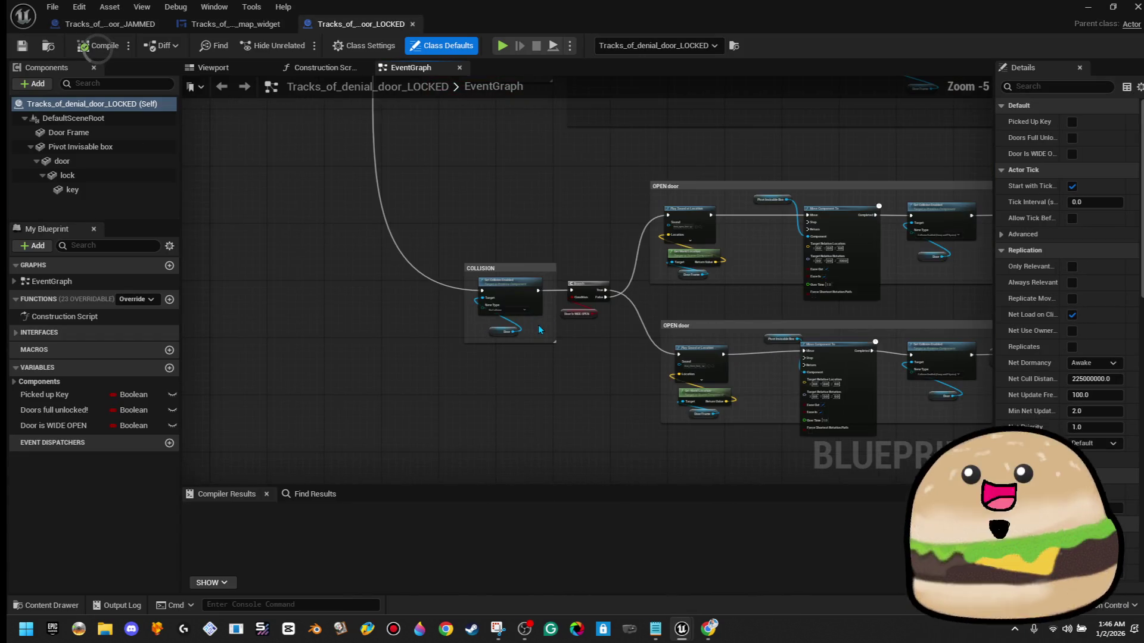
scroll(537, 330, "up", 1)
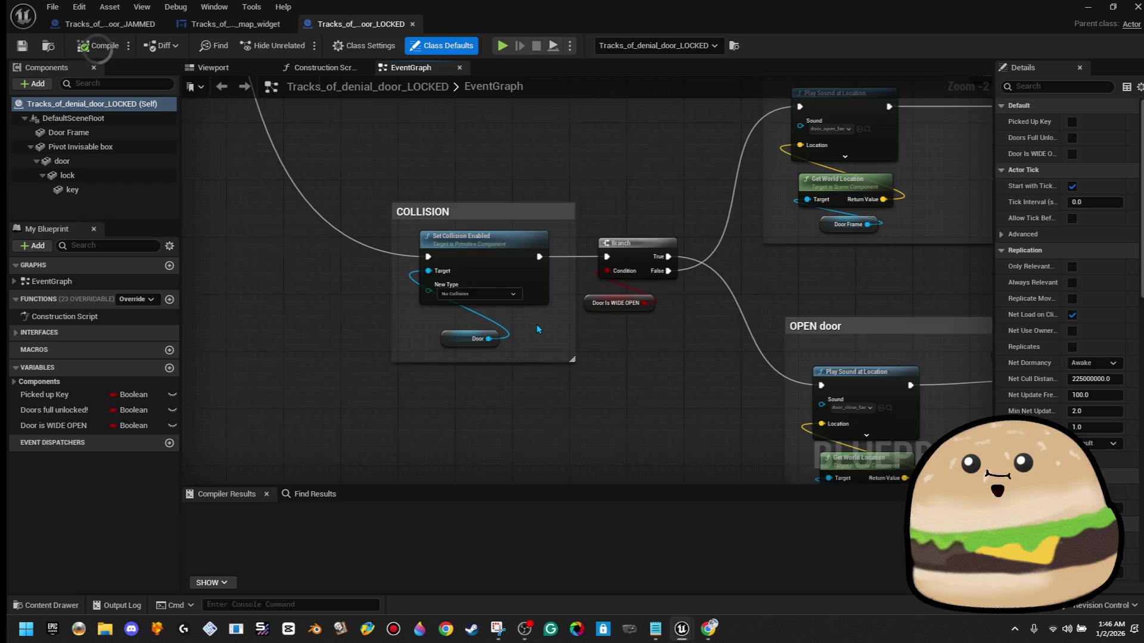
scroll(536, 330, "down", 6)
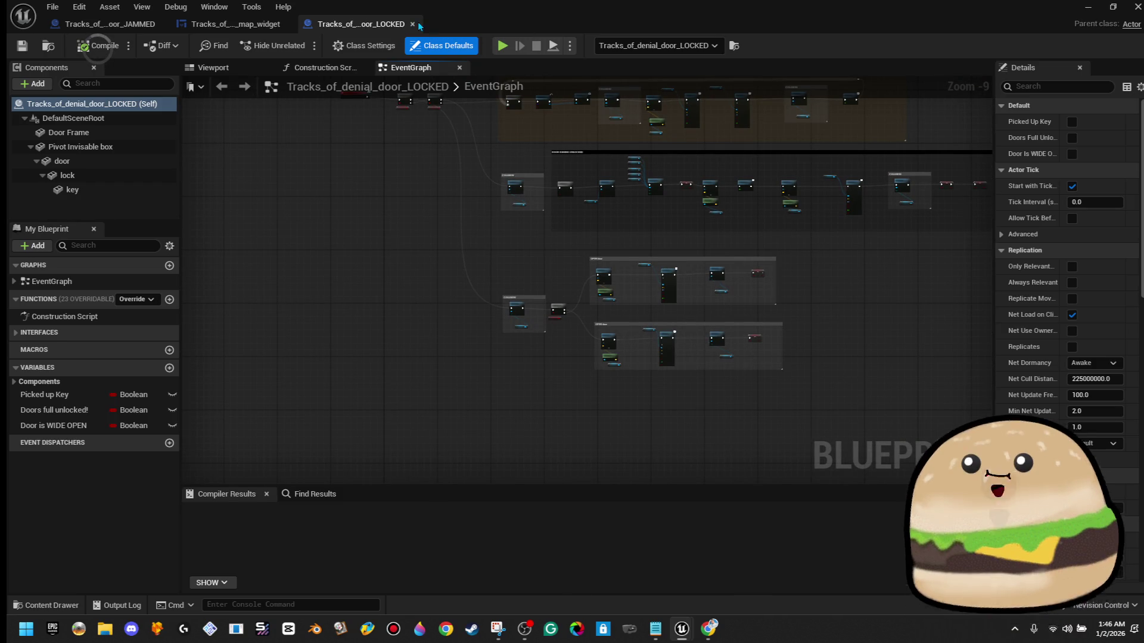
scroll(466, 220, "up", 6)
scroll(444, 302, "down", 4)
left_click_drag(471, 250, 884, 434)
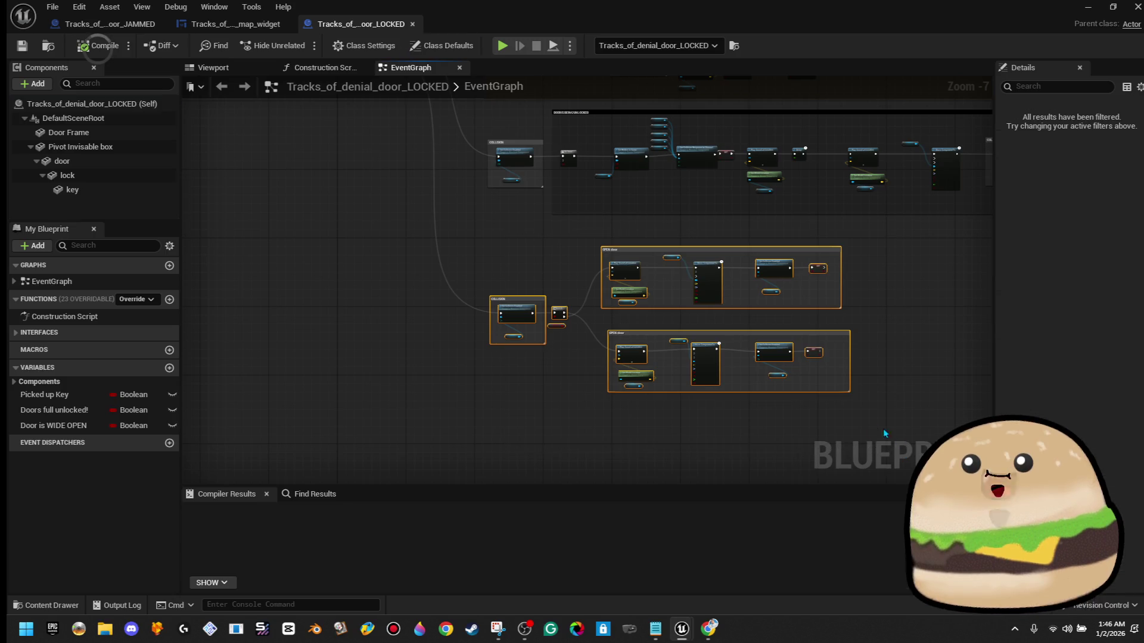
scroll(558, 322, "up", 3)
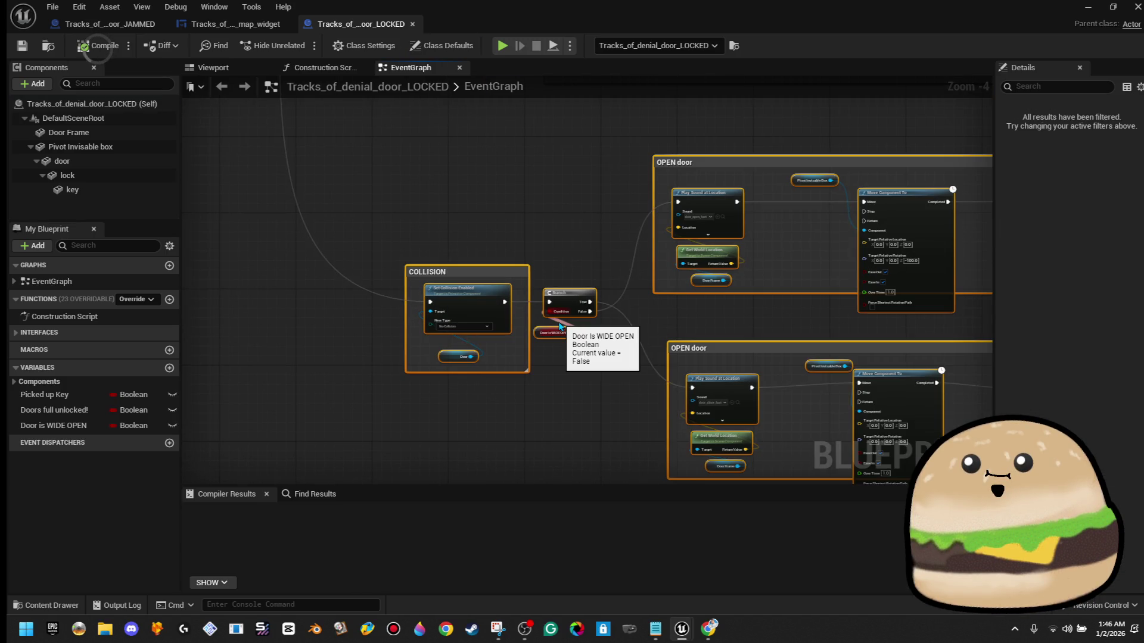
left_click(543, 379)
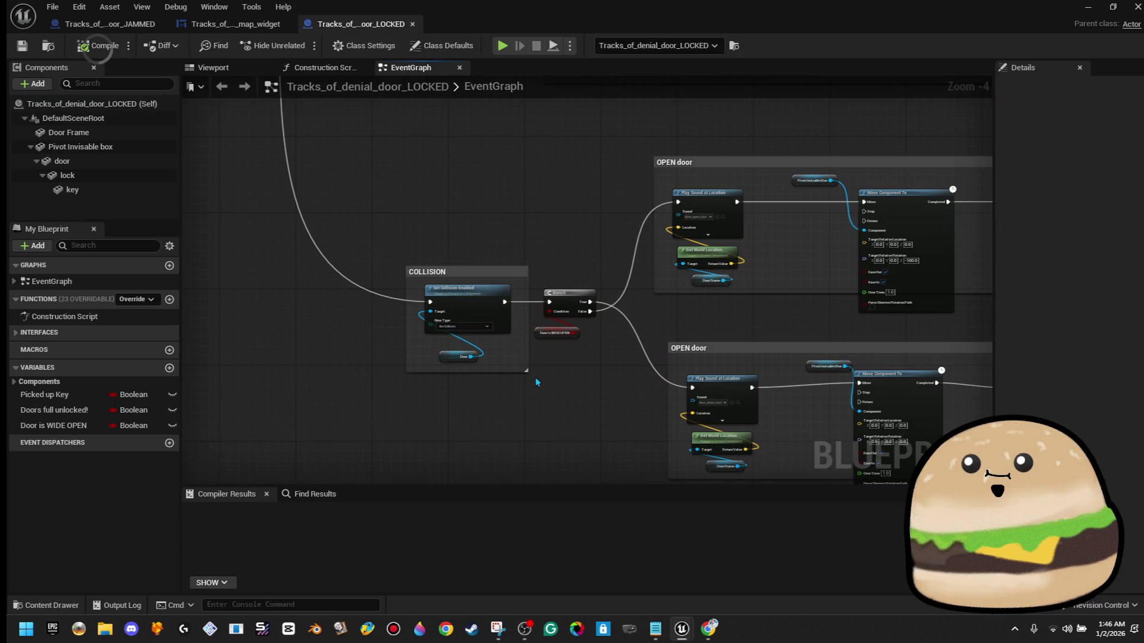
- Move the COLLISION box and both OPEN door boxes up-left, nearer the other sections
scroll(527, 369, "down", 3)
scroll(581, 362, "up", 3)
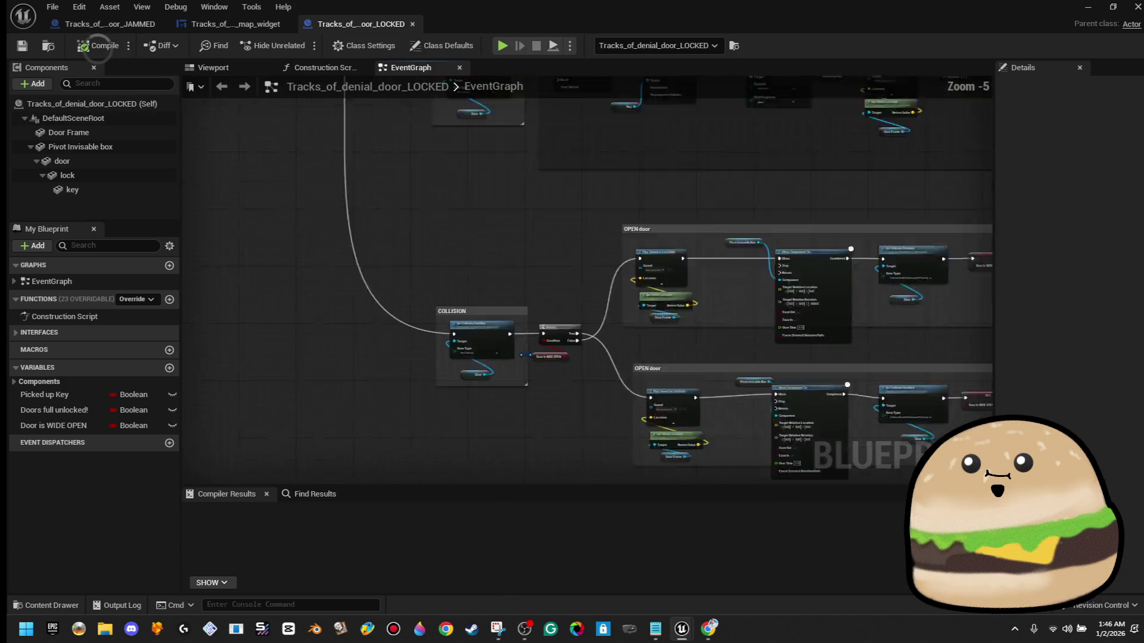
scroll(468, 312, "up", 4)
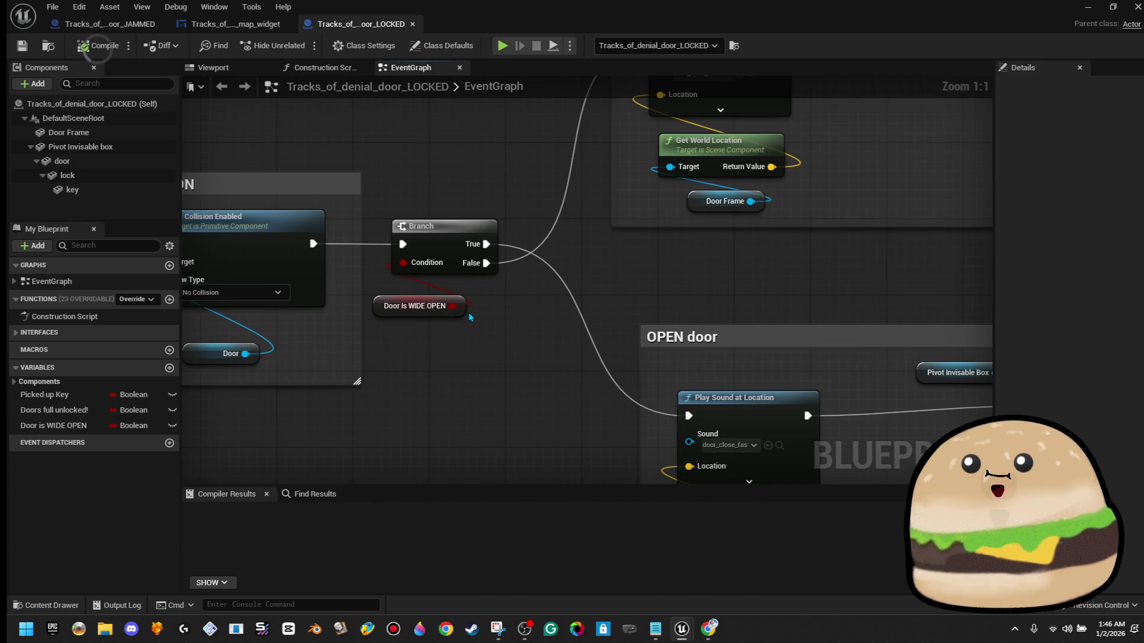
scroll(468, 312, "down", 8)
mouse_move(735, 226)
left_mouse_down()
mouse_move(492, 301)
mouse_move(391, 382)
left_mouse_up()
scroll(550, 468, "down", 3)
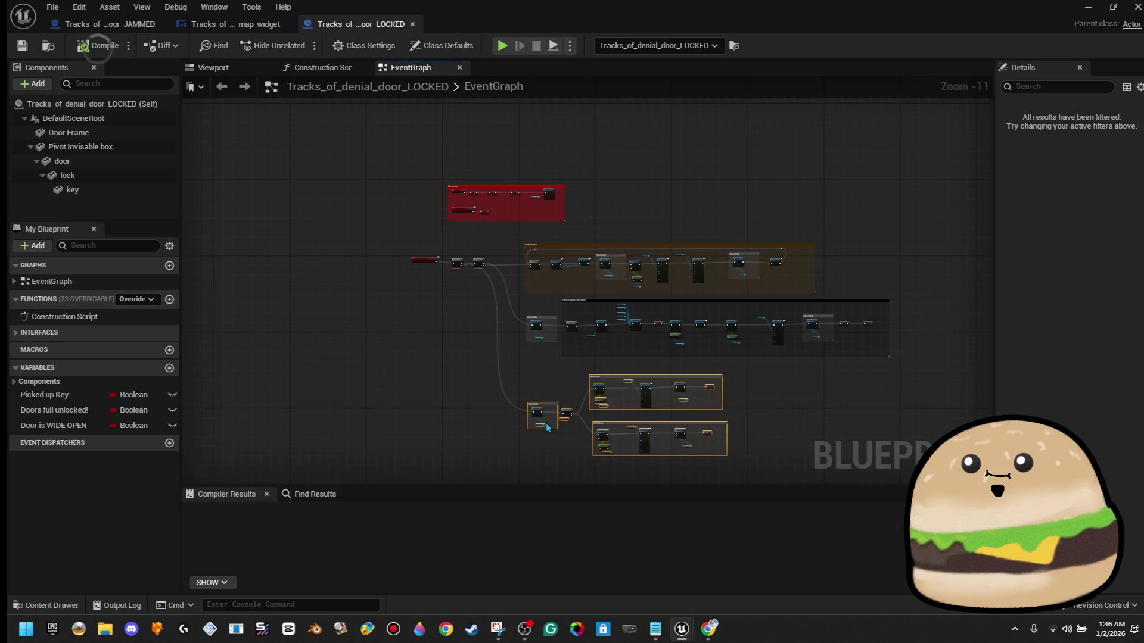
mouse_move(539, 424)
left_mouse_down()
mouse_move(403, 455)
mouse_move(479, 463)
mouse_move(501, 494)
mouse_move(560, 419)
left_mouse_up()
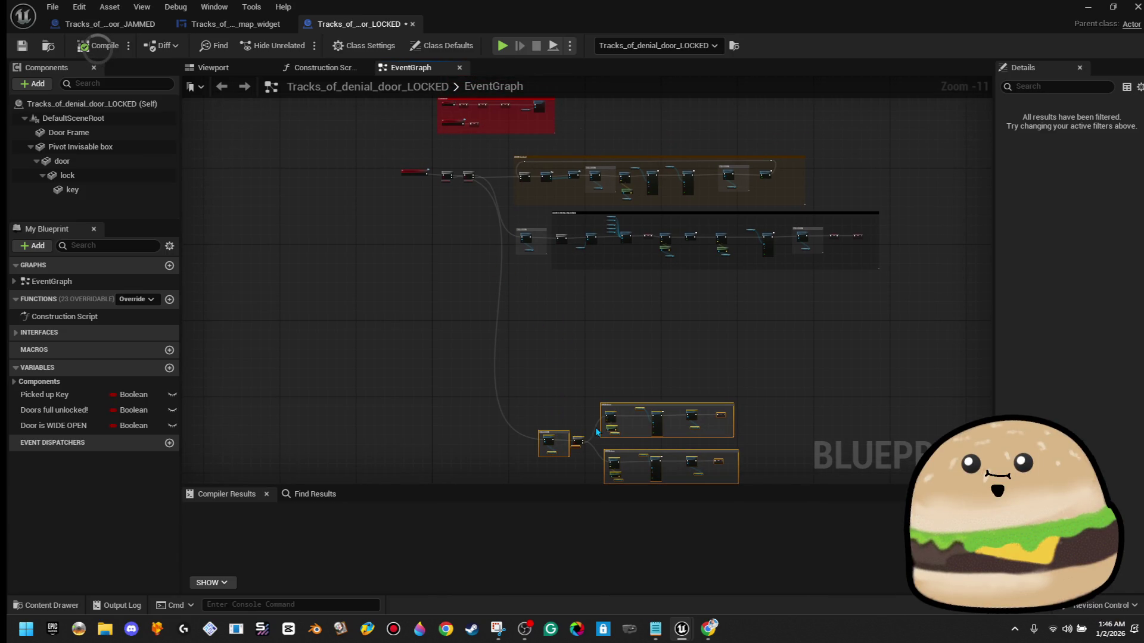
left_click_drag(608, 435, 420, 332)
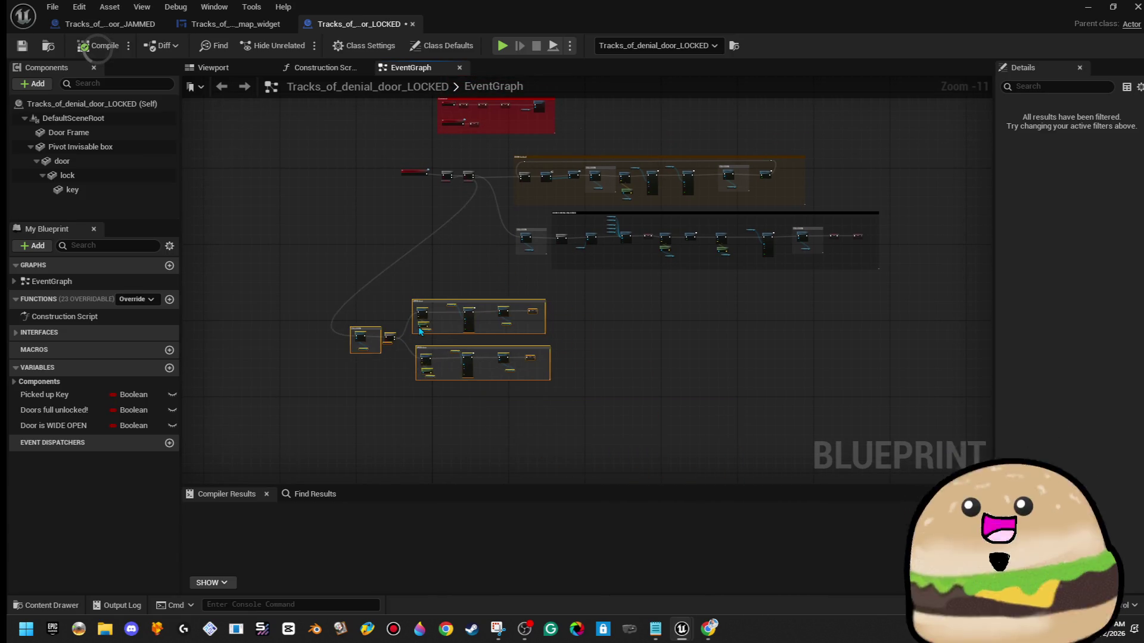
- Wrap the COLLISION and OPEN door groups in one comment and nudge the three start nodes
key("c")
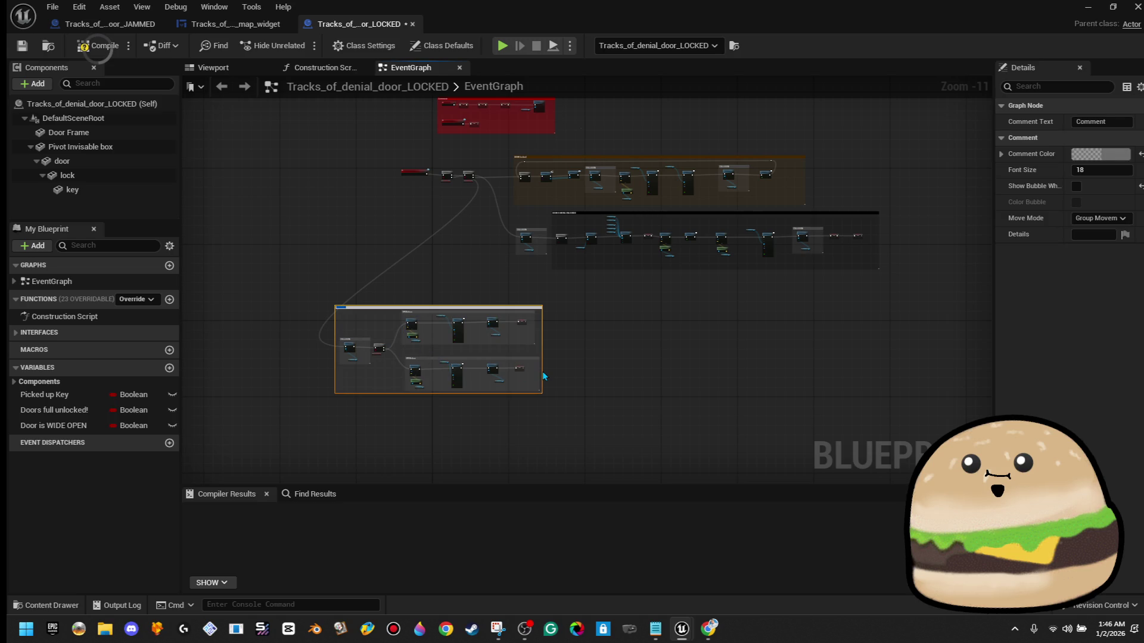
left_click(606, 355)
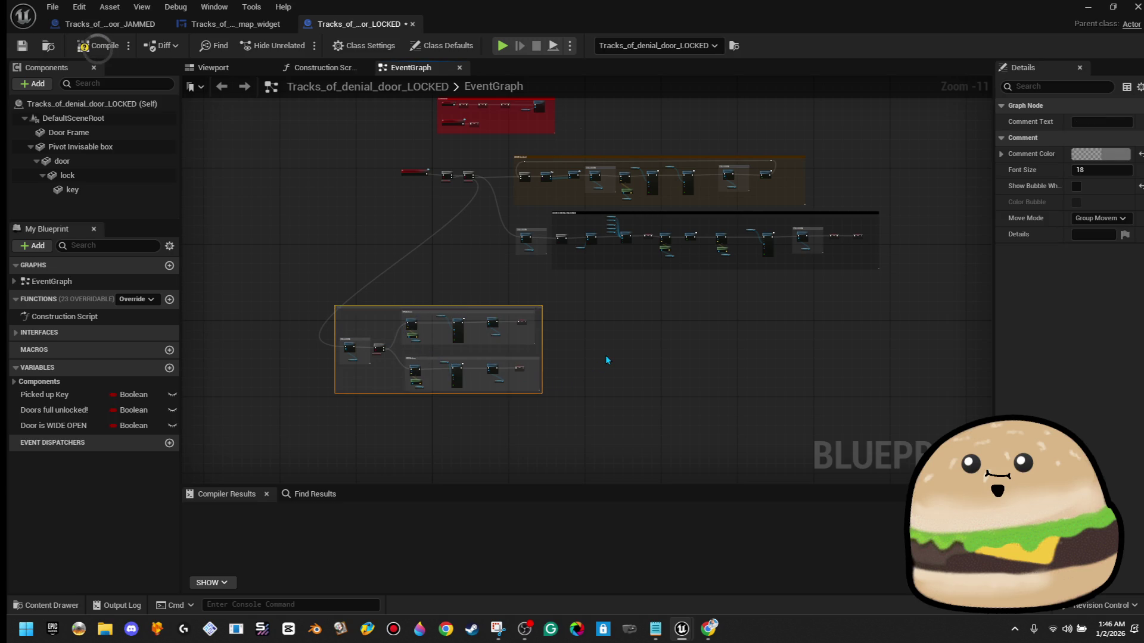
left_click_drag(566, 295, 311, 409)
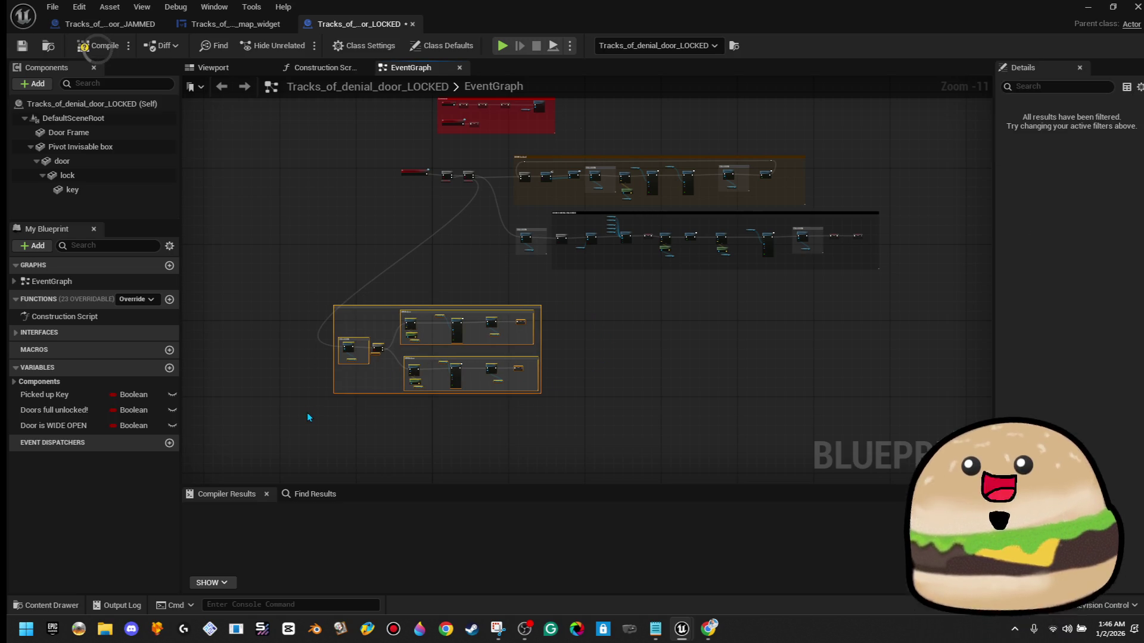
left_click(515, 271)
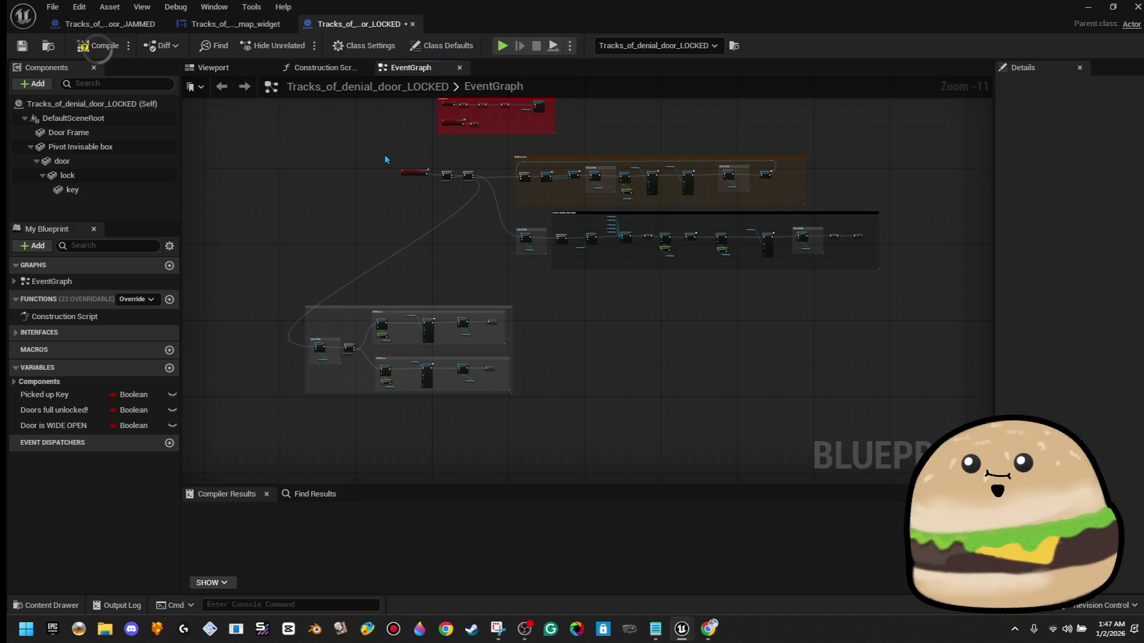
left_click_drag(387, 160, 504, 237)
key("Left")
key("Left")
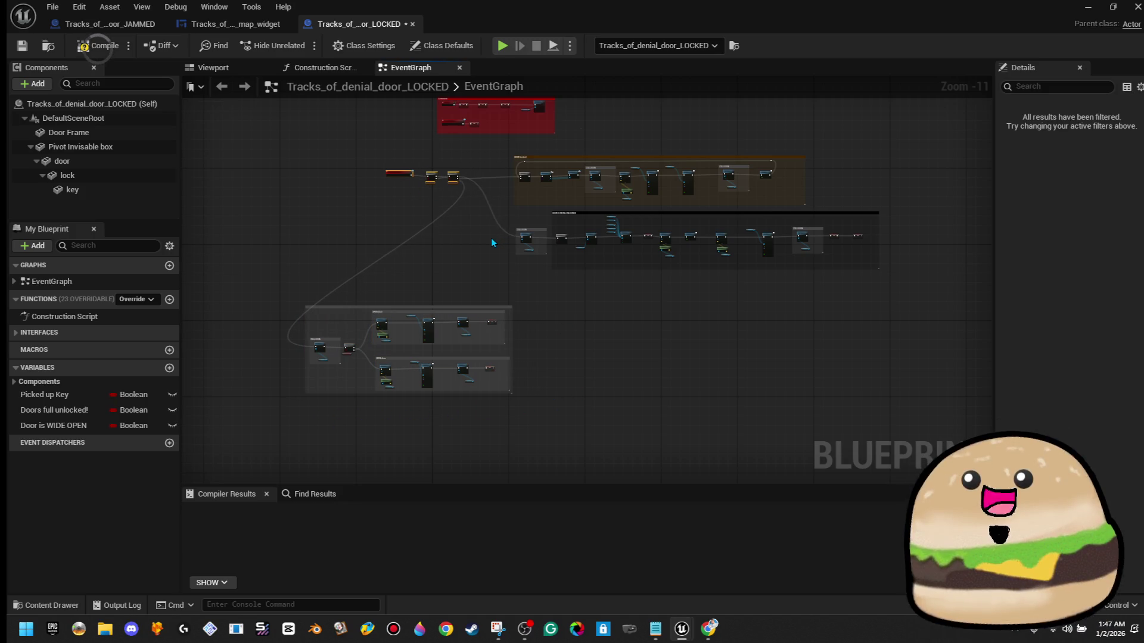
key("Right")
key("Right")
key("Right")
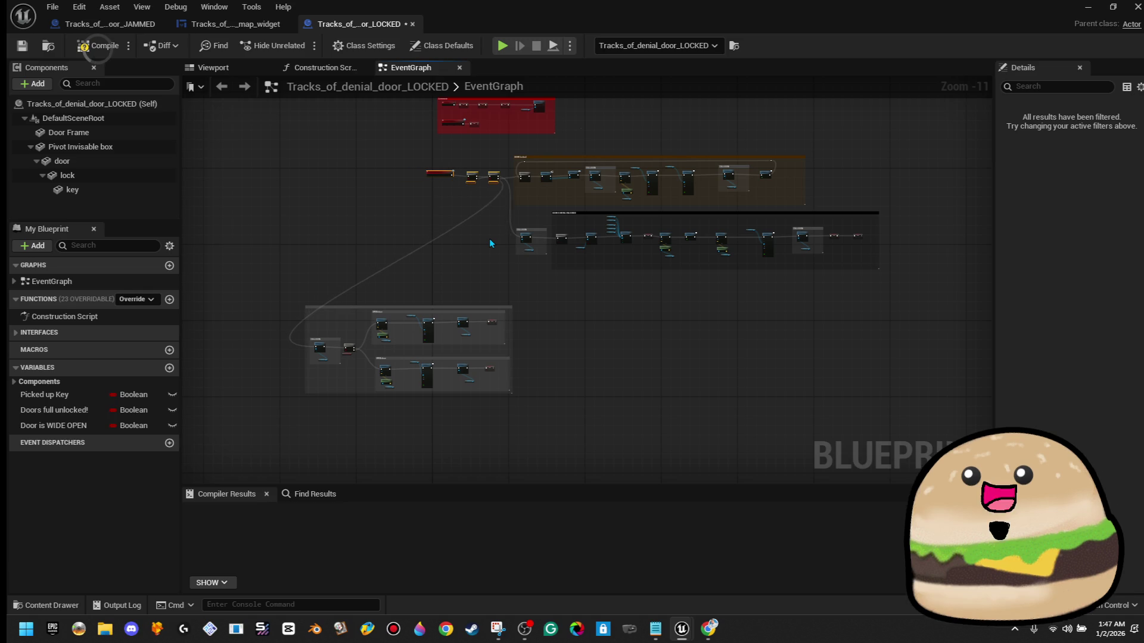
- Shift the commented group right and zoom in on the Branch nodes after the event
left_click_drag(267, 298, 506, 437)
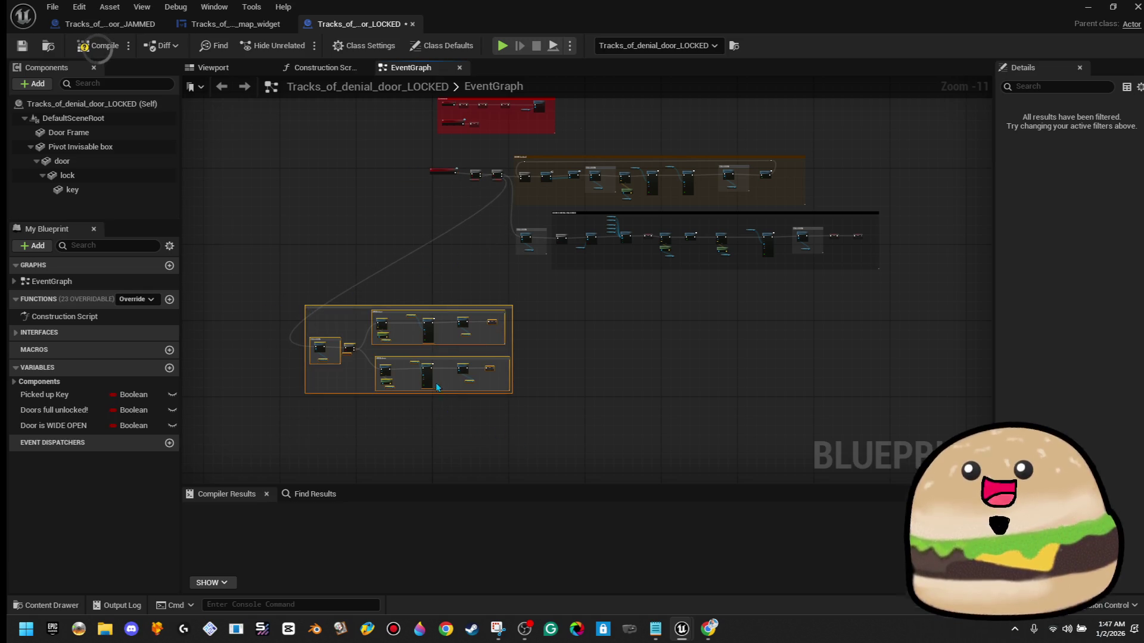
mouse_move(424, 375)
left_mouse_down()
mouse_move(609, 377)
mouse_move(628, 353)
left_mouse_up()
left_click(818, 358)
scroll(473, 215, "up", 5)
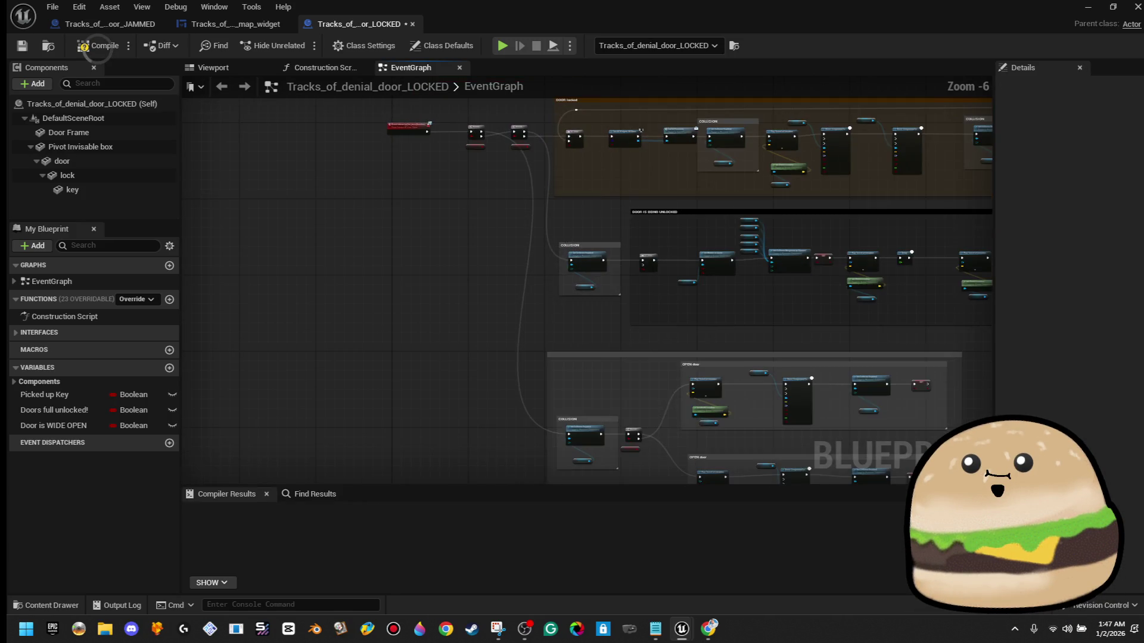
left_click_drag(485, 203, 516, 255)
left_click_drag(512, 210, 545, 270)
left_click(546, 270)
scroll(544, 268, "up", 5)
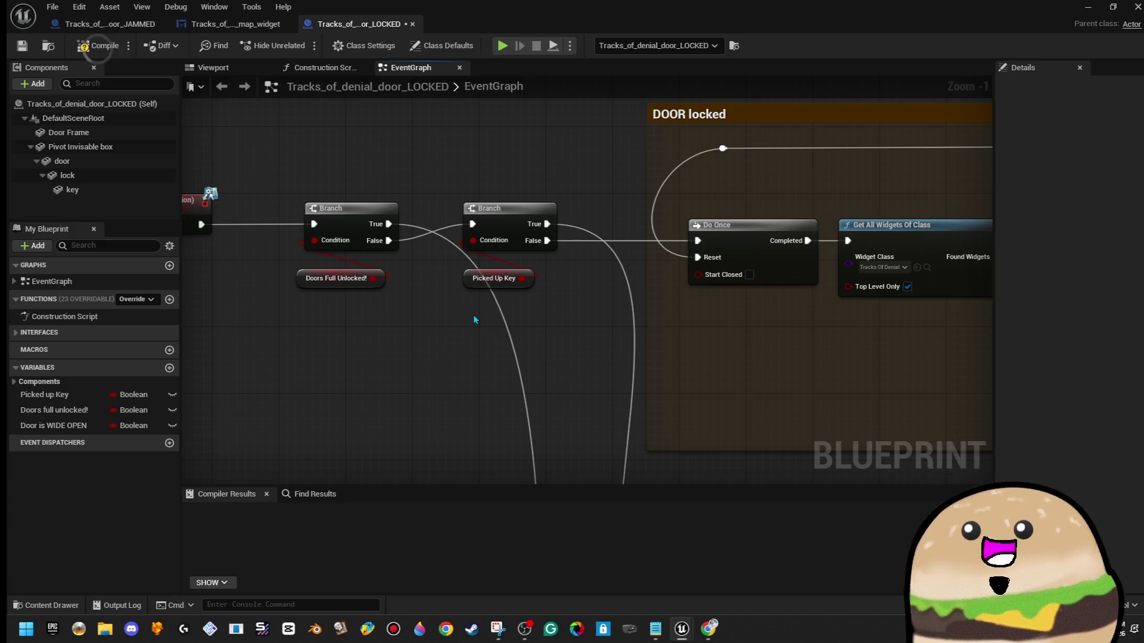
- Survey the door-opening chain through to the second Move Component To node
scroll(475, 316, "down", 4)
scroll(476, 382, "up", 1)
mouse_move(439, 97)
left_mouse_down()
mouse_move(369, 240)
mouse_move(383, 223)
mouse_move(359, 296)
mouse_move(379, 66)
mouse_move(442, 443)
left_mouse_up()
scroll(426, 410, "up", 1)
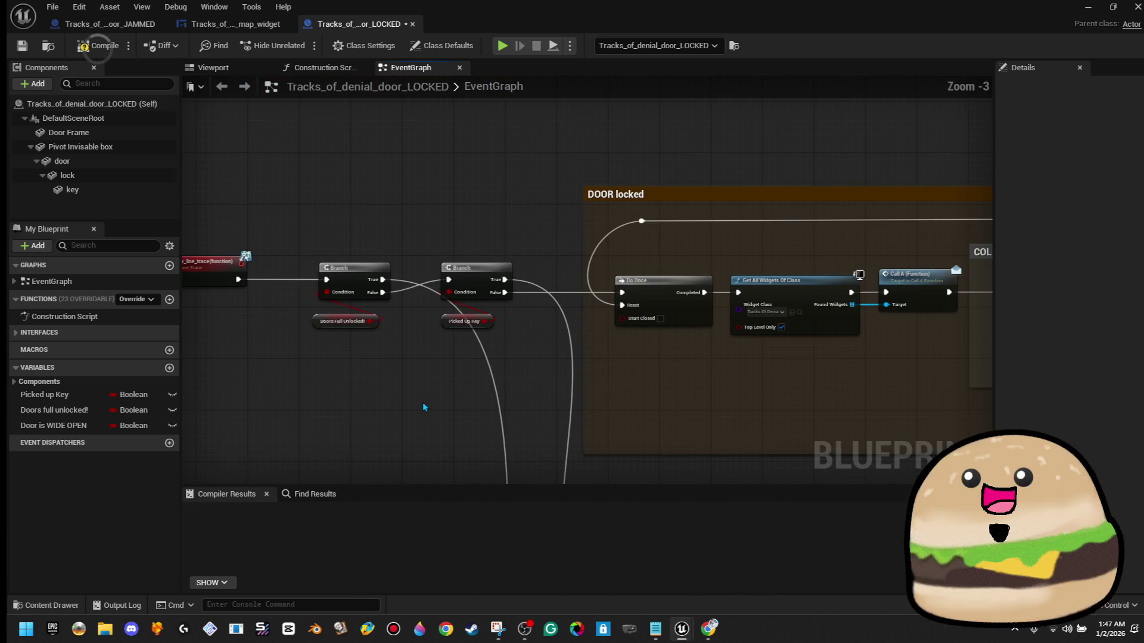
left_click(356, 291)
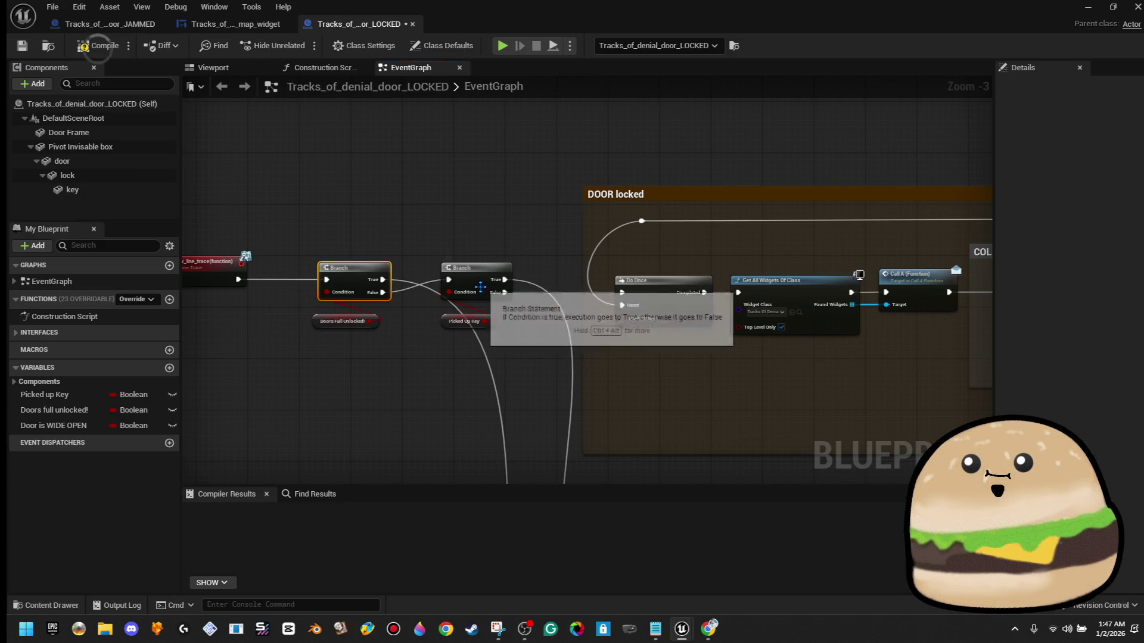
mouse_move(767, 332)
left_mouse_down()
mouse_move(508, 350)
mouse_move(184, 324)
mouse_move(286, 345)
mouse_move(417, 351)
mouse_move(577, 334)
mouse_move(291, 312)
left_mouse_up()
scroll(508, 350, "down", 2)
scroll(417, 352, "down", 2)
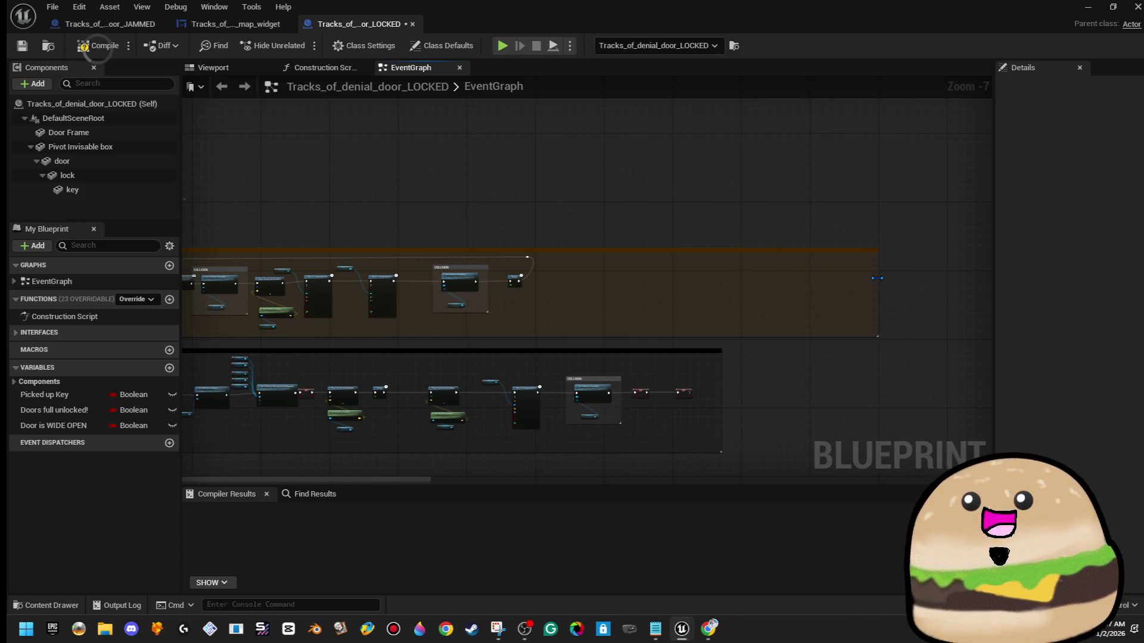
scroll(554, 274, "up", 4)
left_click_drag(479, 296, 544, 300)
left_click(553, 268)
scroll(492, 286, "down", 3)
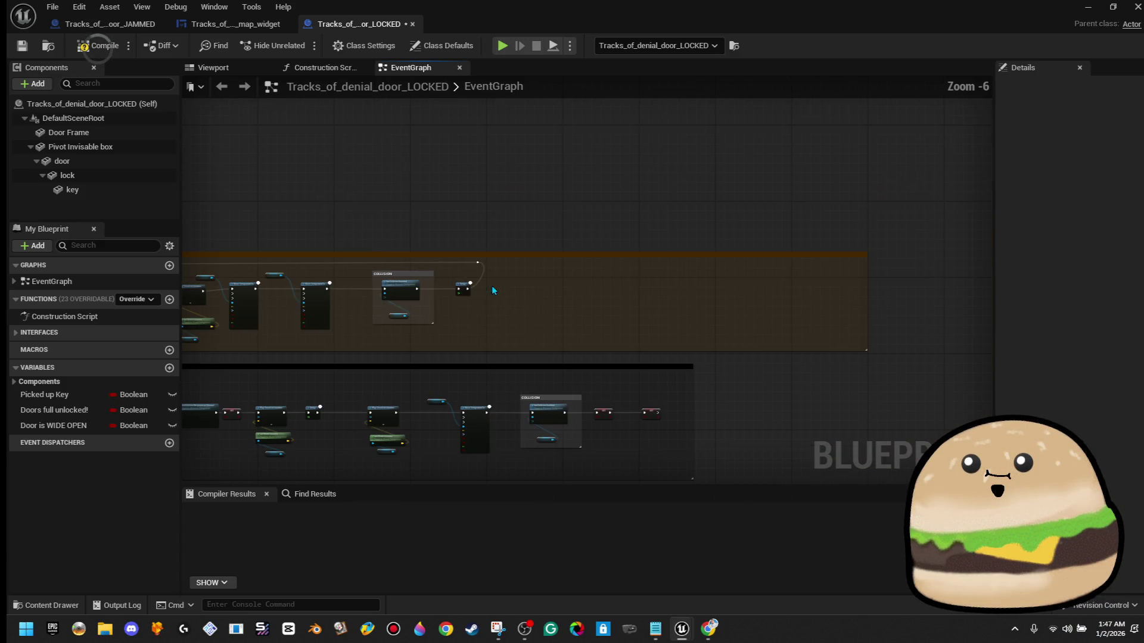
scroll(492, 290, "up", 3)
left_click_drag(387, 306, 1138, 295)
mouse_move(953, 298)
left_mouse_down()
mouse_move(1142, 297)
mouse_move(864, 288)
left_mouse_up()
left_click_drag(1013, 280, 793, 271)
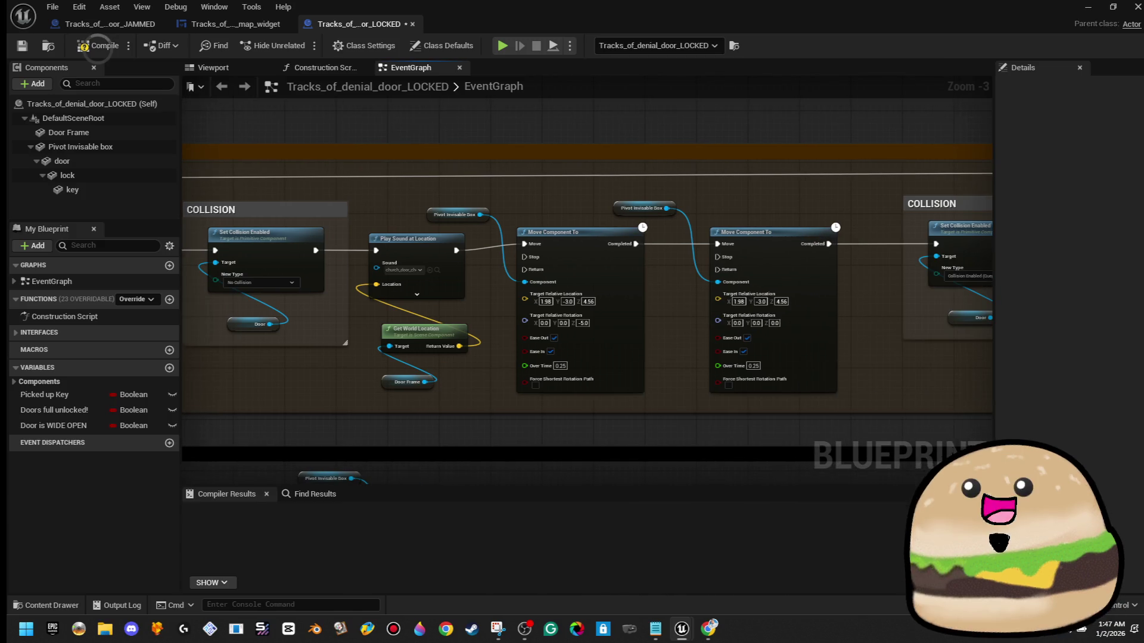
left_click_drag(1002, 271, 565, 256)
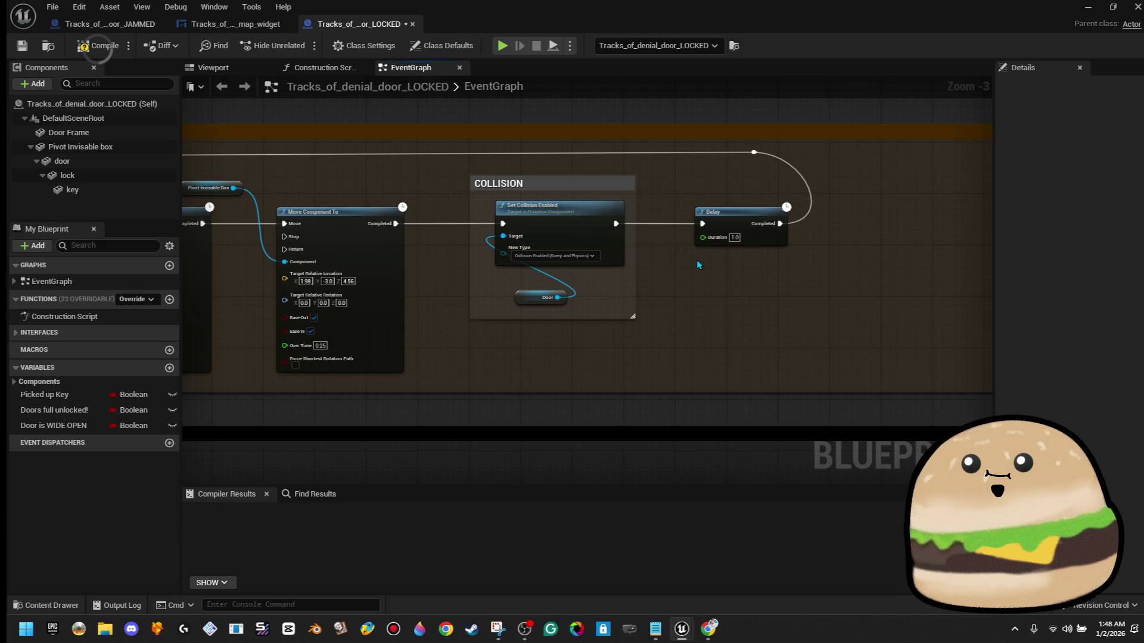
scroll(697, 262, "down", 3)
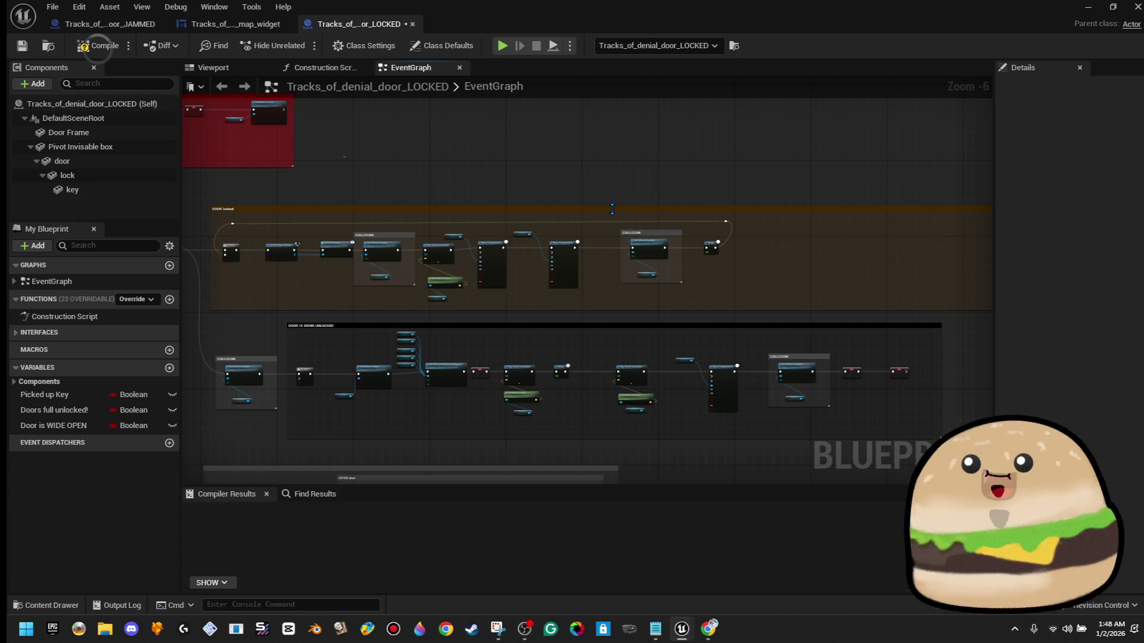
scroll(618, 249, "up", 1)
mouse_move(637, 220)
left_mouse_down()
mouse_move(678, 190)
mouse_move(557, 327)
mouse_move(583, 260)
left_mouse_up()
scroll(635, 200, "down", 1)
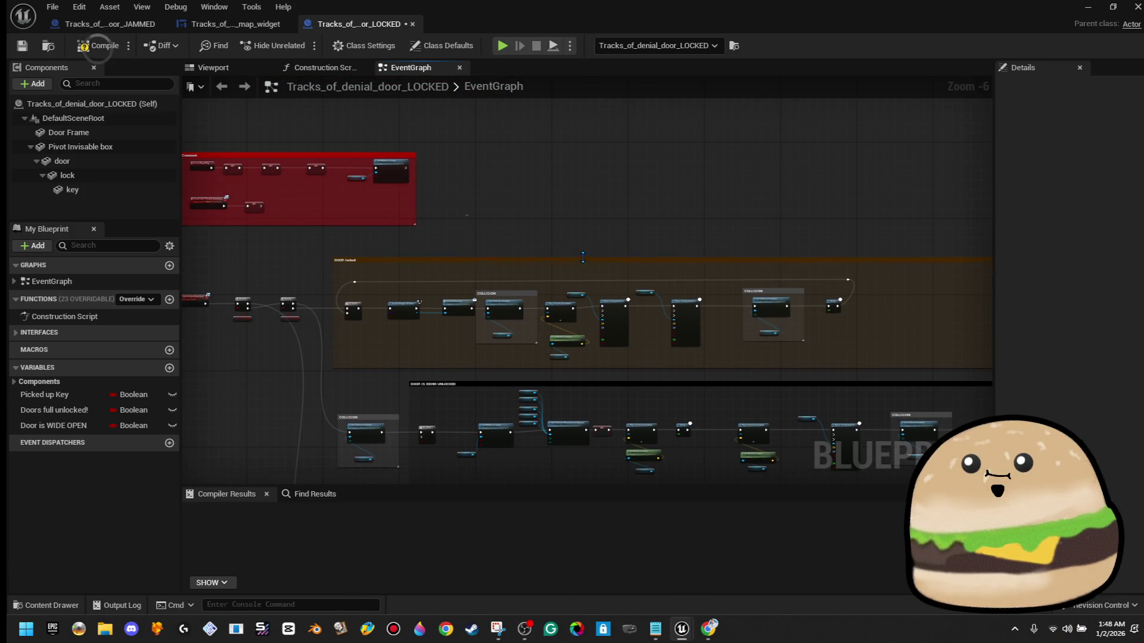
scroll(526, 354, "down", 6)
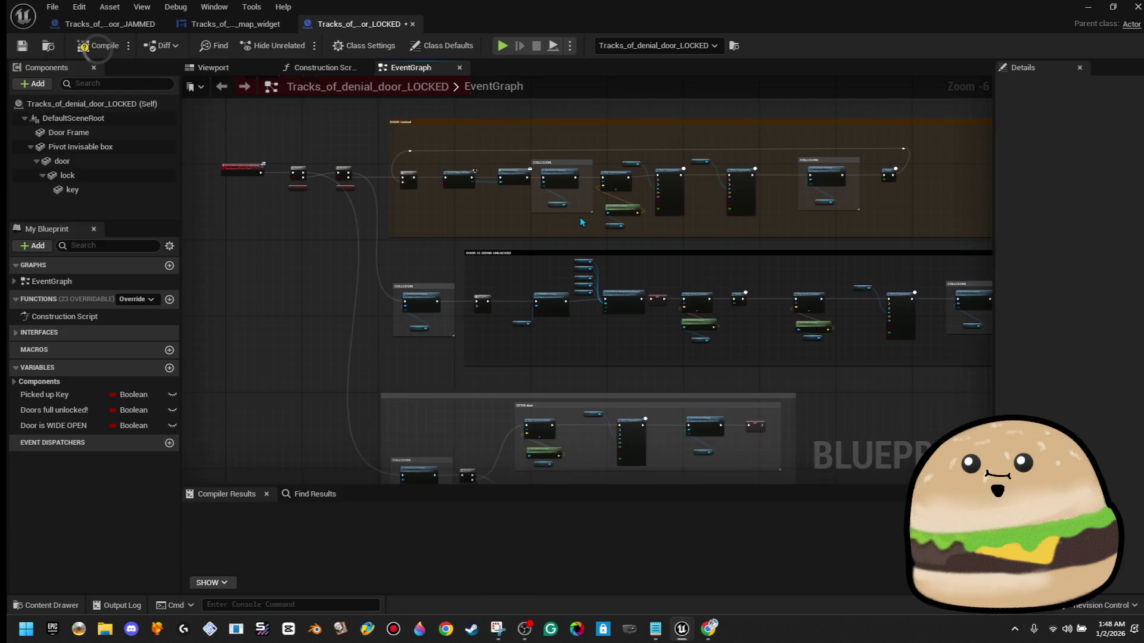
- Select the two lower comment groups with their nodes and nudge them down
left_click_drag(456, 238, 858, 357)
key("Down")
key("Down")
key("Down")
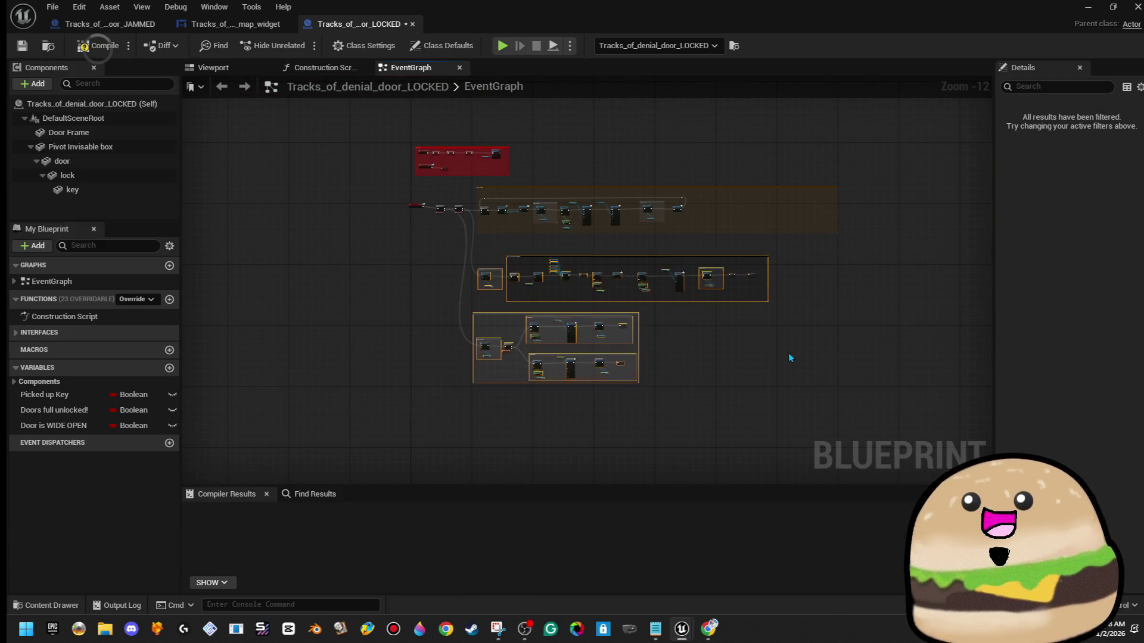
left_click(790, 357)
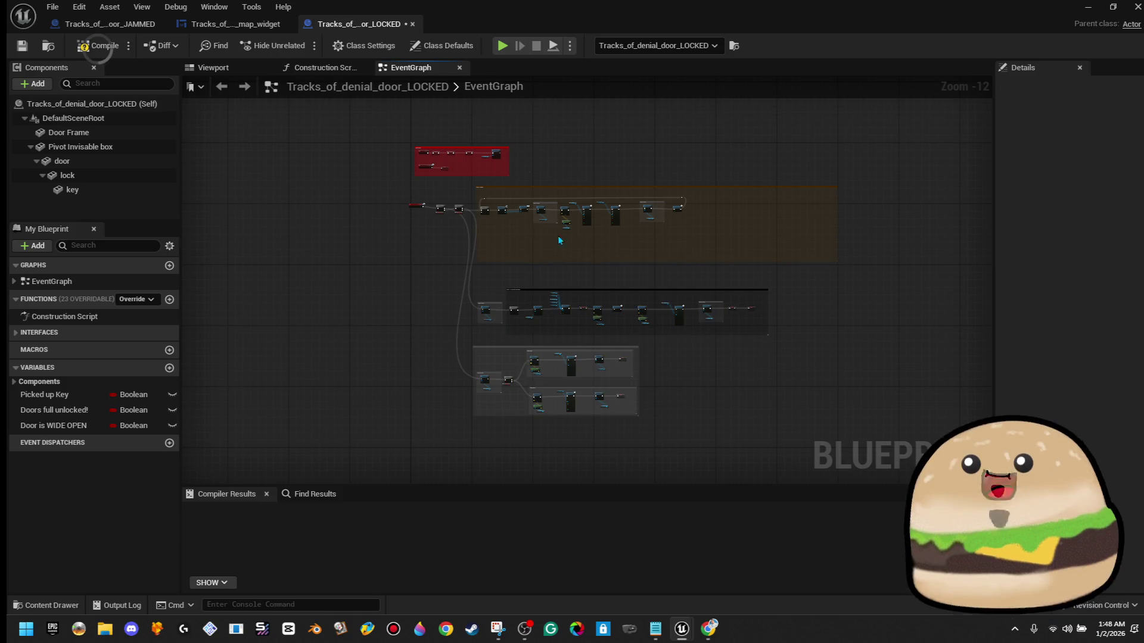
scroll(537, 230, "up", 8)
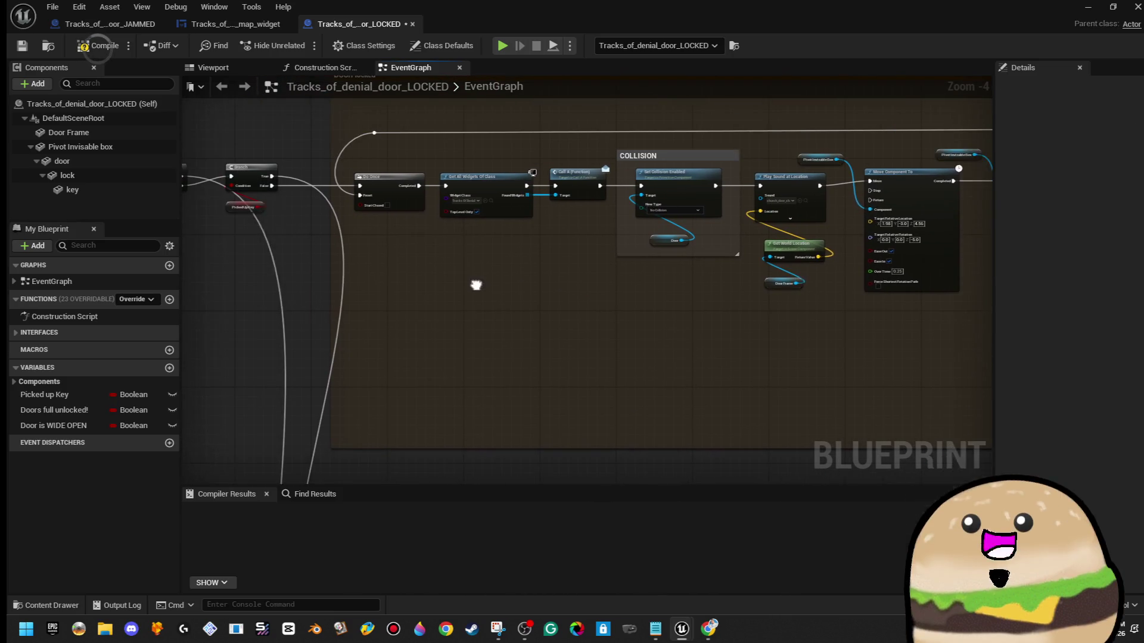
left_click_drag(476, 285, 501, 285)
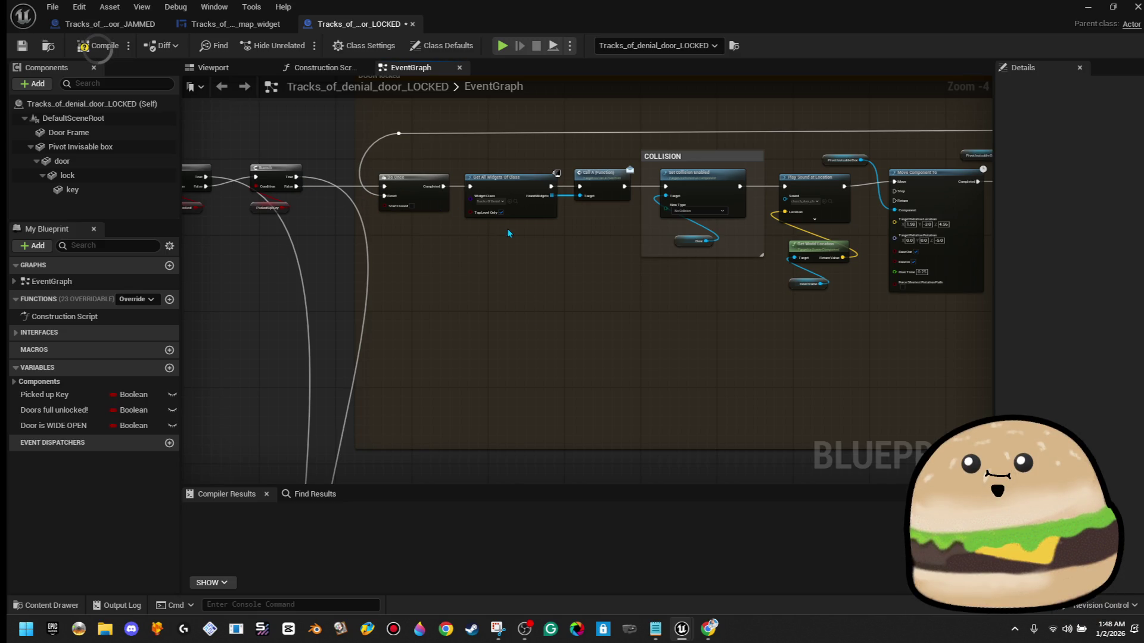
- Inspect the widget-lookup, Do Once and DOOR locked nodes and the Delay at the chain's end
left_click_drag(465, 118, 496, 236)
left_click_drag(444, 183, 563, 231)
left_click(476, 128)
left_click_drag(675, 324, 442, 324)
left_click_drag(636, 328, 442, 328)
left_click_drag(786, 342, 442, 340)
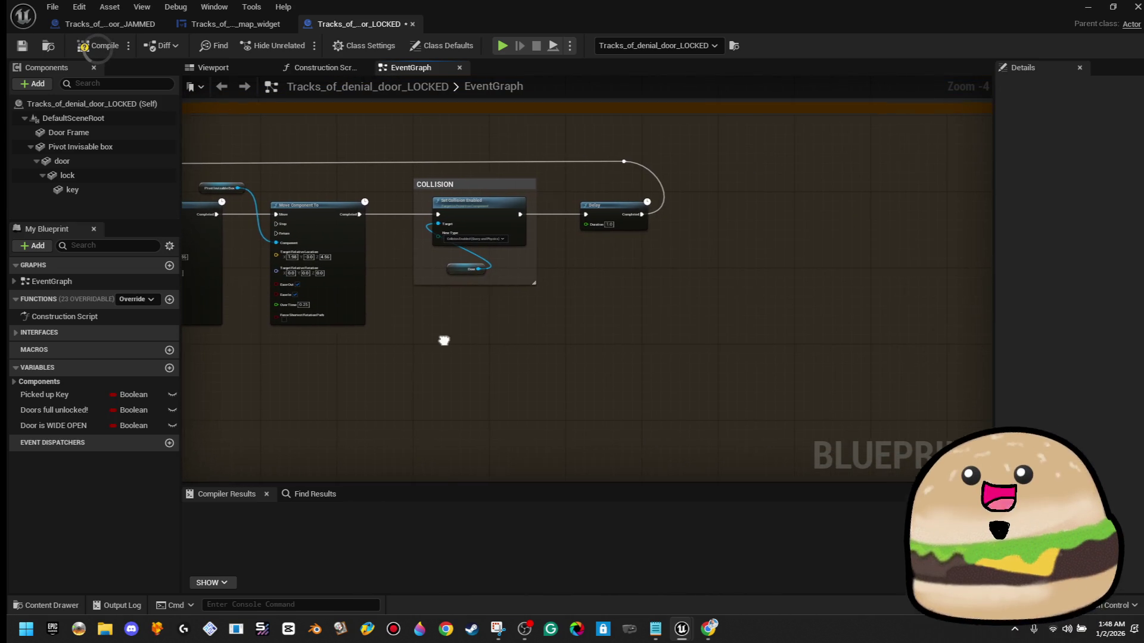
left_click_drag(640, 214, 690, 215)
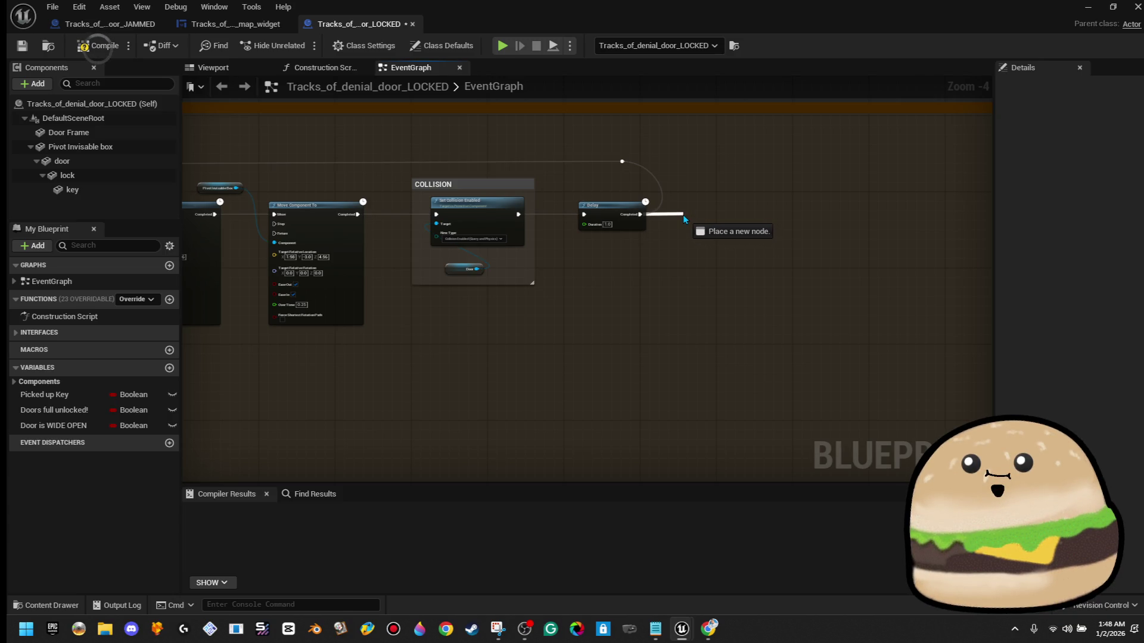
left_click_drag(684, 220, 684, 220)
left_click(631, 240)
scroll(631, 241, "down", 5)
scroll(620, 291, "up", 3)
scroll(509, 237, "up", 1)
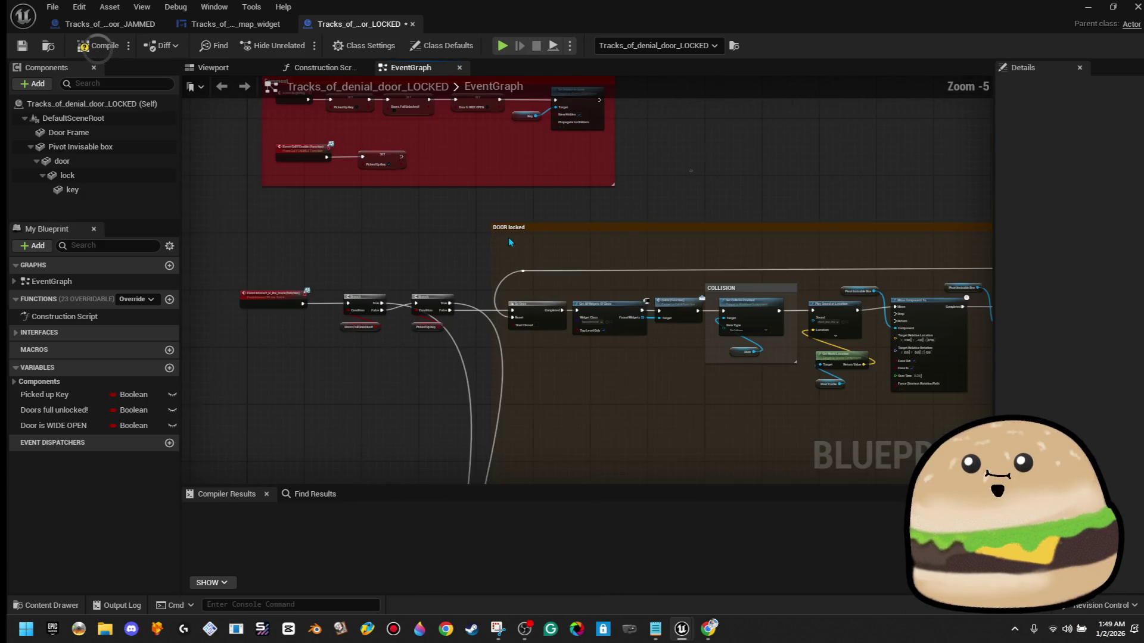
scroll(606, 167, "down", 3)
left_click_drag(711, 293, 709, 306)
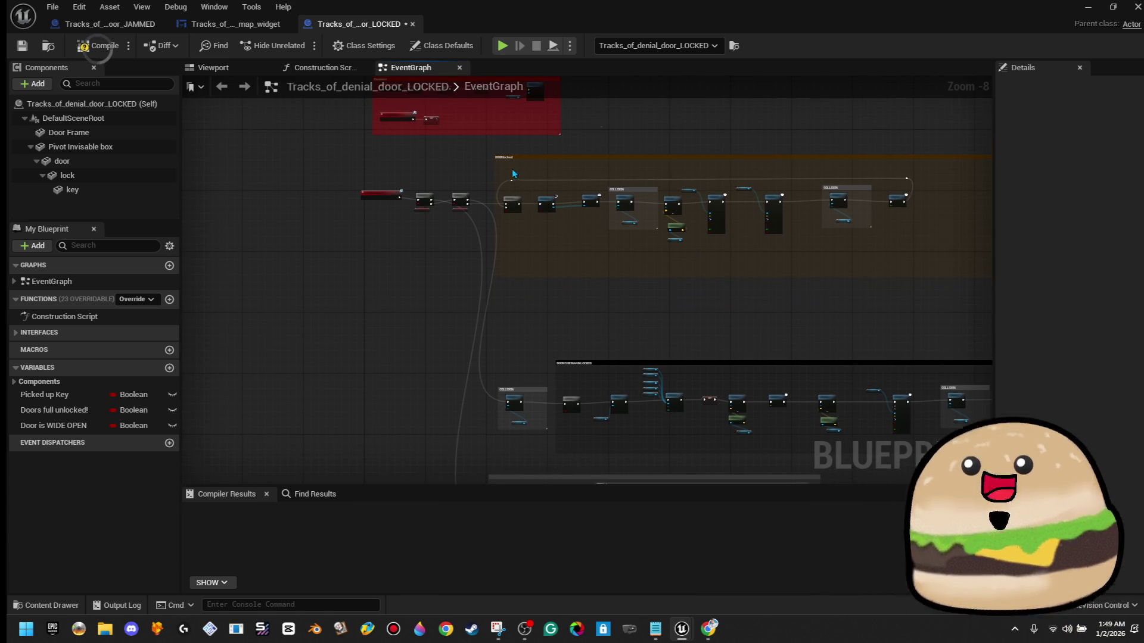
mouse_move(913, 265)
left_mouse_down()
mouse_move(853, 242)
mouse_move(600, 242)
left_mouse_up()
scroll(827, 236, "down", 3)
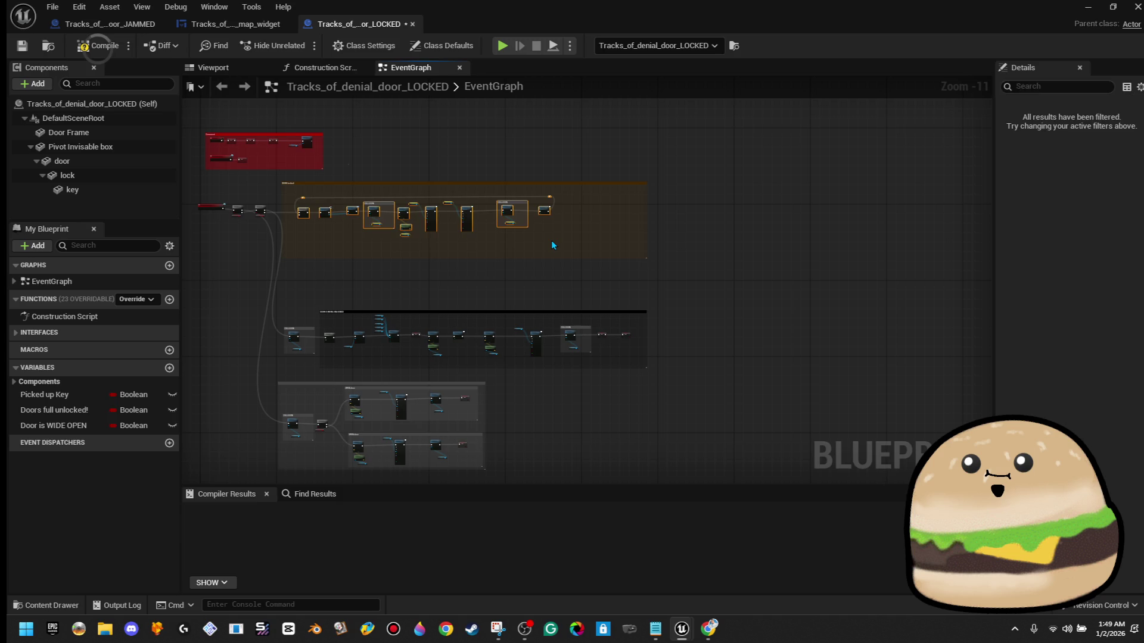
left_click_drag(553, 245, 653, 250)
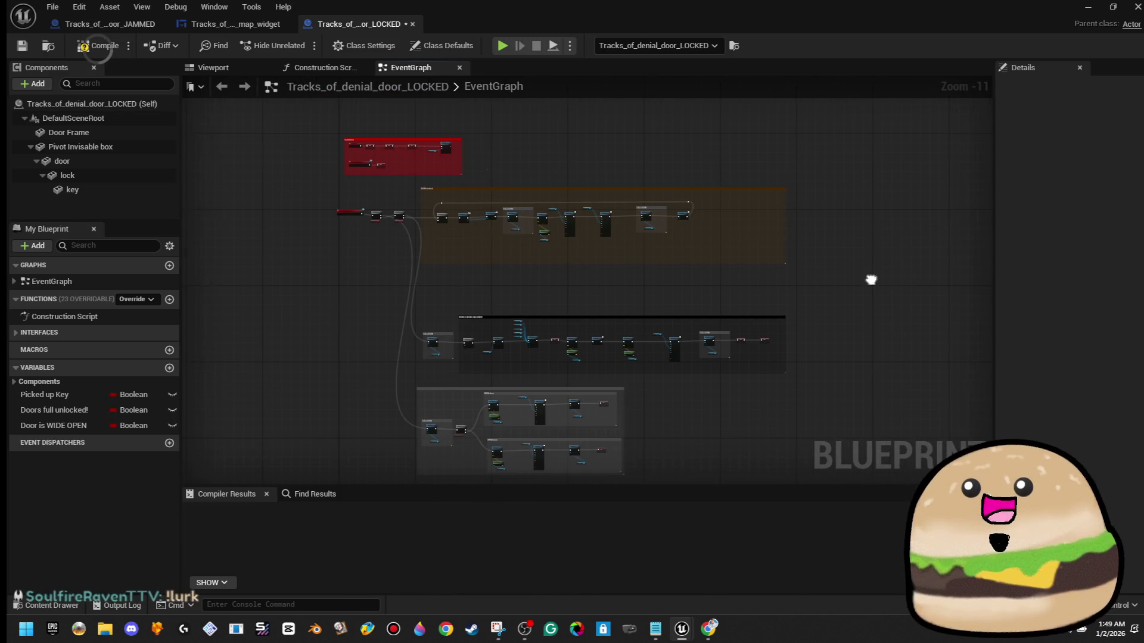
scroll(478, 241, "up", 3)
scroll(428, 210, "up", 4)
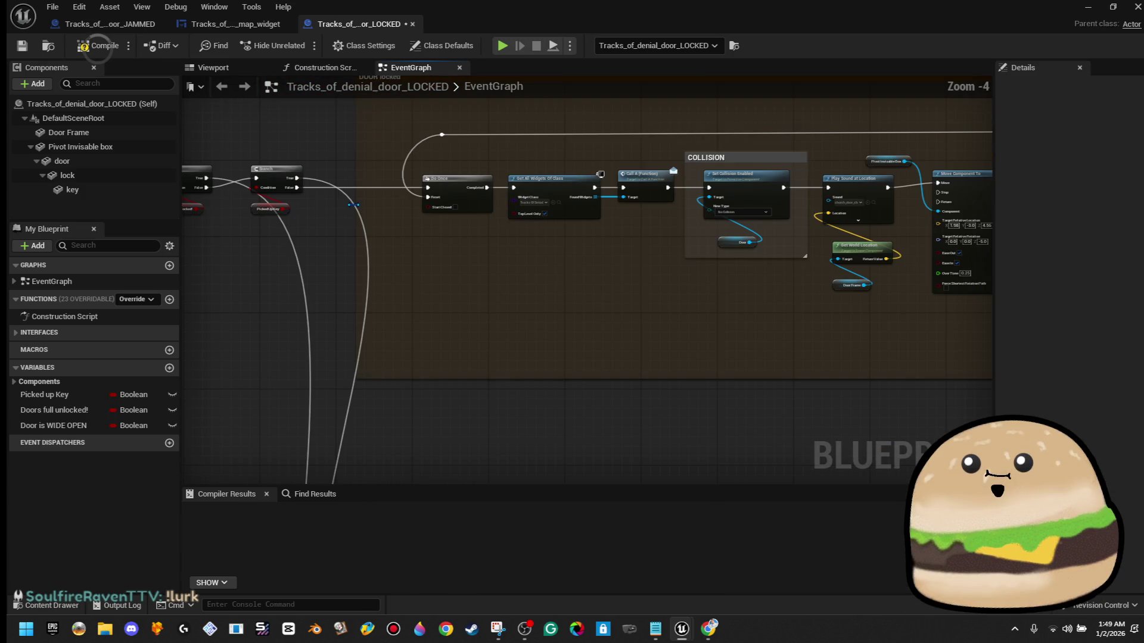
- Wire a new Sequence node from the second Branch's False output
mouse_move(301, 190)
left_mouse_down()
mouse_move(376, 190)
mouse_move(410, 227)
mouse_move(596, 344)
mouse_move(1007, 398)
mouse_move(758, 329)
left_mouse_up()
key("s")
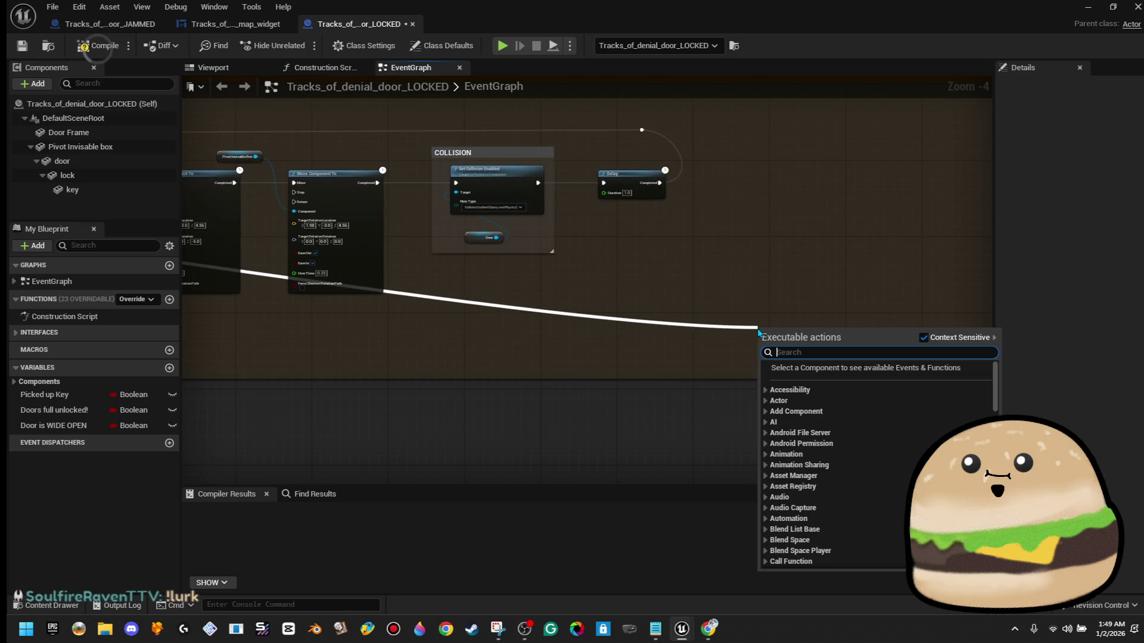
left_click(722, 276)
scroll(722, 276, "down", 4)
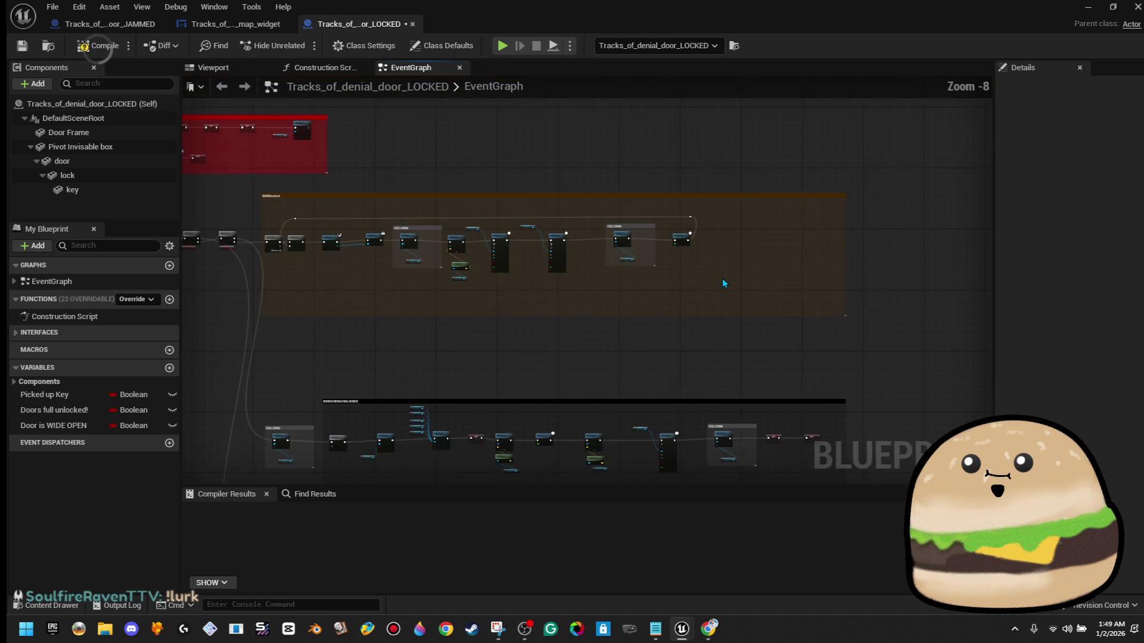
scroll(439, 252, "up", 4)
mouse_move(343, 221)
left_mouse_down()
mouse_move(460, 313)
mouse_move(1045, 365)
mouse_move(978, 351)
mouse_move(956, 330)
mouse_move(736, 321)
mouse_move(702, 292)
mouse_move(720, 332)
left_mouse_up()
key("Escape")
scroll(429, 270, "up", 3)
scroll(562, 288, "down", 7)
left_click_drag(562, 288, 911, 281)
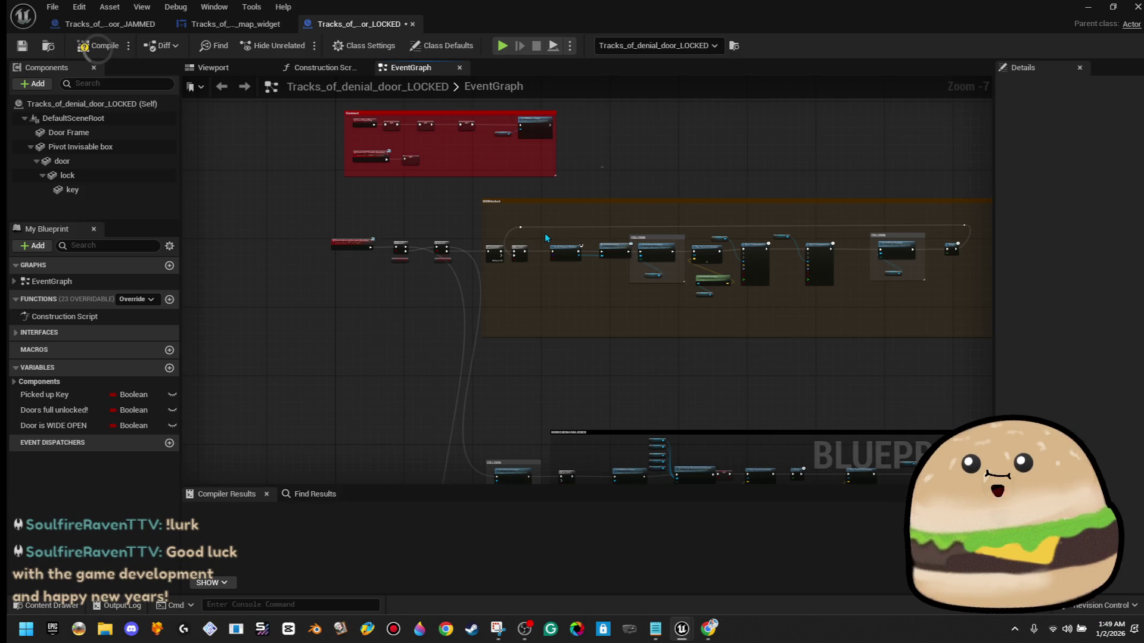
- Wire Sequence's Then 1 into Do Once's Reset and disconnect the Then 0 wire
scroll(526, 244, "up", 3)
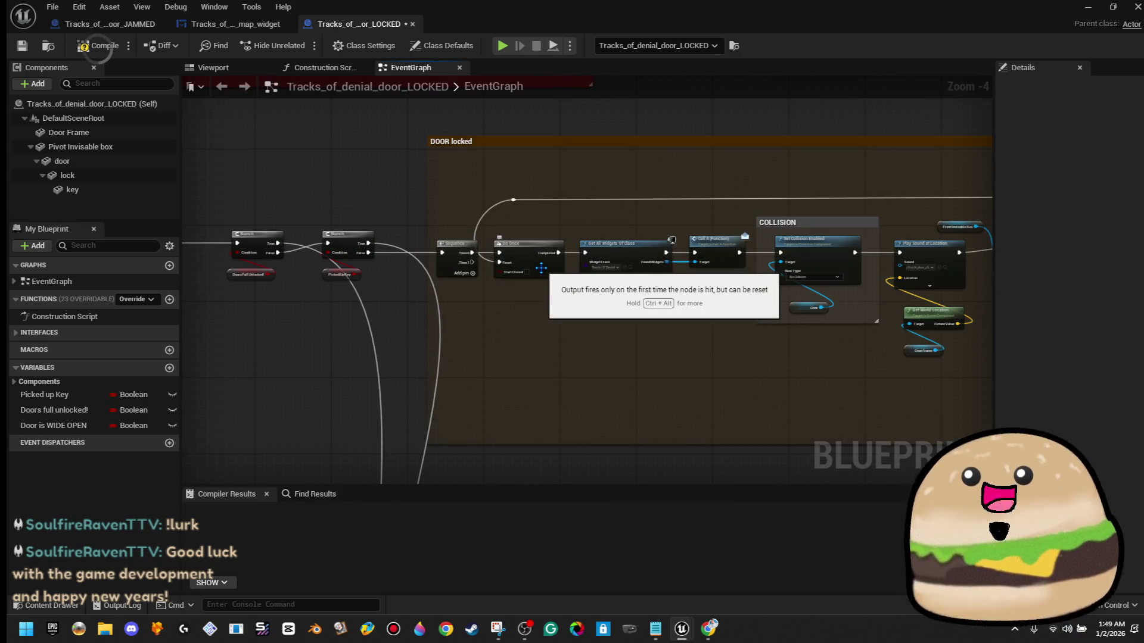
scroll(506, 267, "up", 4)
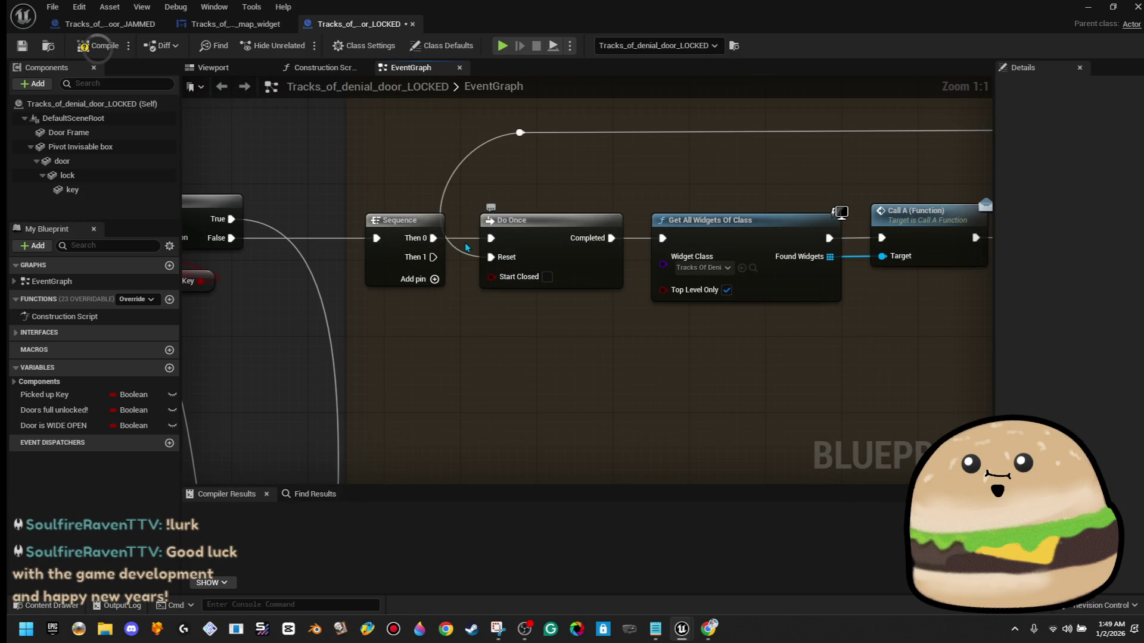
scroll(433, 256, "down", 3)
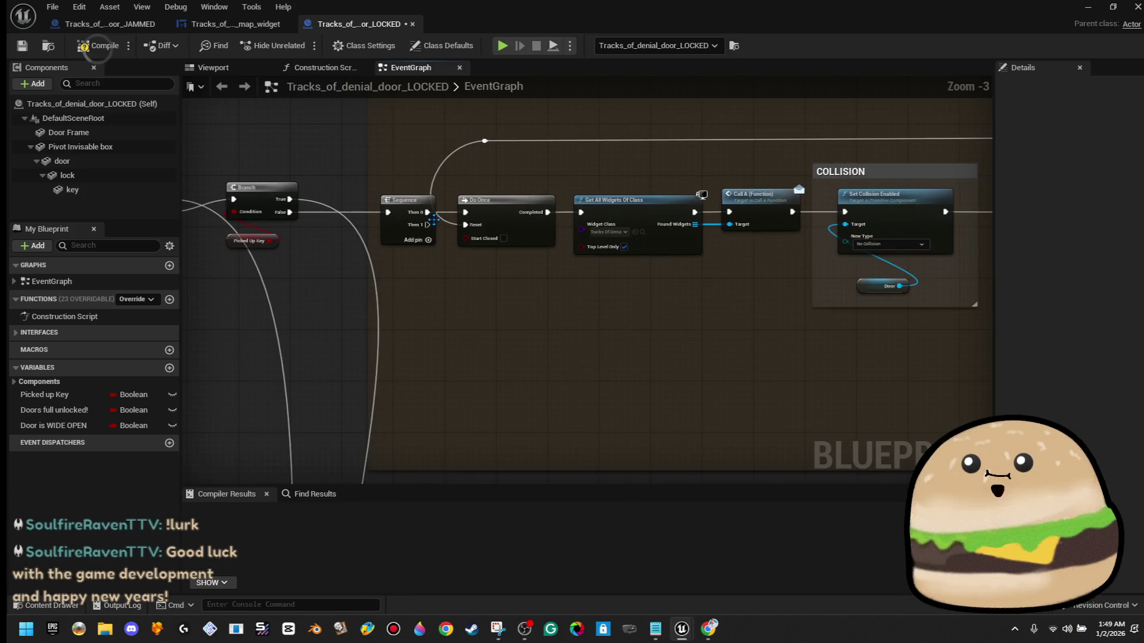
mouse_move(430, 226)
left_mouse_down()
mouse_move(476, 217)
mouse_move(465, 224)
left_mouse_up()
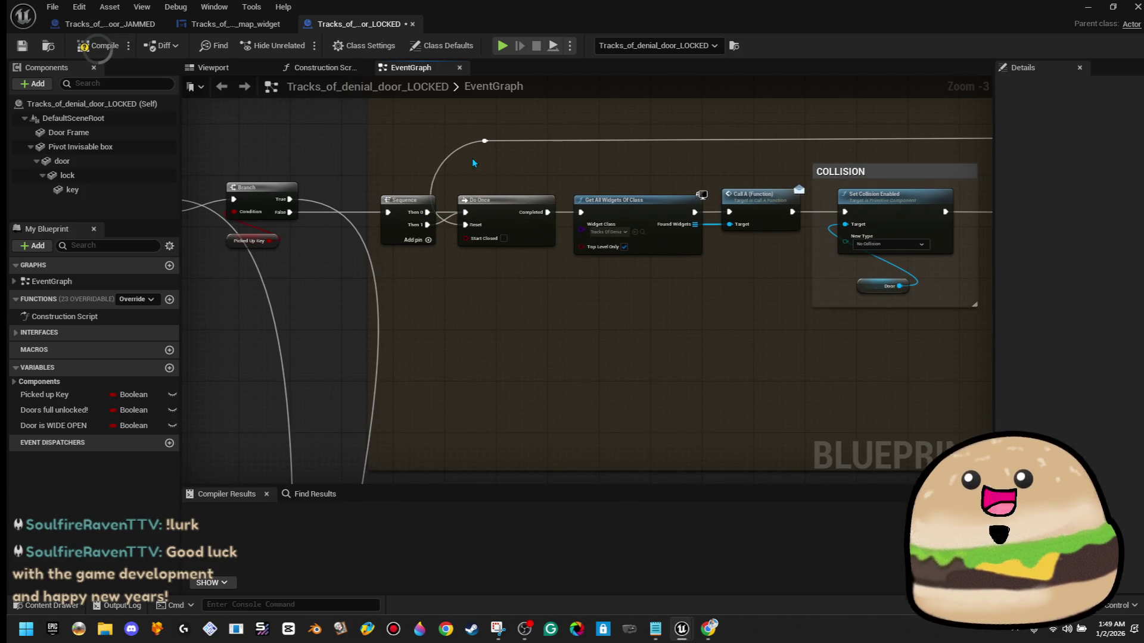
right_click(427, 213)
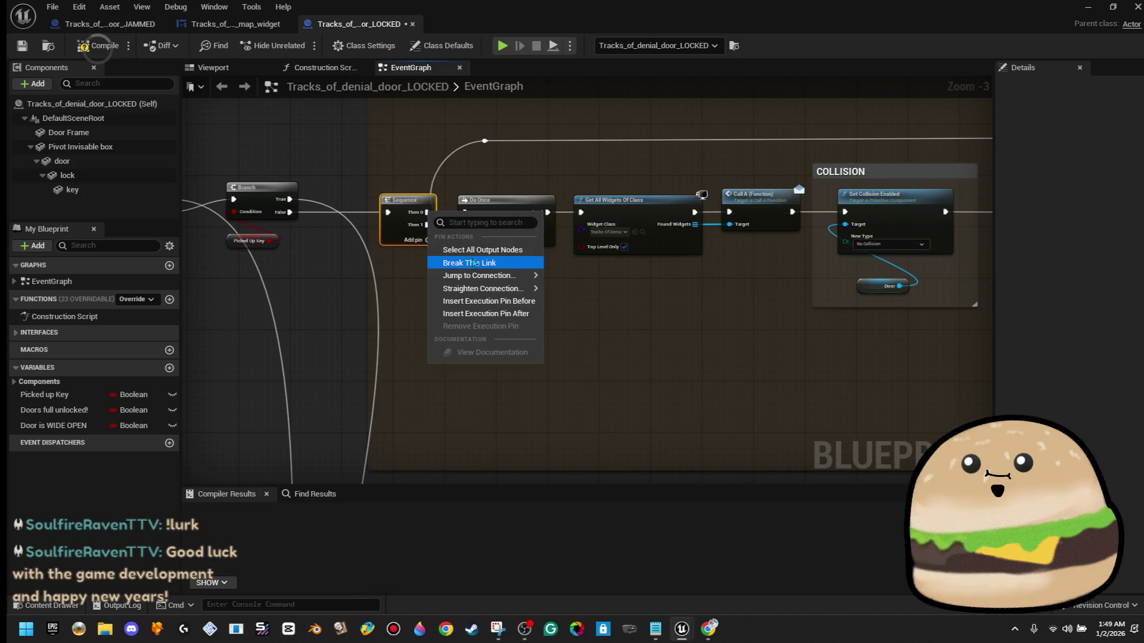
left_click(470, 260)
- Reposition the Do Once, widget and call nodes, lifting the Door locked nodes upward
mouse_move(459, 136)
left_mouse_down()
mouse_move(757, 293)
mouse_move(1024, 377)
mouse_move(896, 384)
left_mouse_up()
scroll(699, 347, "down", 4)
scroll(700, 352, "up", 3)
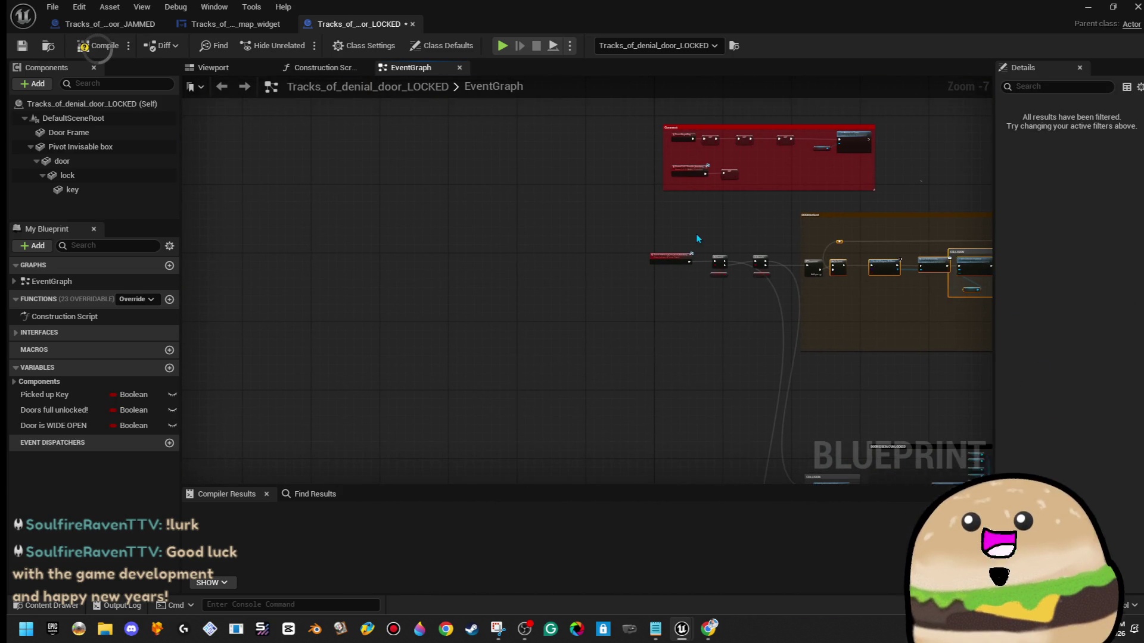
mouse_move(781, 303)
left_mouse_down()
mouse_move(812, 355)
mouse_move(809, 409)
left_mouse_up()
scroll(821, 274, "down", 2)
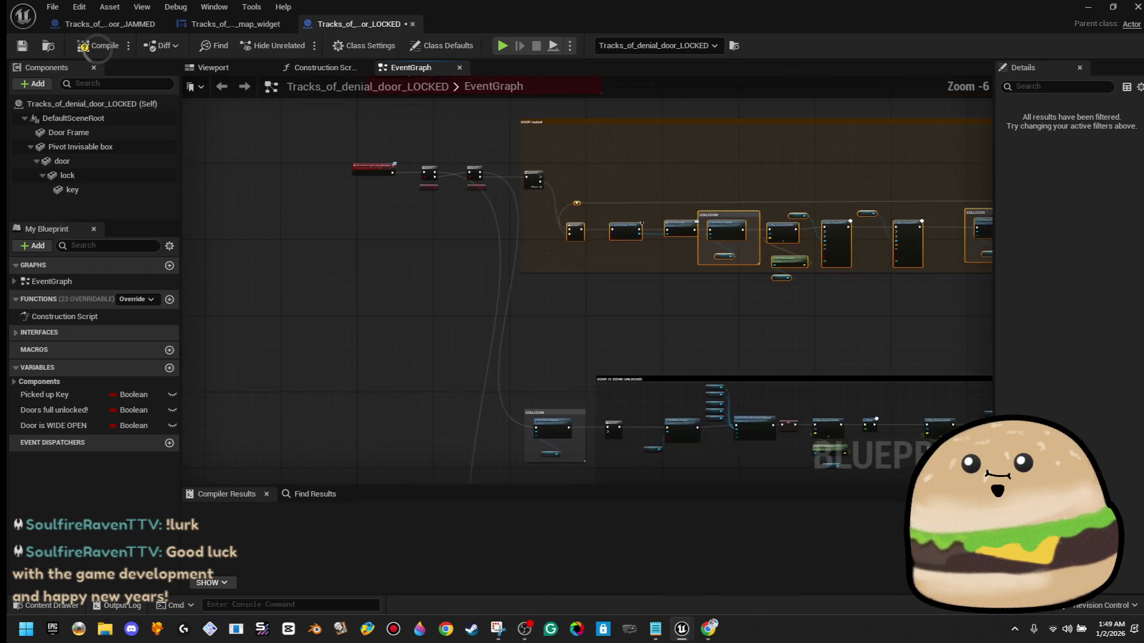
mouse_move(613, 313)
left_mouse_down()
mouse_move(619, 274)
mouse_move(619, 295)
left_mouse_up()
left_click(606, 211)
- Shrink the Door locked comment from its top edge and lower the two reroute nodes
mouse_move(603, 202)
left_mouse_down()
mouse_move(604, 234)
mouse_move(559, 255)
mouse_move(535, 250)
left_mouse_up()
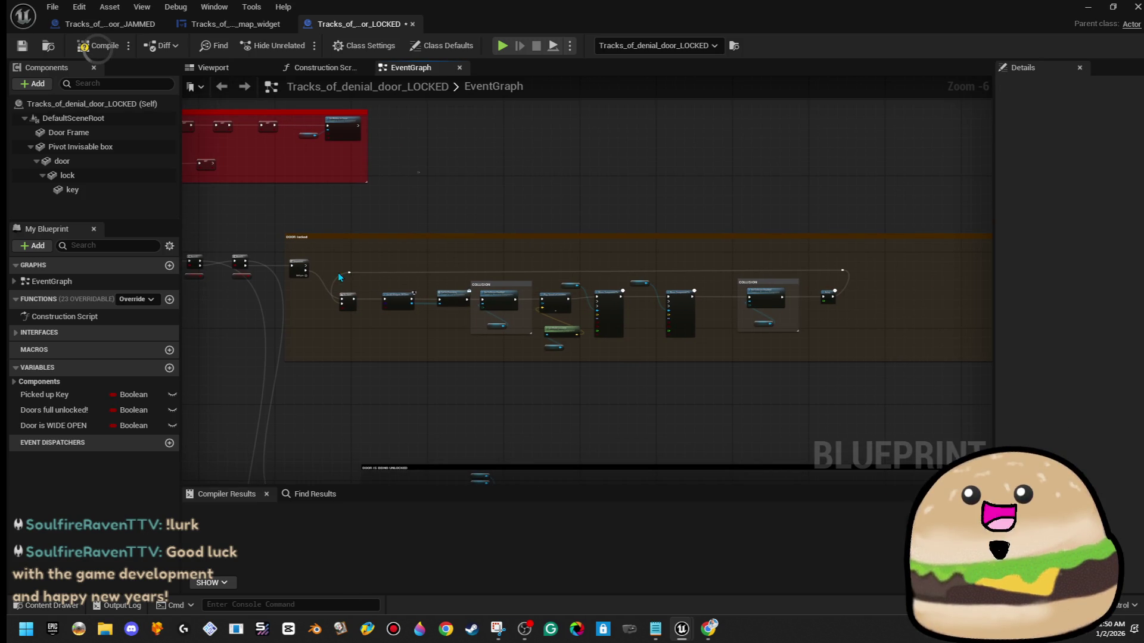
left_click_drag(843, 271, 842, 278)
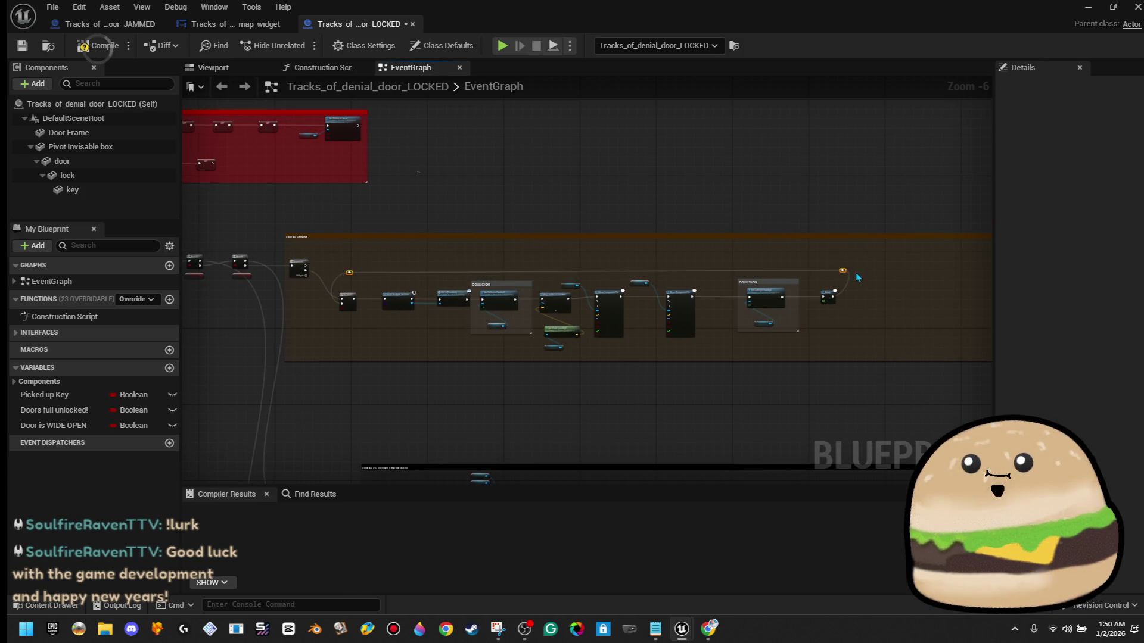
left_click(886, 278)
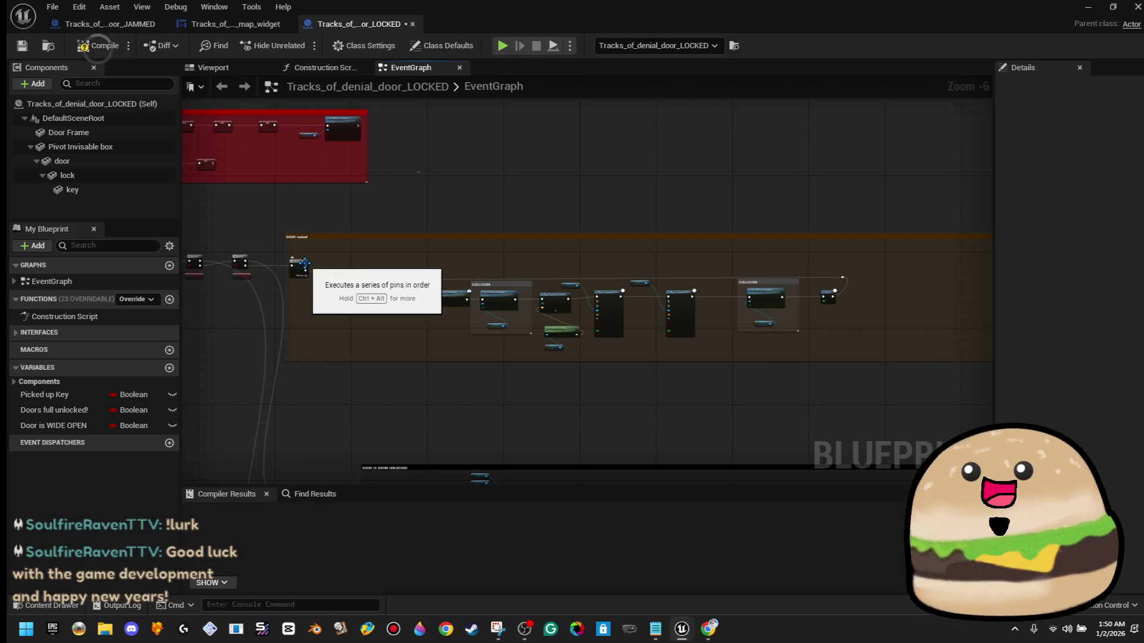
- Marquee-select the event, Branch and reroute nodes together, then view the COLLISION comment
left_click_drag(879, 258, 760, 275)
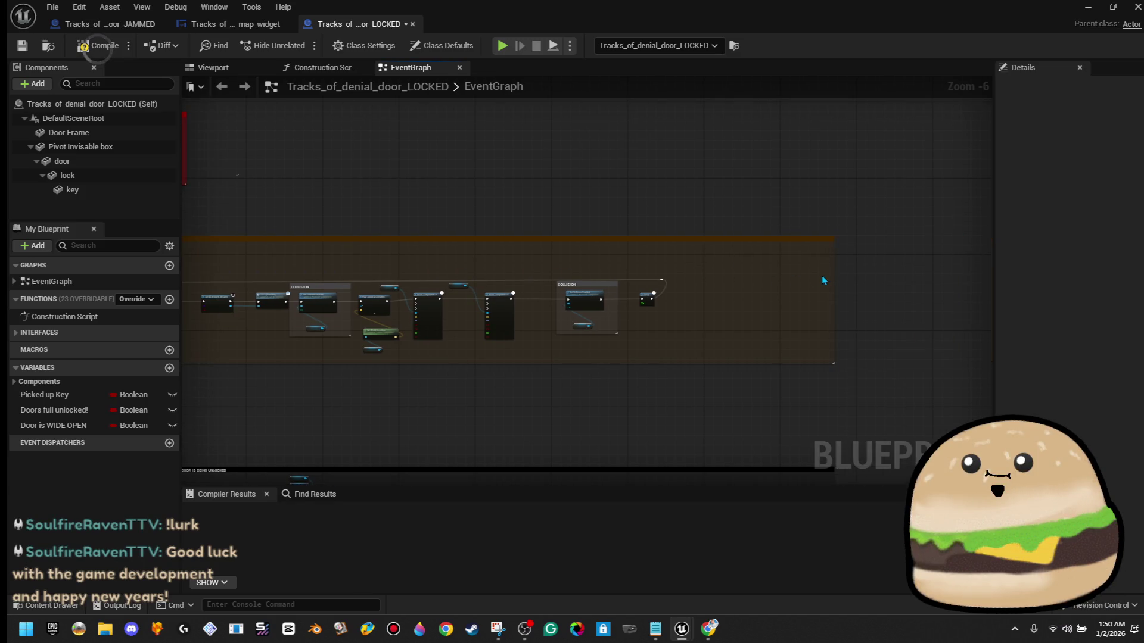
scroll(769, 274, "down", 3)
scroll(369, 299, "up", 7)
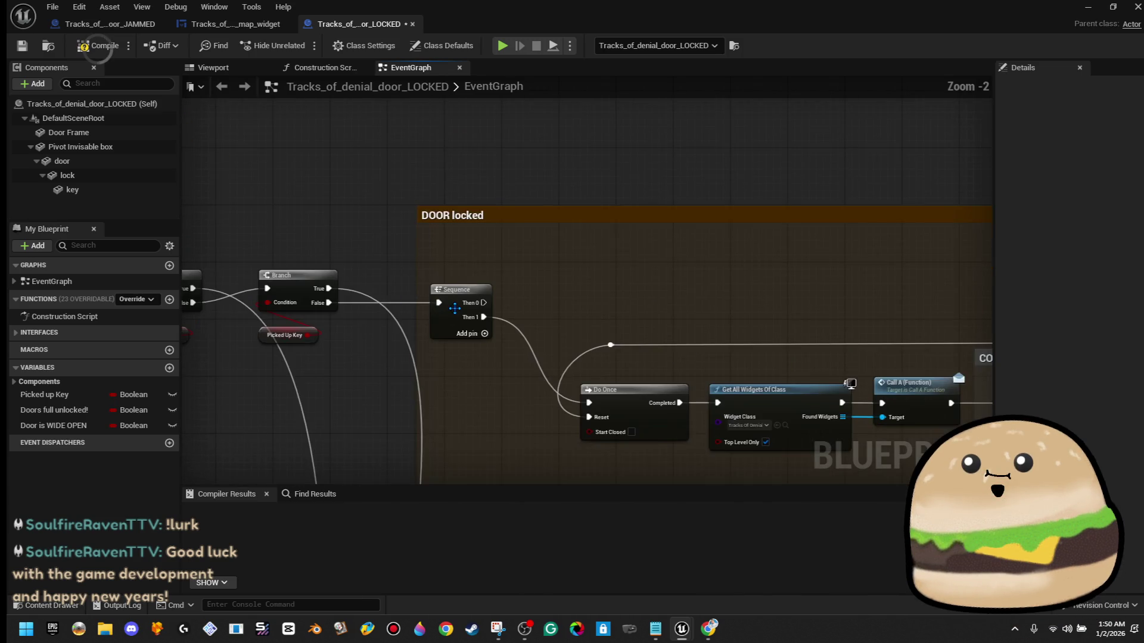
left_click_drag(454, 308, 733, 301)
scroll(435, 227, "down", 2)
left_click_drag(304, 221, 574, 303)
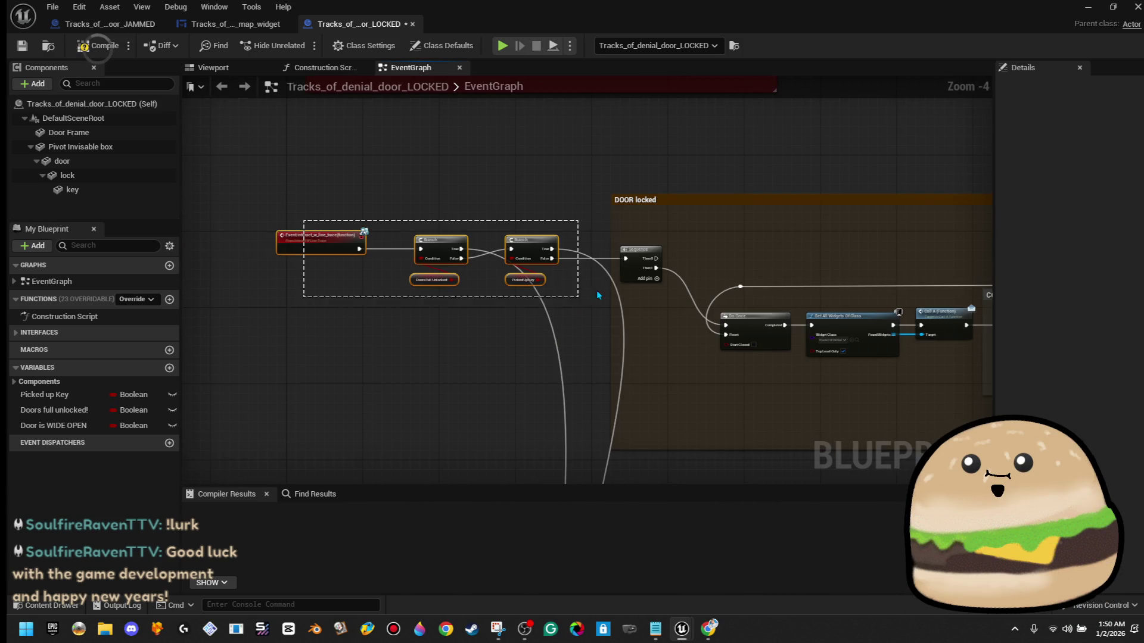
left_click(692, 177)
left_click_drag(692, 177, 523, 187)
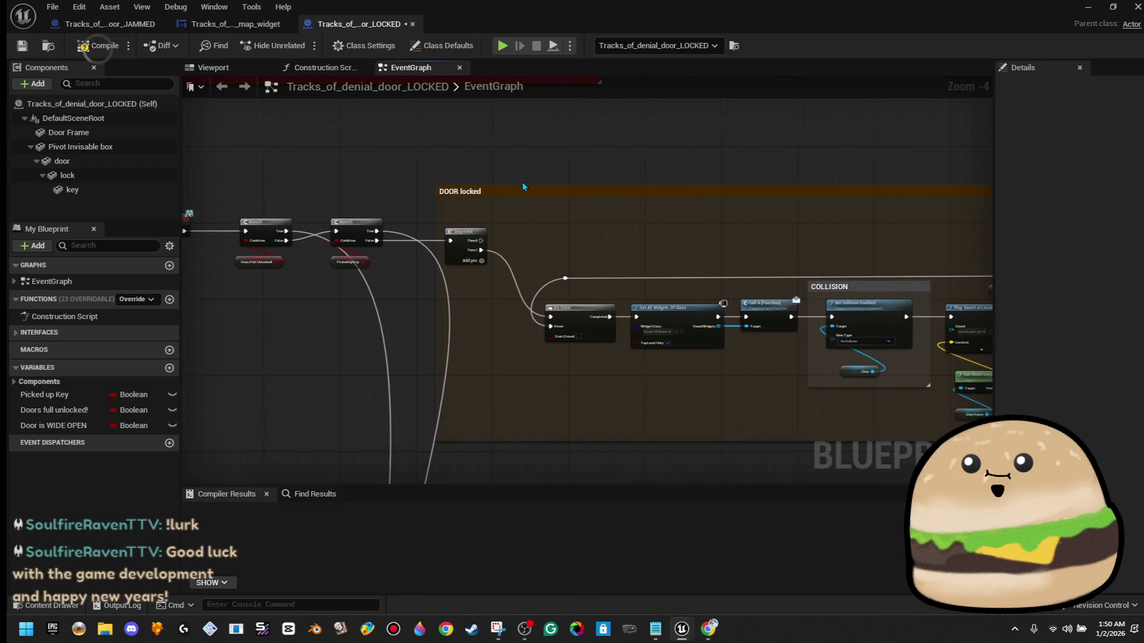
mouse_move(481, 240)
left_mouse_down()
mouse_move(1053, 227)
mouse_move(837, 249)
left_mouse_up()
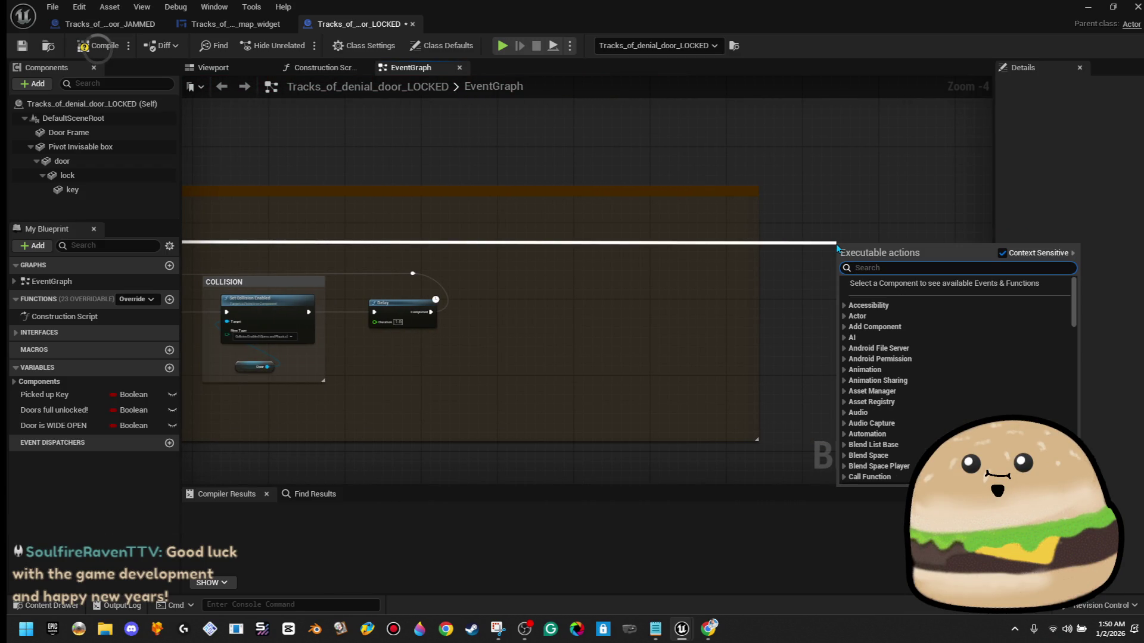
- Place a Branch node on the Sequence's Then 0 connection
type("branch")
key("Return")
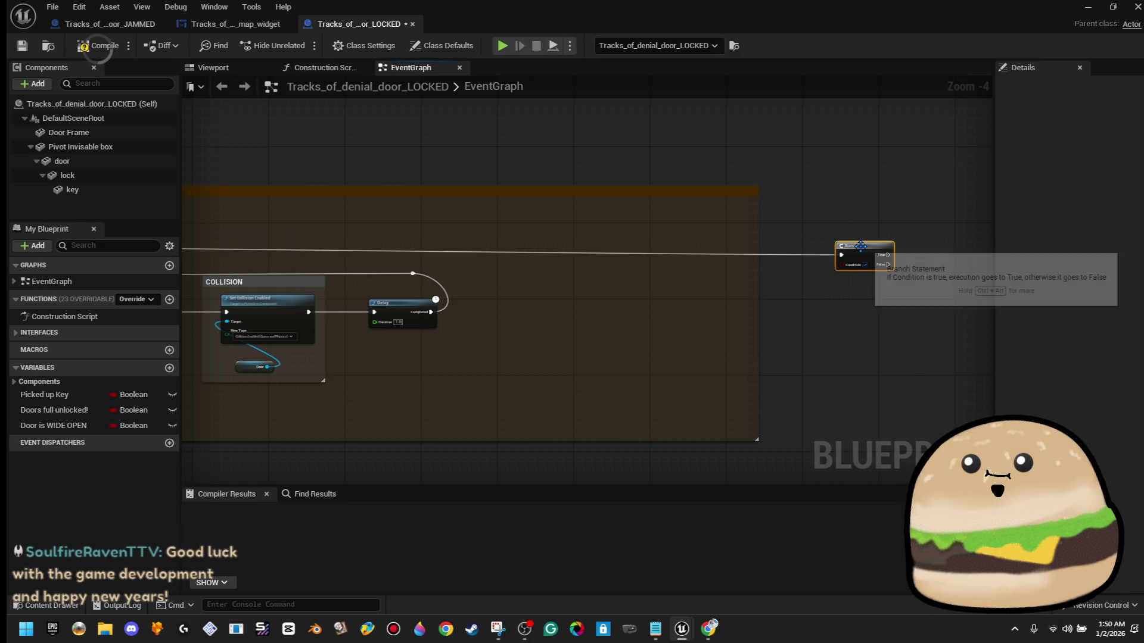
scroll(855, 234, "down", 5)
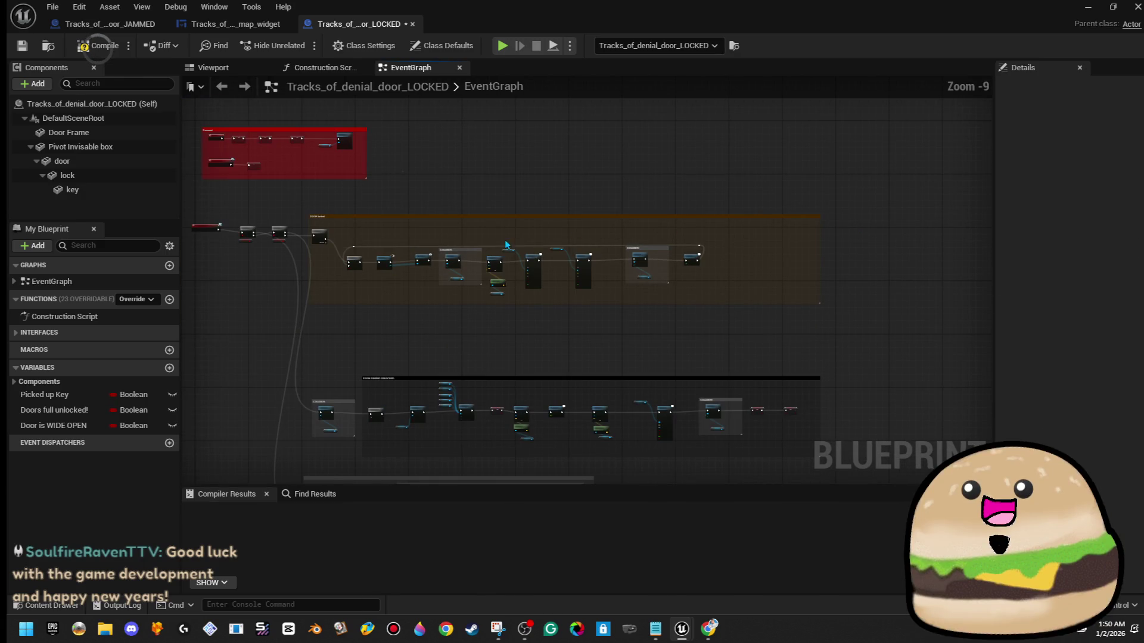
scroll(309, 238, "up", 4)
- Add a connected Sequence node expanded to eight outputs (Then 0–Then 7), then view map_widget
mouse_move(303, 233)
left_mouse_down()
mouse_move(981, 237)
mouse_move(326, 235)
left_mouse_up()
type("seq")
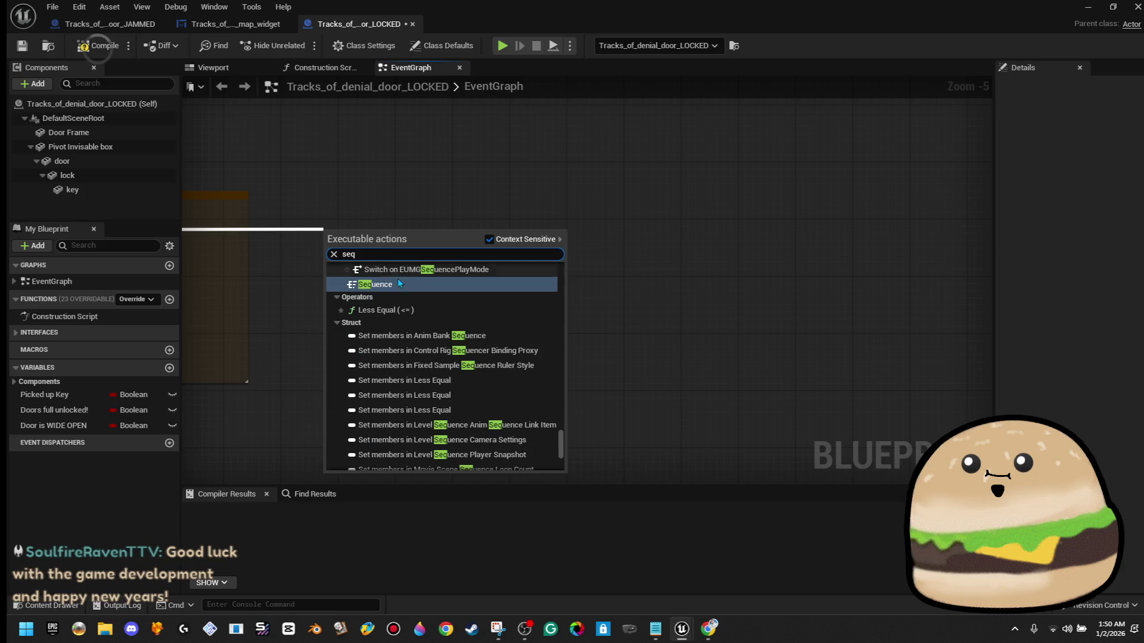
left_click(396, 281)
scroll(351, 251, "up", 3)
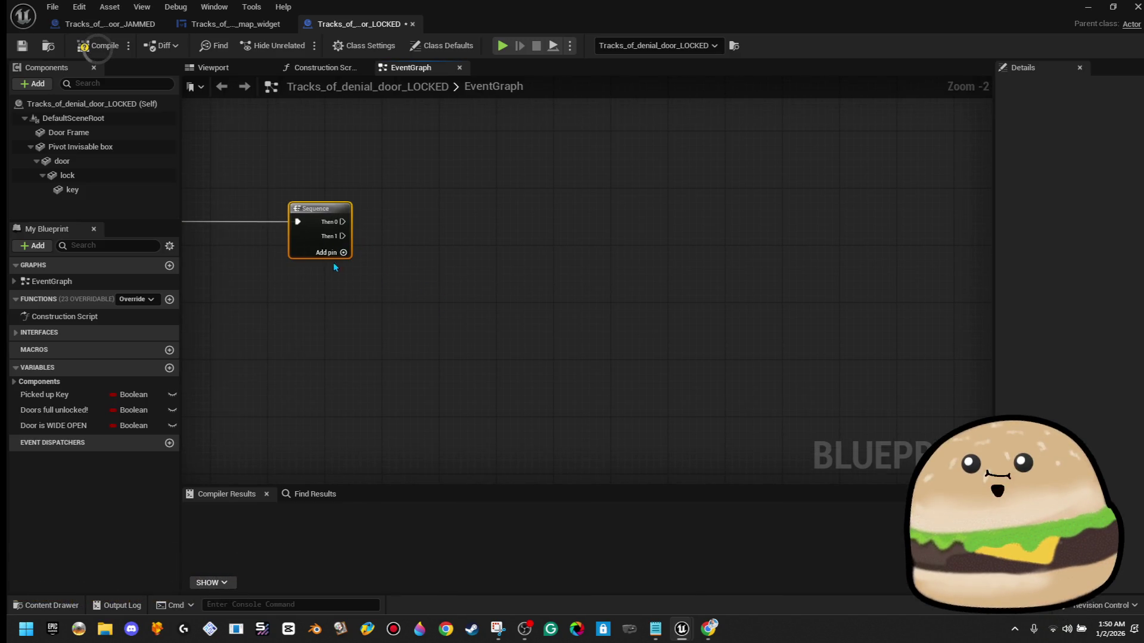
left_click(343, 252)
left_click(343, 266)
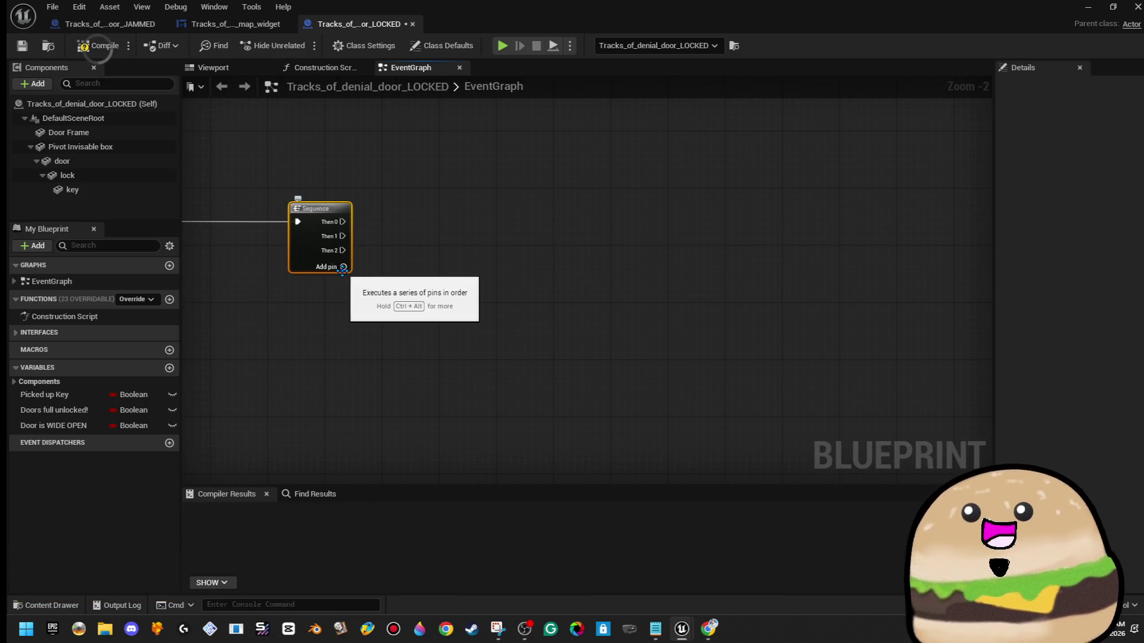
left_click(343, 281)
left_click(344, 295)
left_click(345, 309)
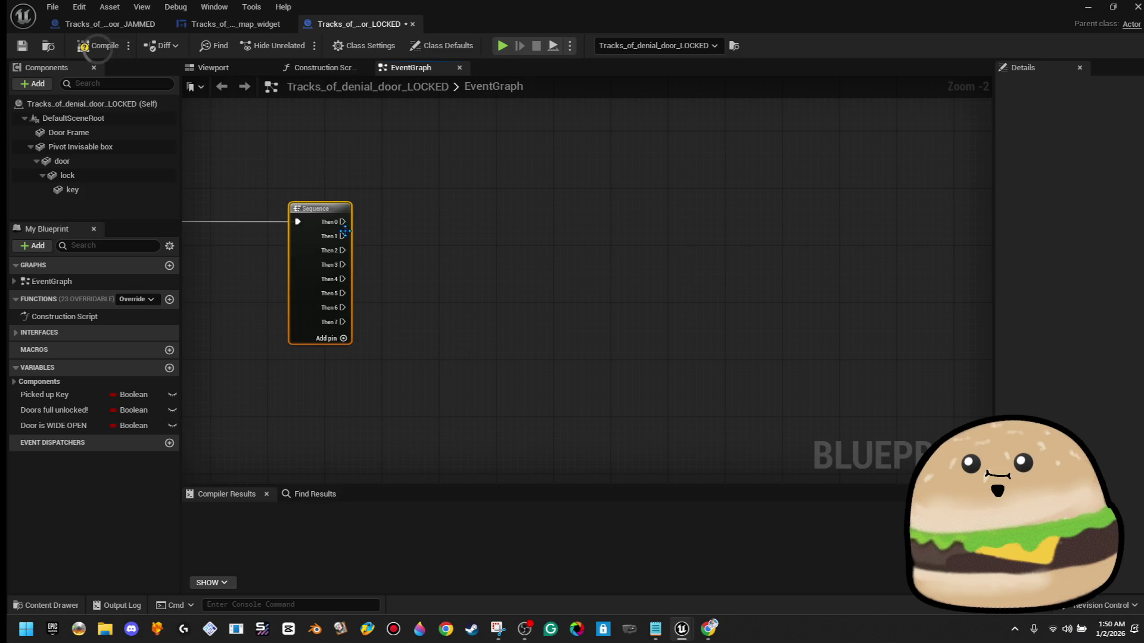
scroll(370, 301, "down", 1)
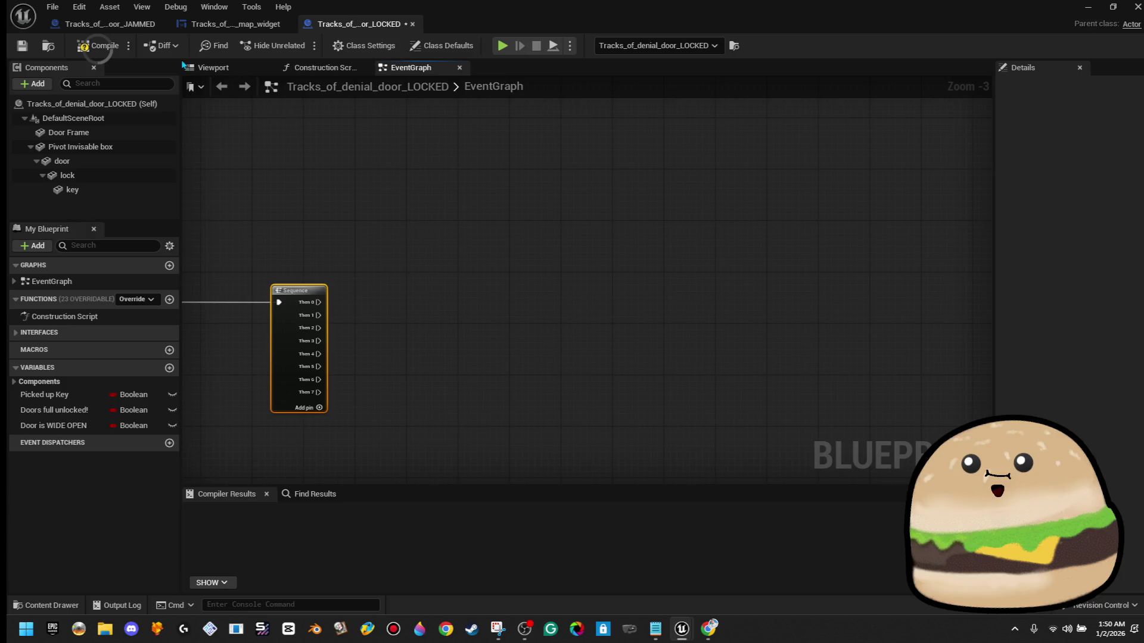
left_click(236, 24)
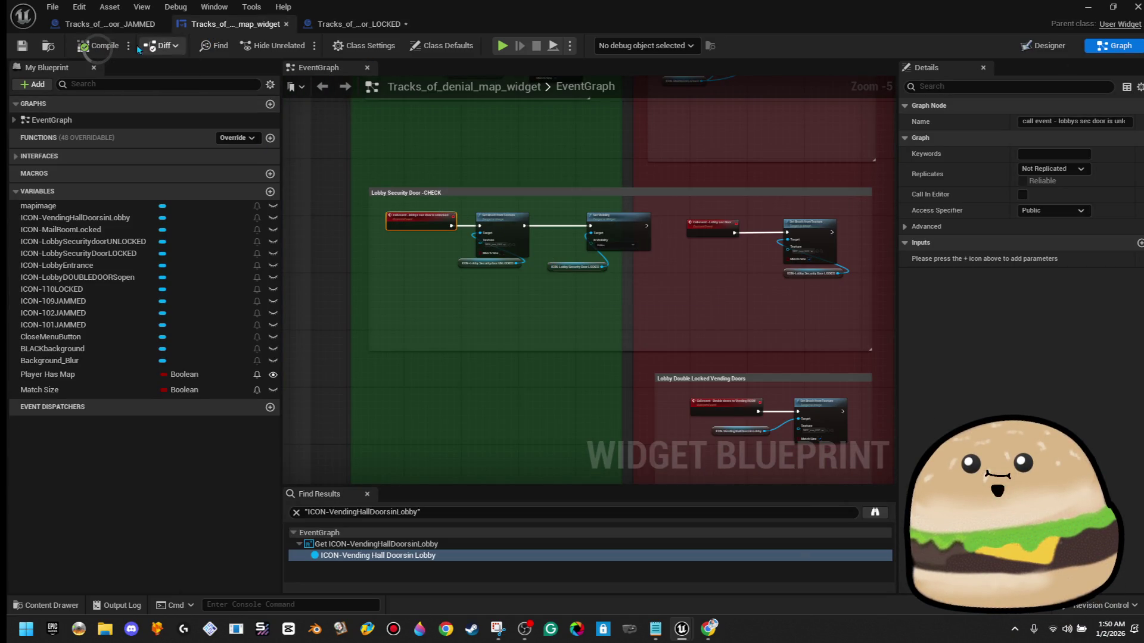
- Copy the top row of the JAMMED door's tag-check nodes
left_click(108, 23)
scroll(454, 334, "up", 2)
left_click_drag(454, 351, 456, 381)
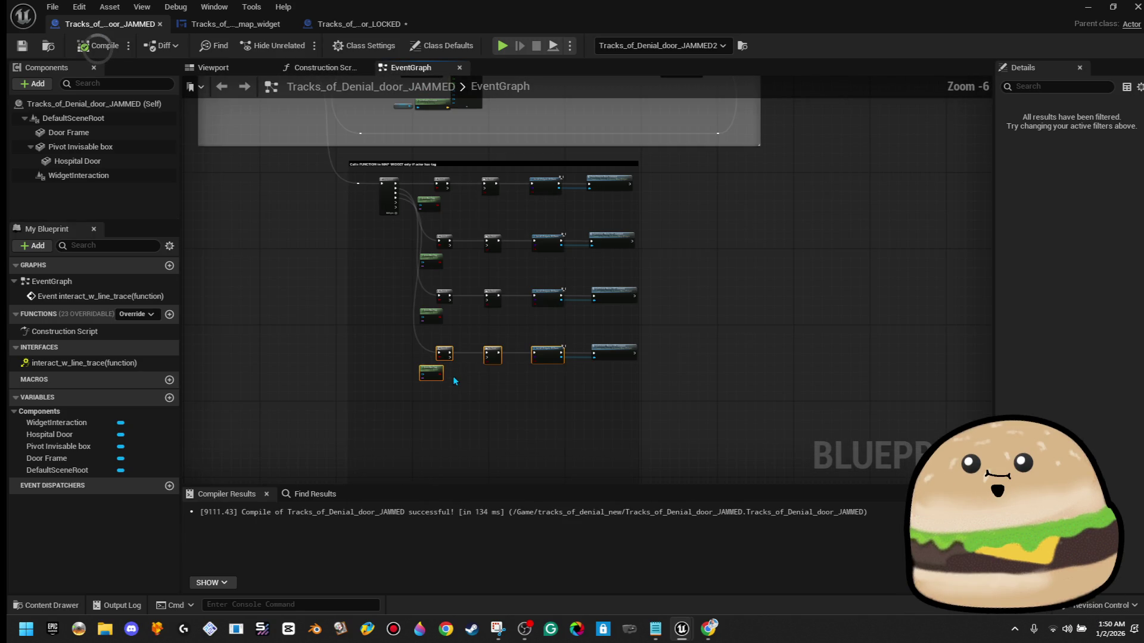
mouse_move(556, 387)
left_mouse_down()
mouse_move(431, 274)
mouse_move(433, 193)
left_mouse_up()
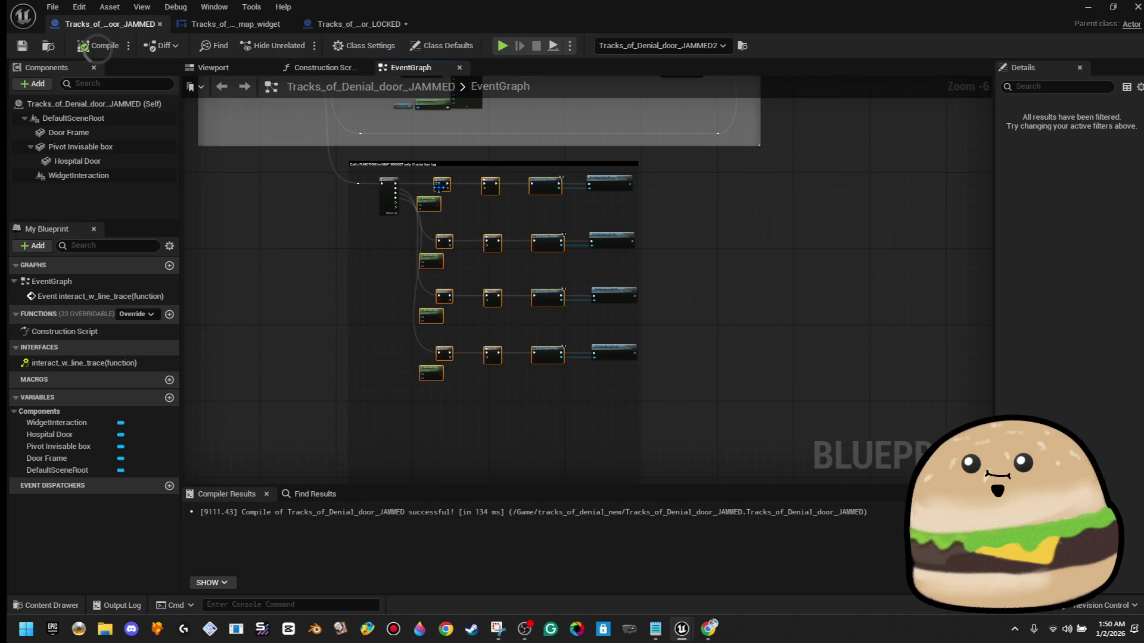
right_click(441, 186)
left_click(471, 250)
mouse_move(424, 183)
left_mouse_down()
mouse_move(558, 200)
mouse_move(558, 220)
left_mouse_up()
right_click(544, 190)
left_click(584, 253)
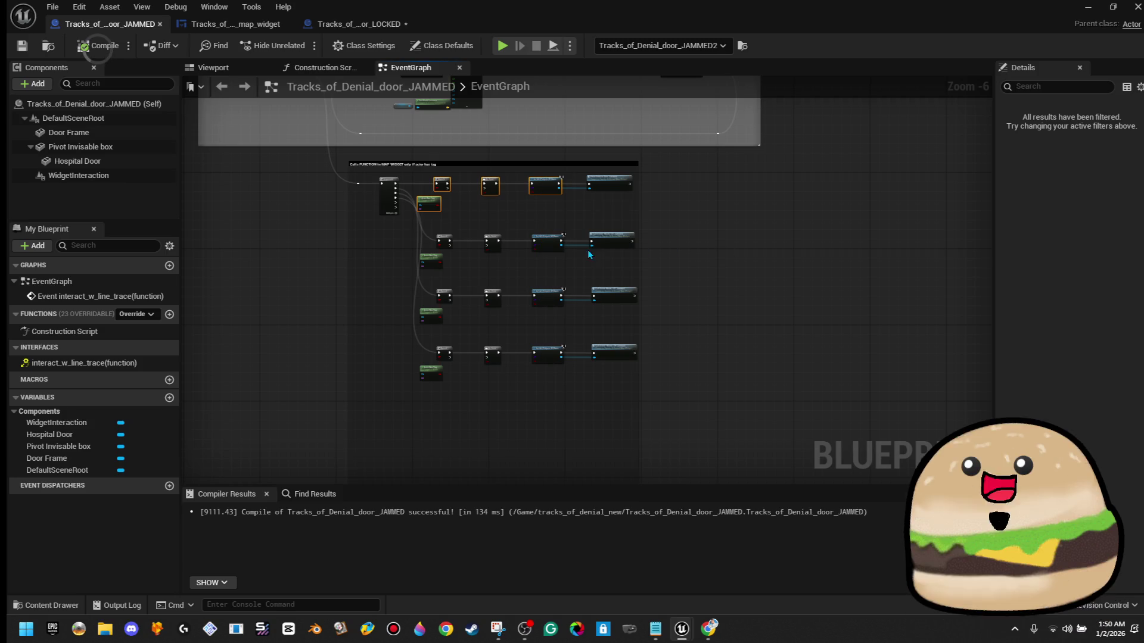
- Paste the nodes into the LOCKED graph right of the Sequence, then return to the level editor
left_click(357, 24)
left_click(367, 246)
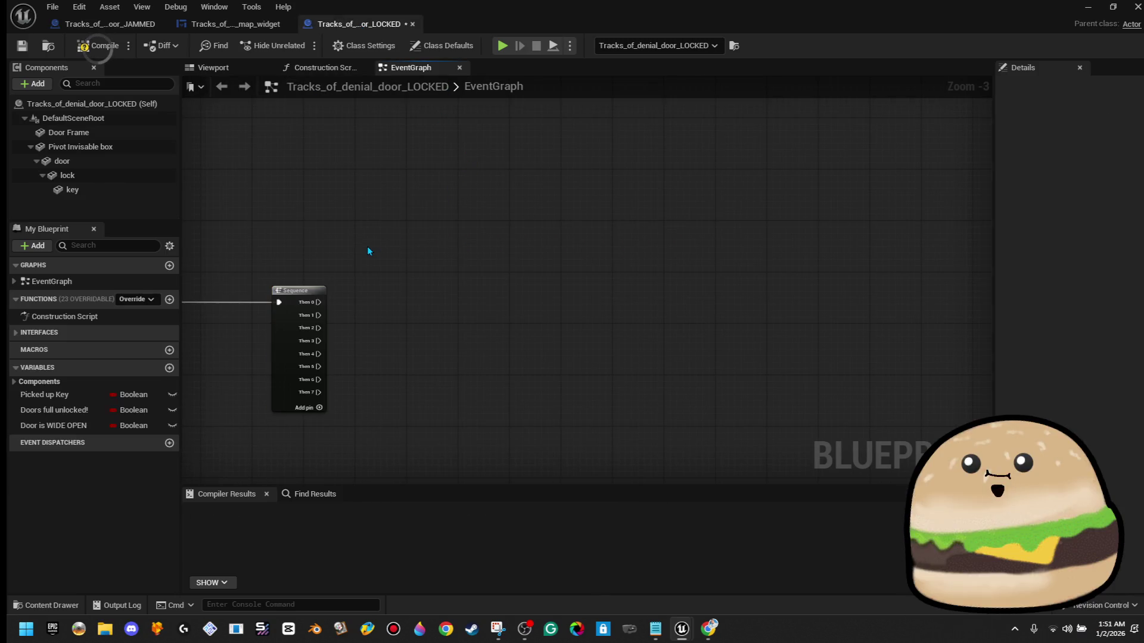
key("ctrl+v")
mouse_move(301, 249)
left_mouse_down()
mouse_move(494, 308)
mouse_move(320, 305)
left_mouse_up()
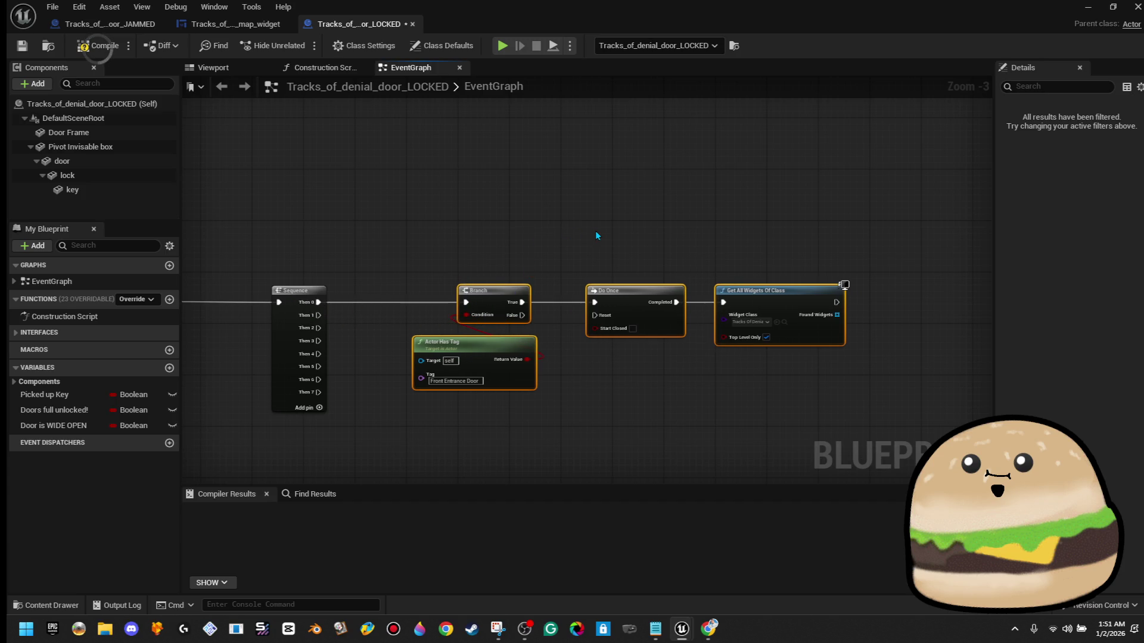
scroll(492, 350, "up", 2)
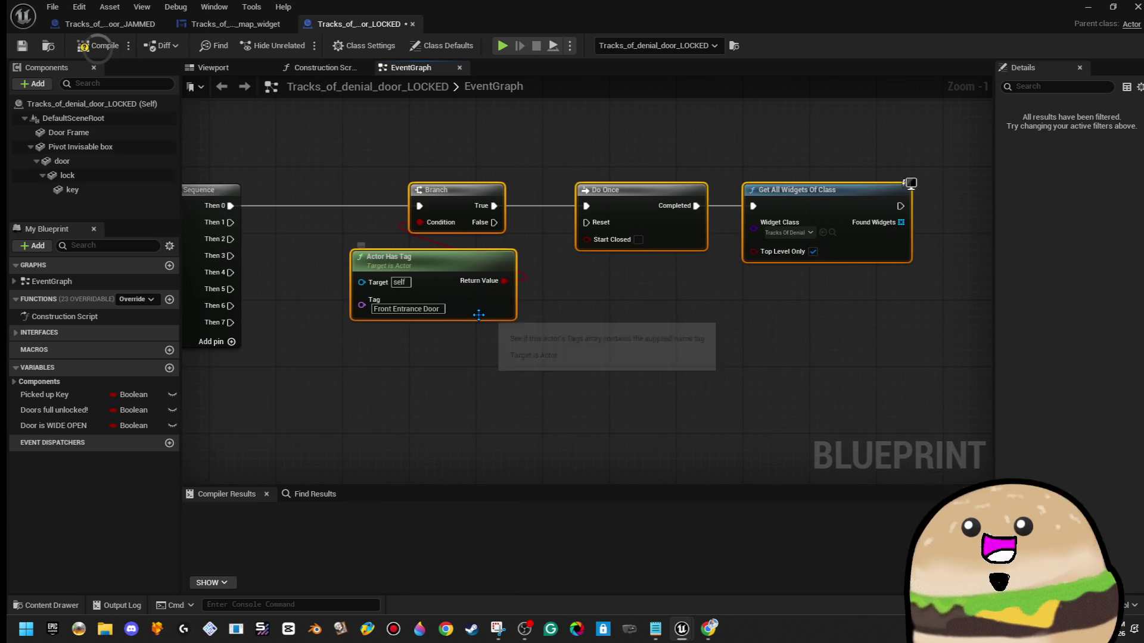
double_click(653, 20)
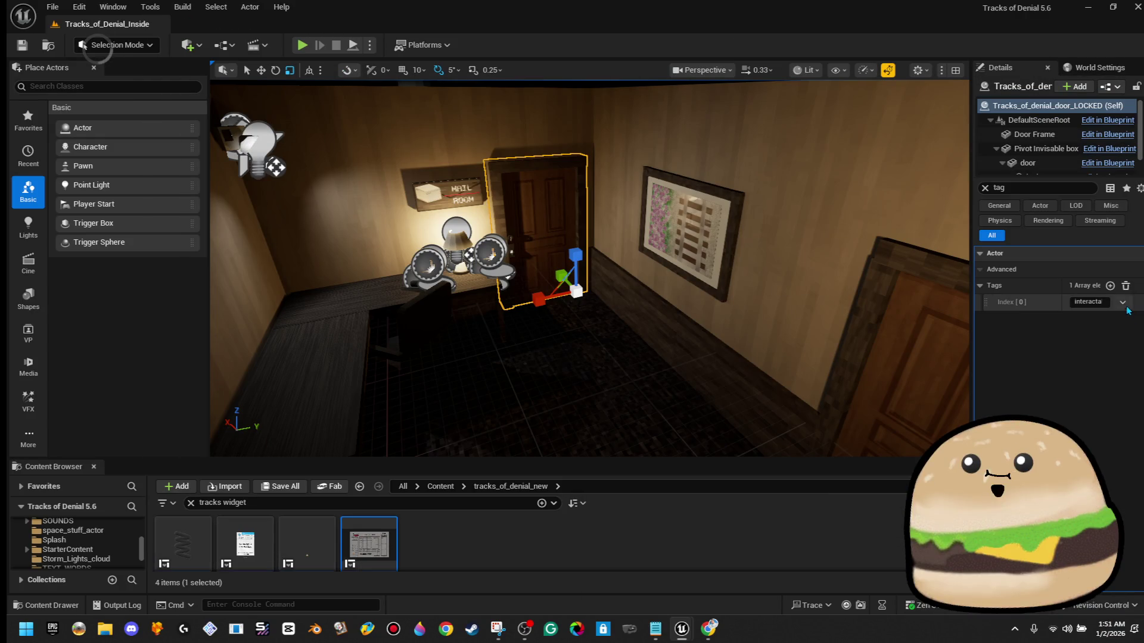
- Add a second tag naming the mail room door to the door actor, save the level, and reopen the LOCKED blueprint
left_click(1110, 285)
left_click(1089, 319)
type("bomdoor")
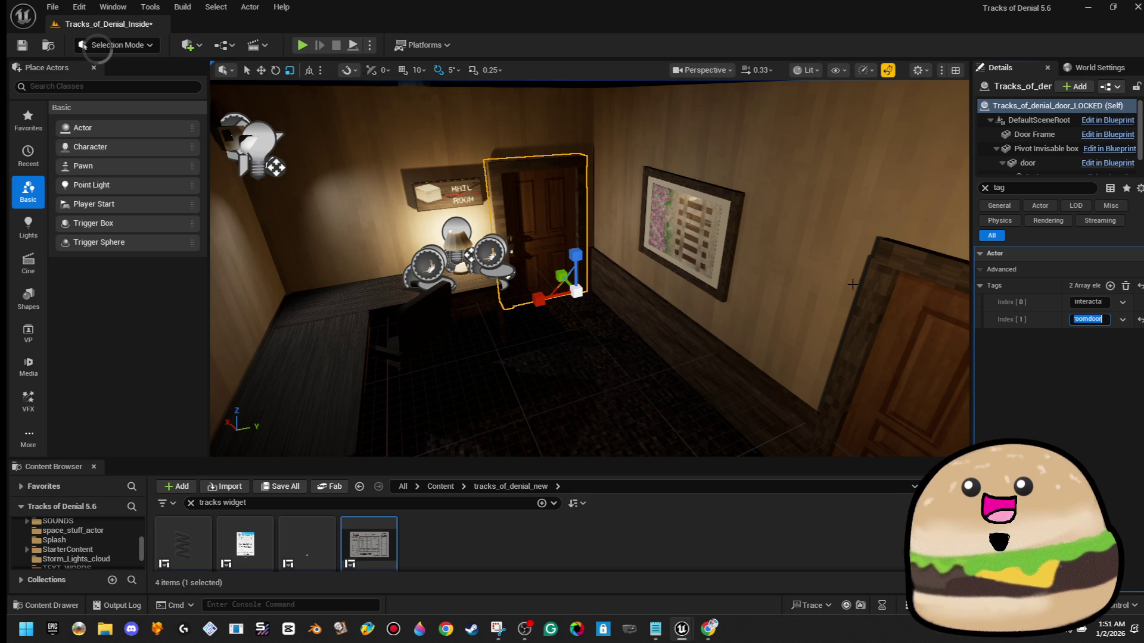
left_click(20, 49)
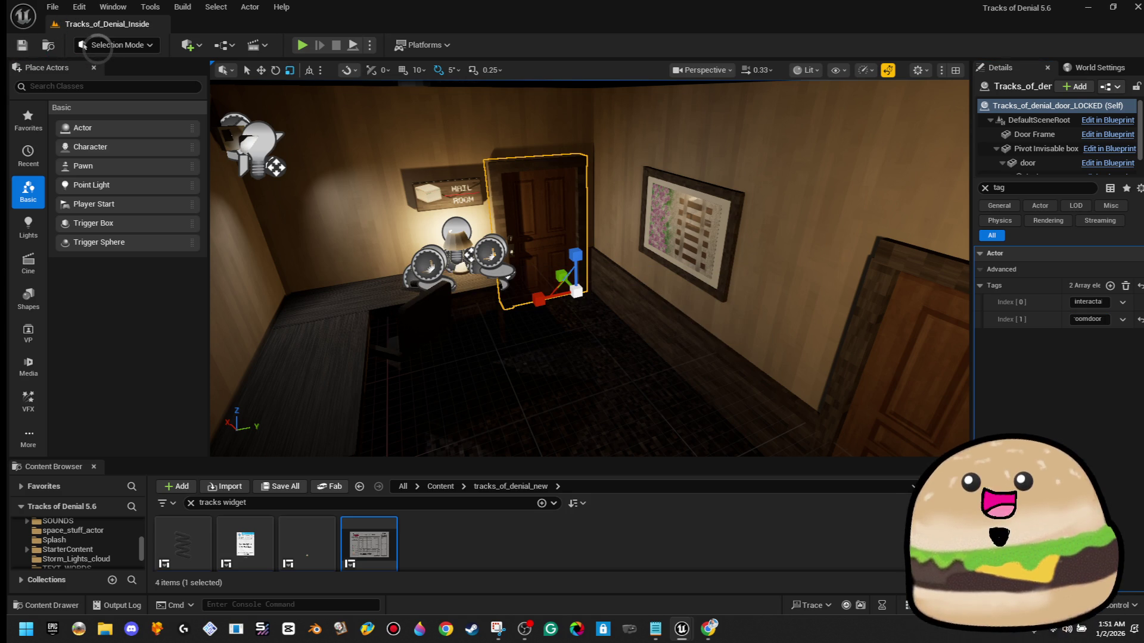
key("ctrl+e")
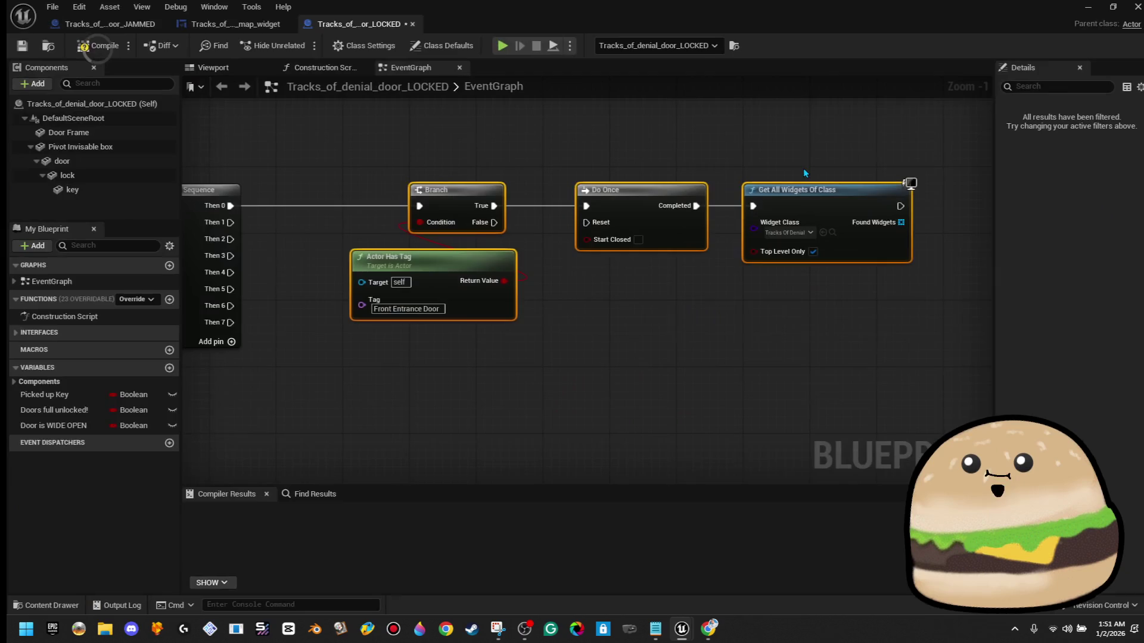
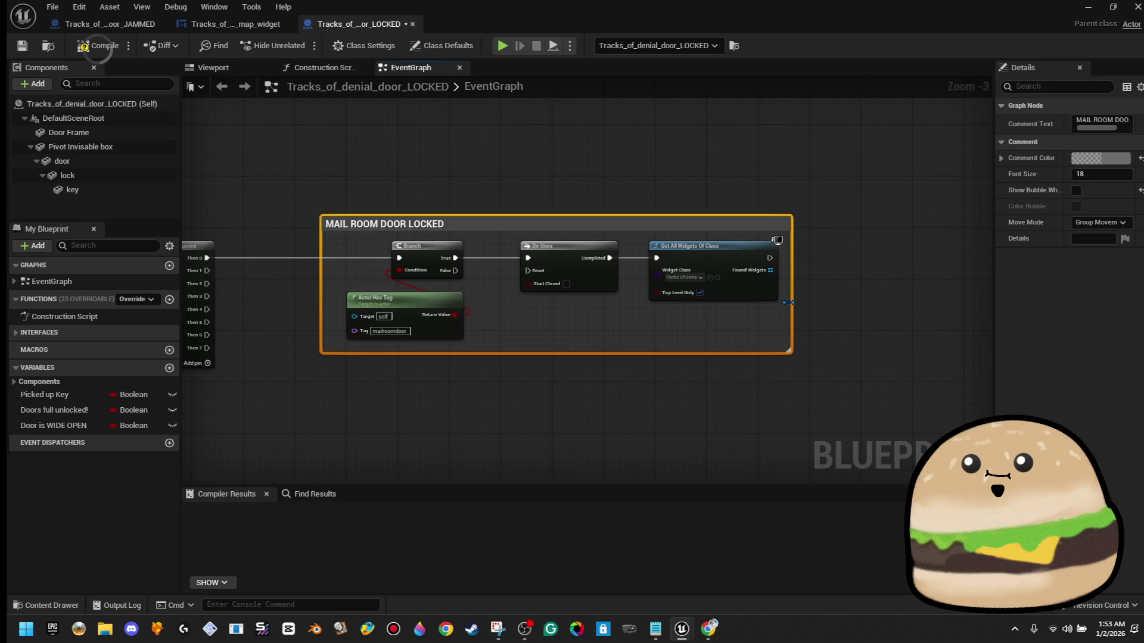
- Widen the MAIL ROOM DOOR LOCKED comment and compile, then delete map_widget's Is Valid and Event Map Call Step 1 nodes
left_click_drag(923, 304, 943, 304)
left_click(97, 45)
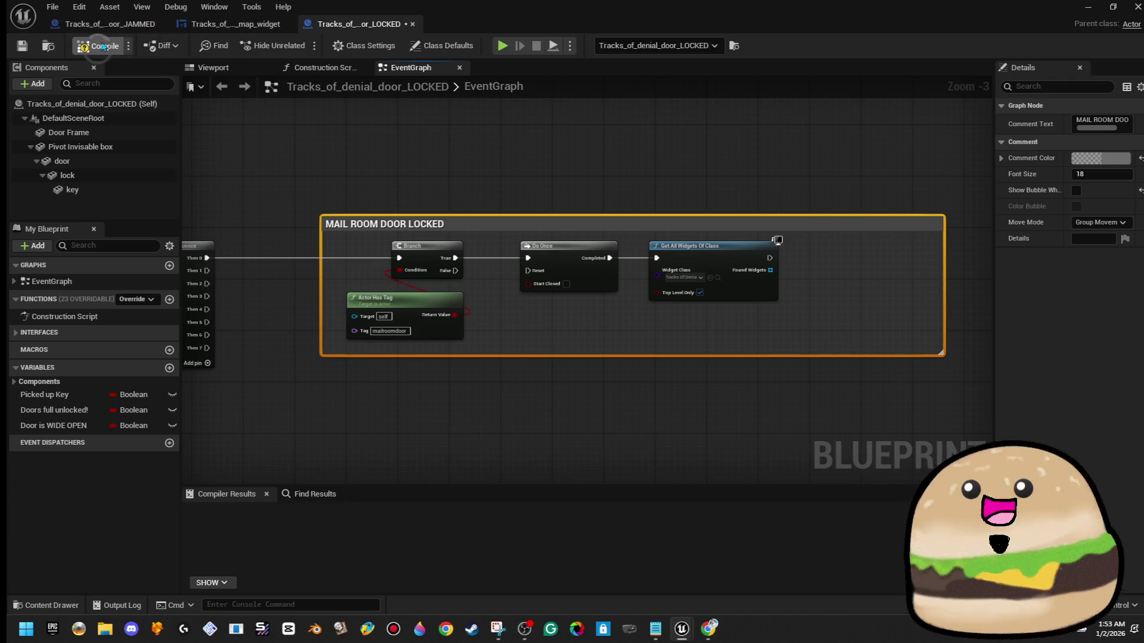
left_click(236, 24)
scroll(553, 206, "down", 3)
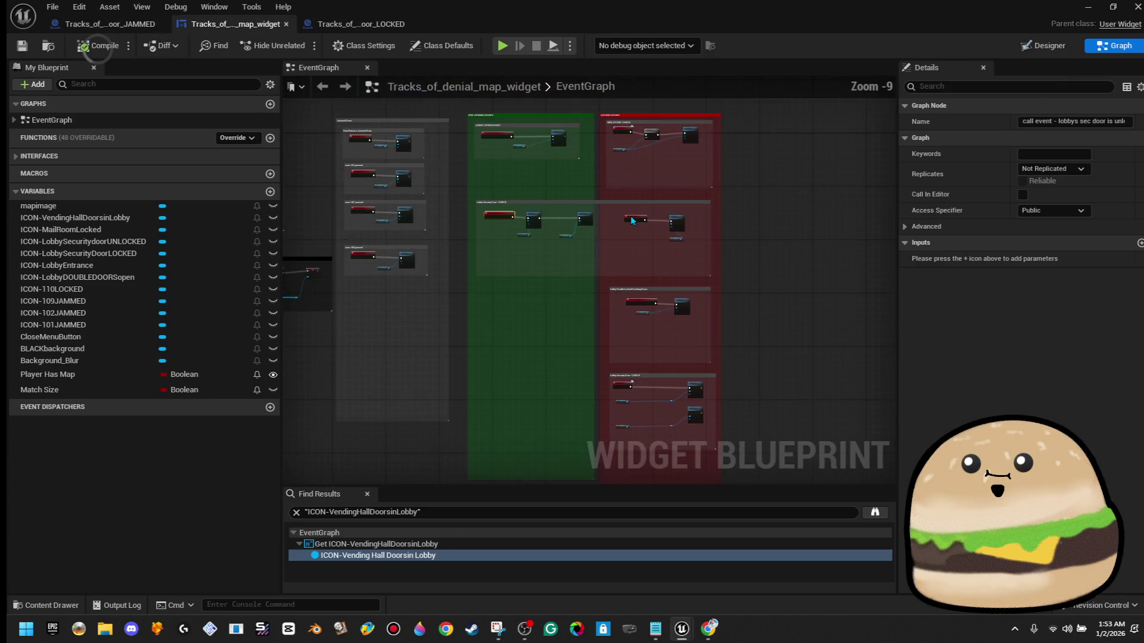
scroll(554, 207, "up", 7)
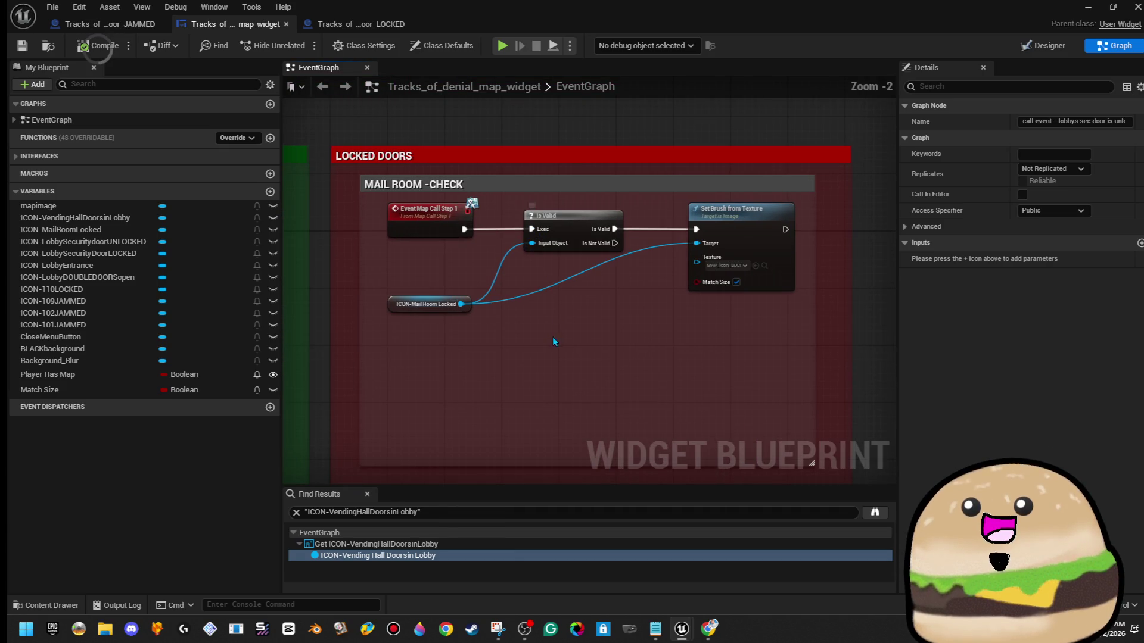
left_click(571, 219)
key("Delete")
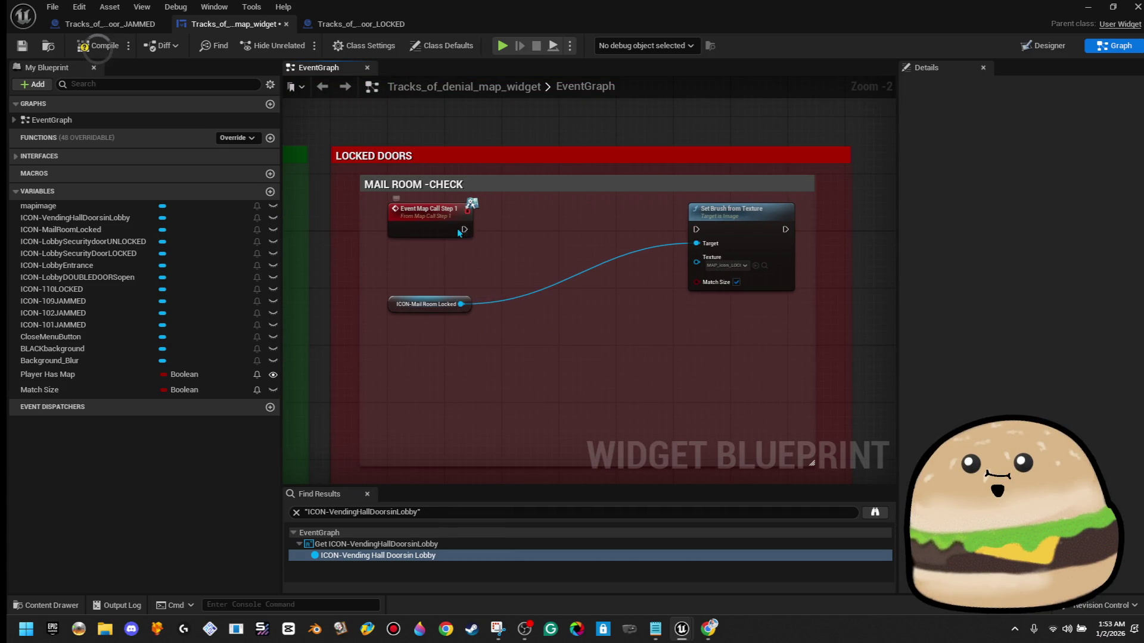
left_click(411, 232)
key("Delete")
- Add a custom event named 'call event- mail room door LOCKED'
right_click(411, 234)
type("set brush")
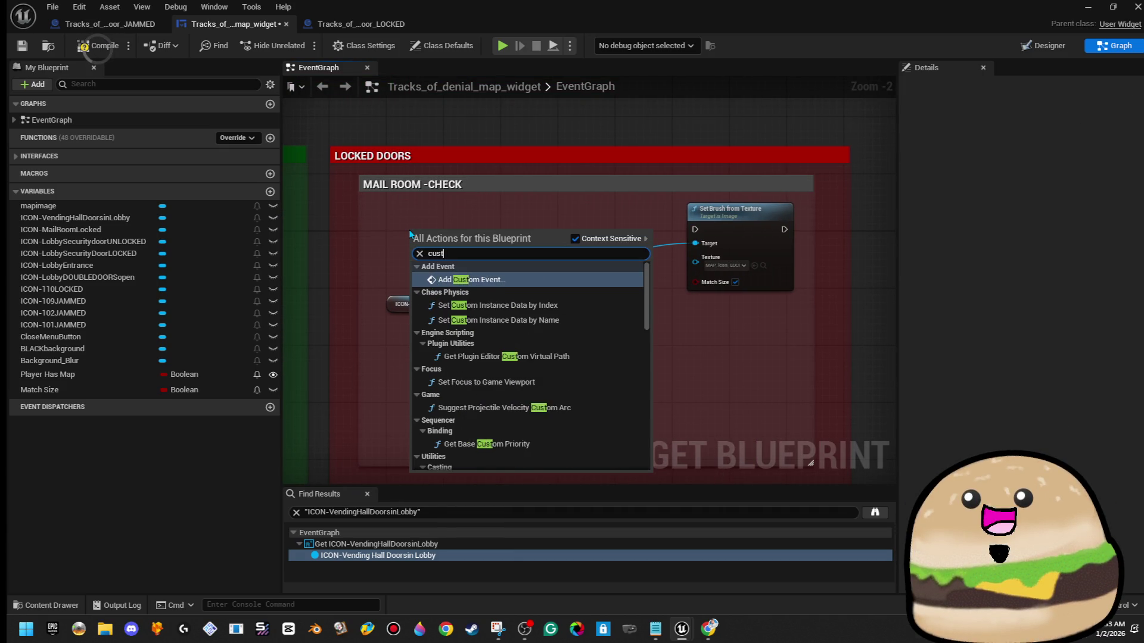
key("Escape")
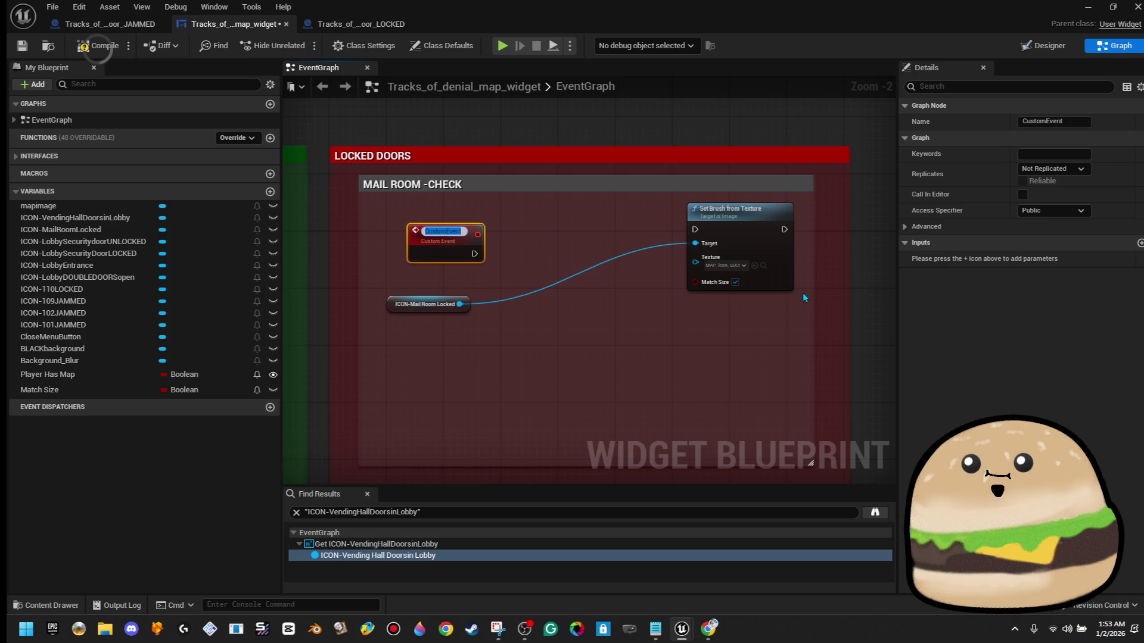
type("call eve")
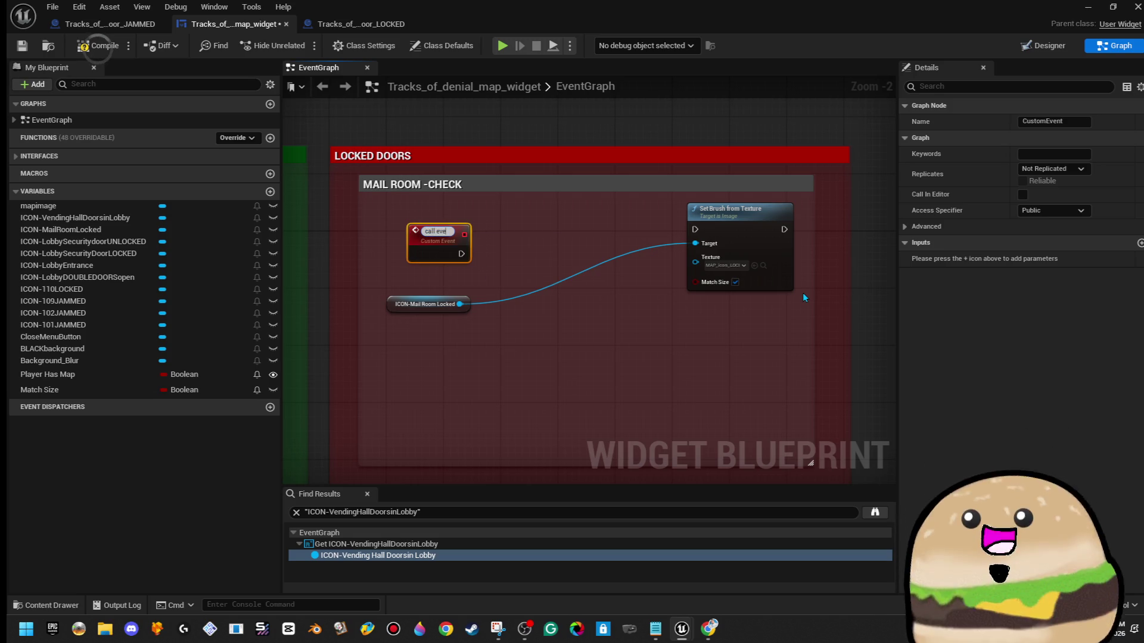
type("nt- mail room door LOCK")
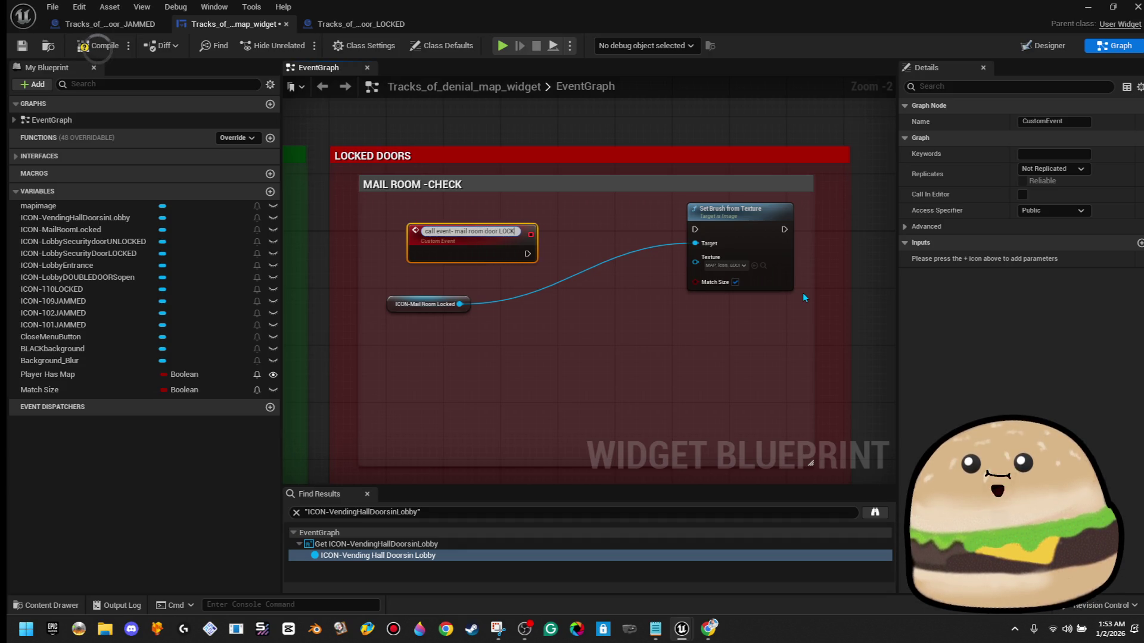
type("ED")
key("Return")
- Wire the new event into Set Brush from Texture and compile the map widget
left_click_drag(522, 251, 695, 230)
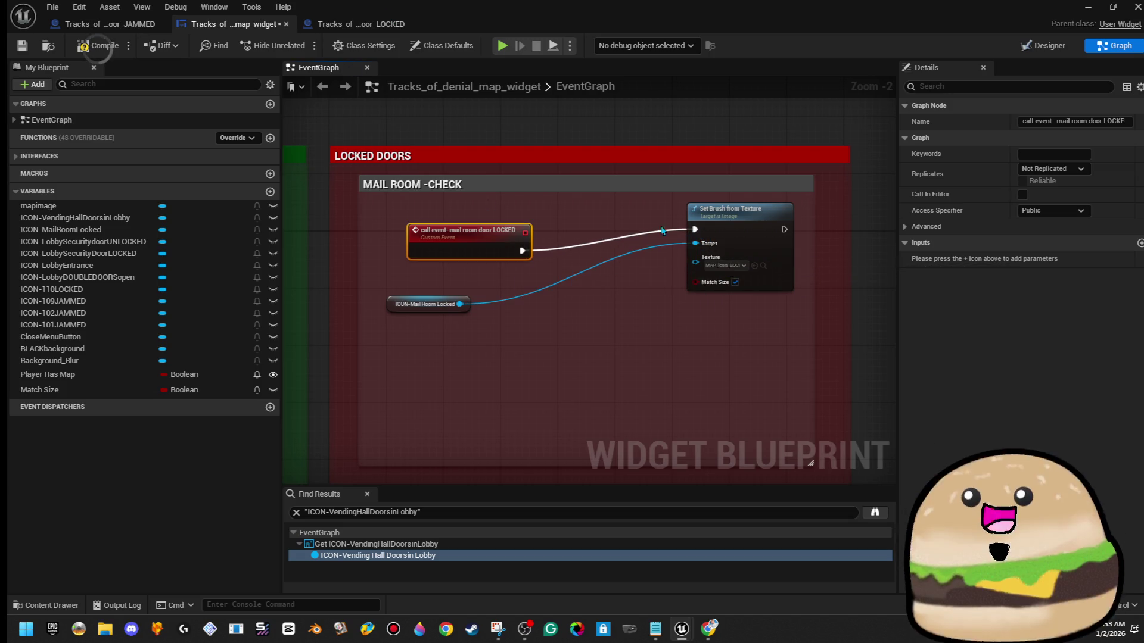
left_click(98, 46)
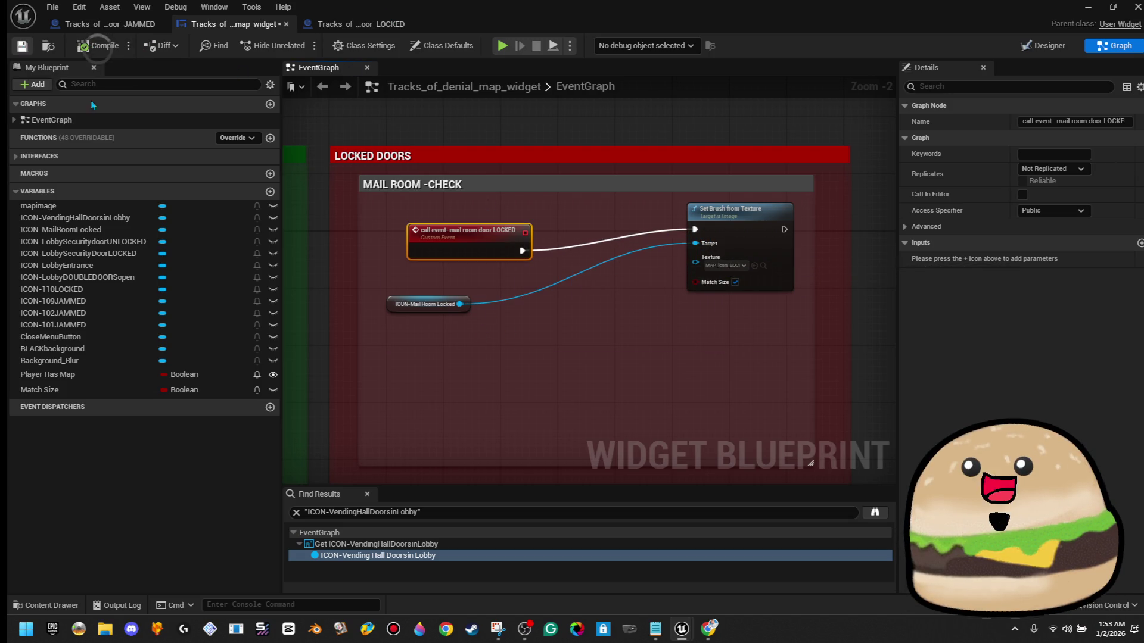
scroll(656, 205, "down", 3)
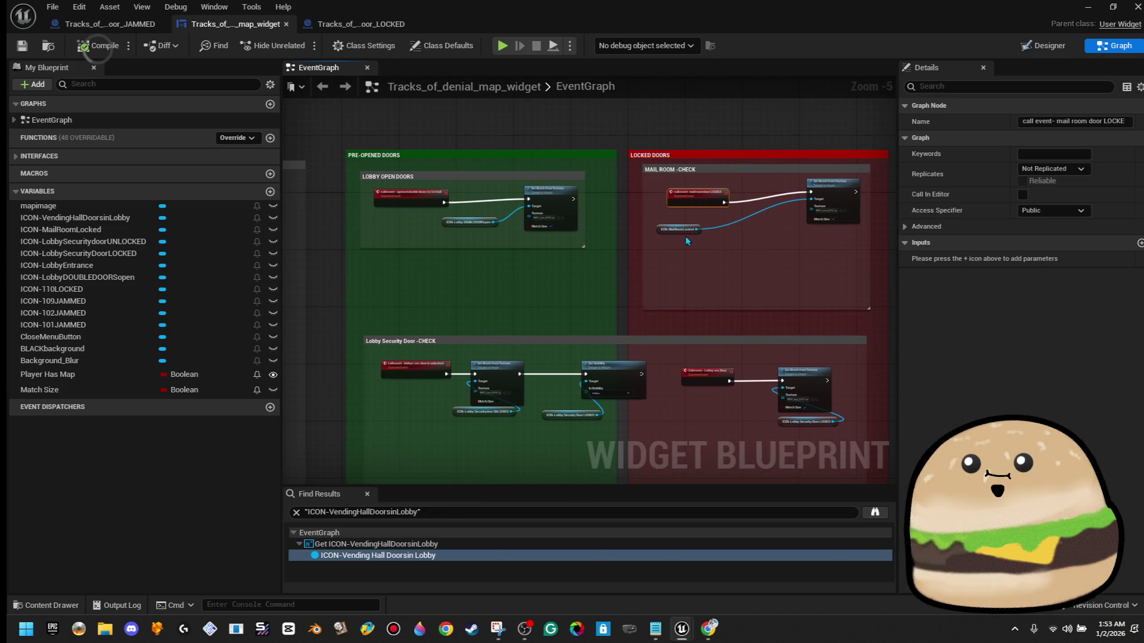
scroll(526, 270, "down", 2)
- Stretch the MAIL ROOM -CHECK comment left into the green pre-opened doors area
mouse_move(399, 179)
left_mouse_down()
mouse_move(525, 129)
mouse_move(501, 135)
mouse_move(510, 350)
left_mouse_up()
mouse_move(553, 148)
left_mouse_down()
mouse_move(406, 152)
mouse_move(578, 173)
mouse_move(396, 181)
left_mouse_up()
scroll(431, 131, "up", 3)
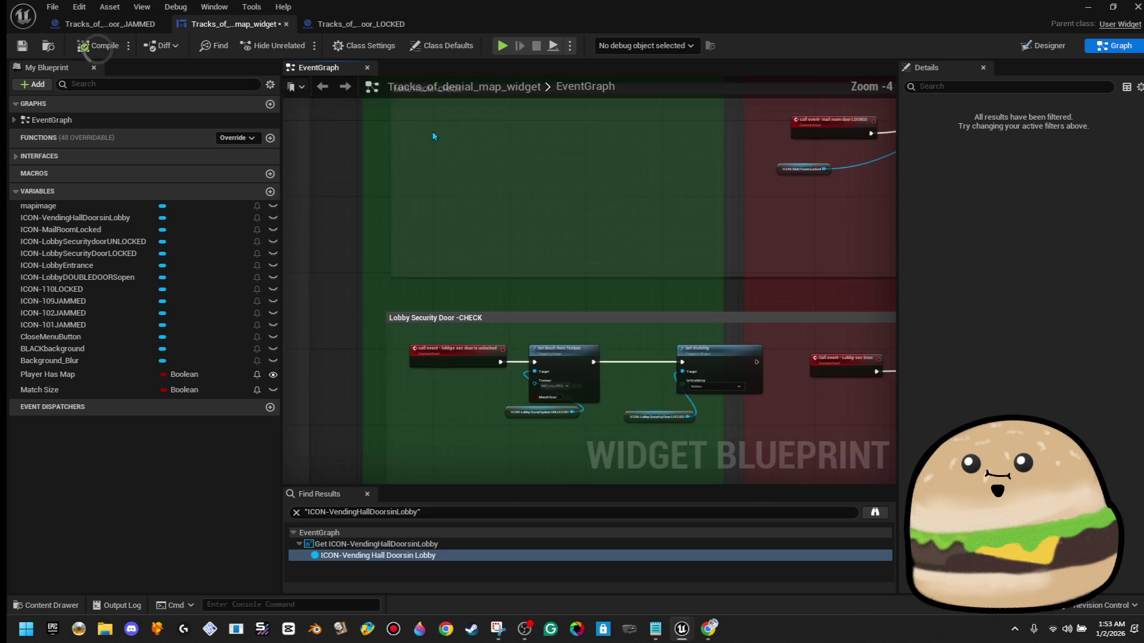
left_click(449, 171)
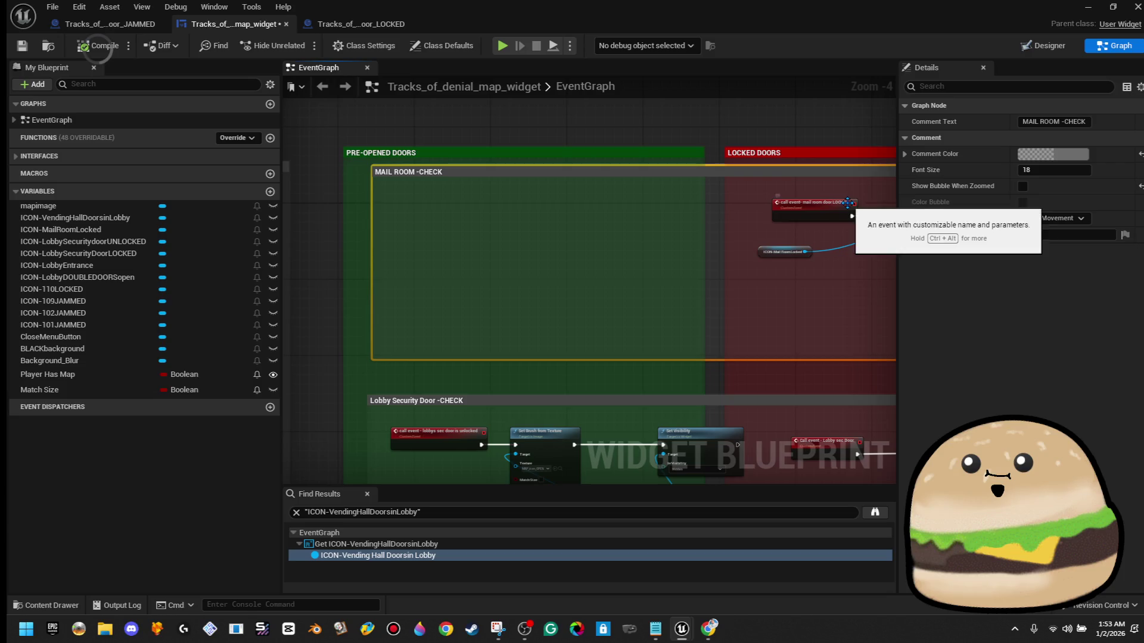
left_click(603, 119)
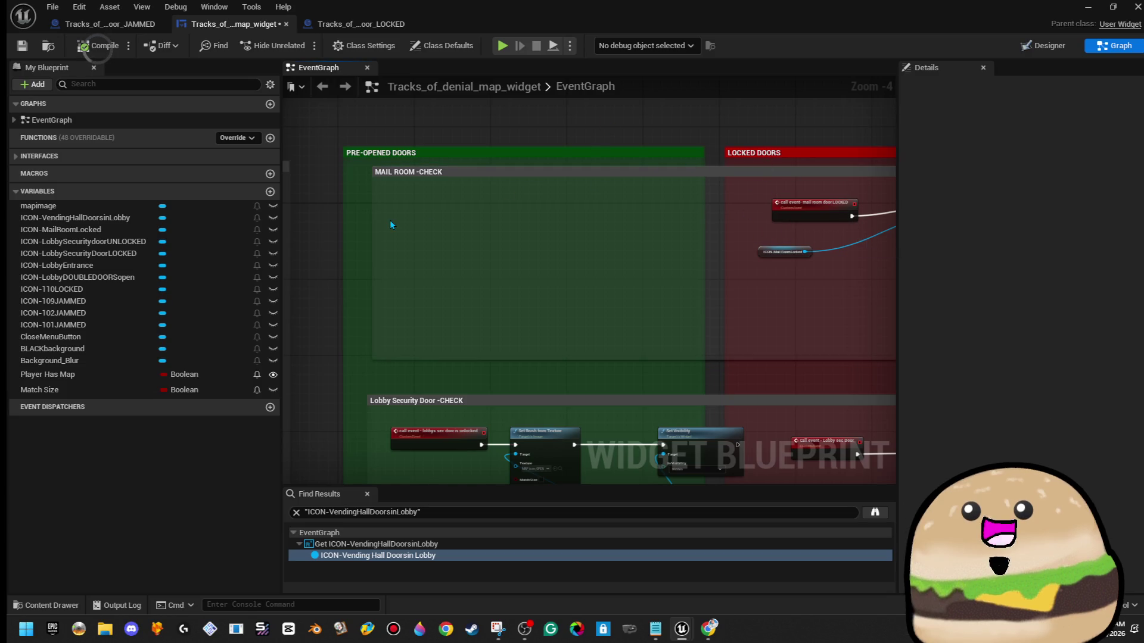
- Add a custom event there named 'call event - mail room door unlocked'
right_click(410, 217)
type("cal")
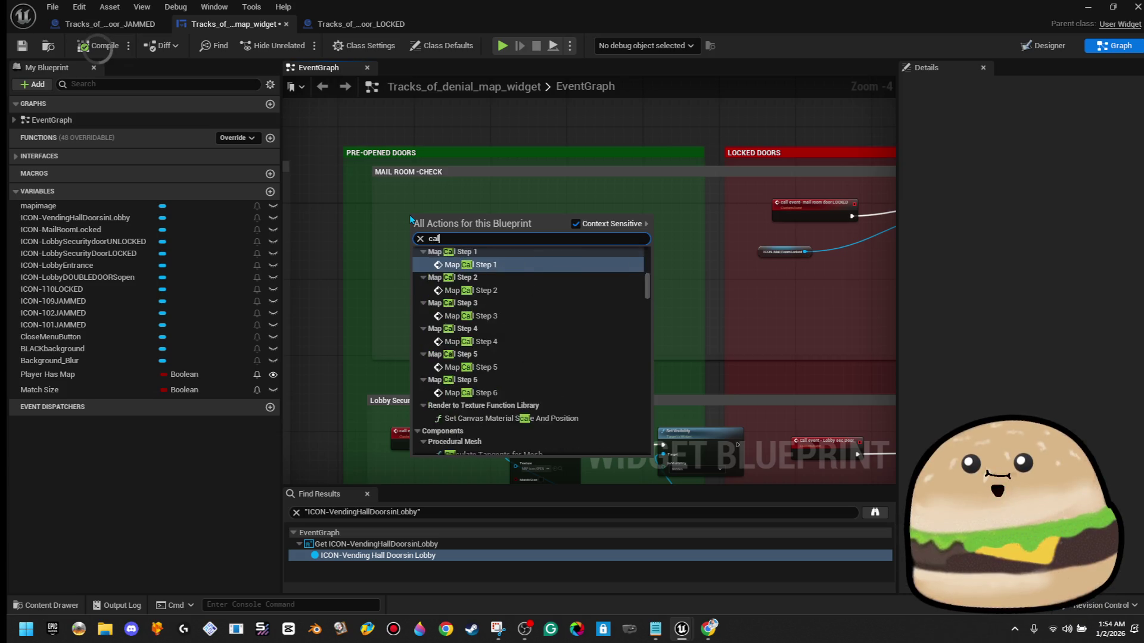
type("l event - unlocked mail")
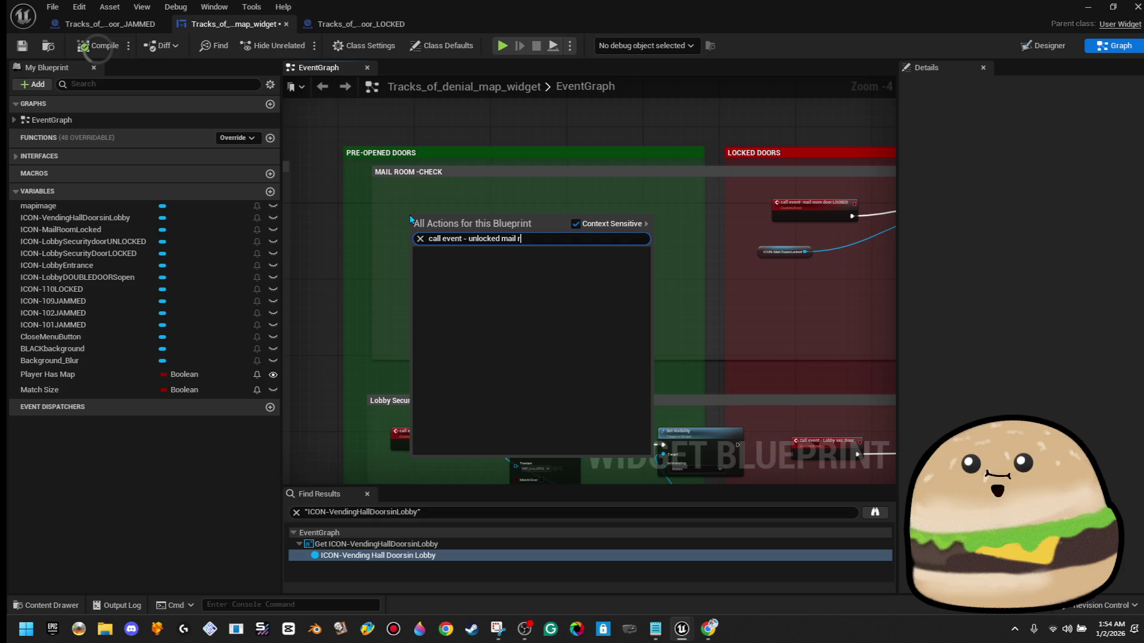
key("Escape")
right_click(410, 216)
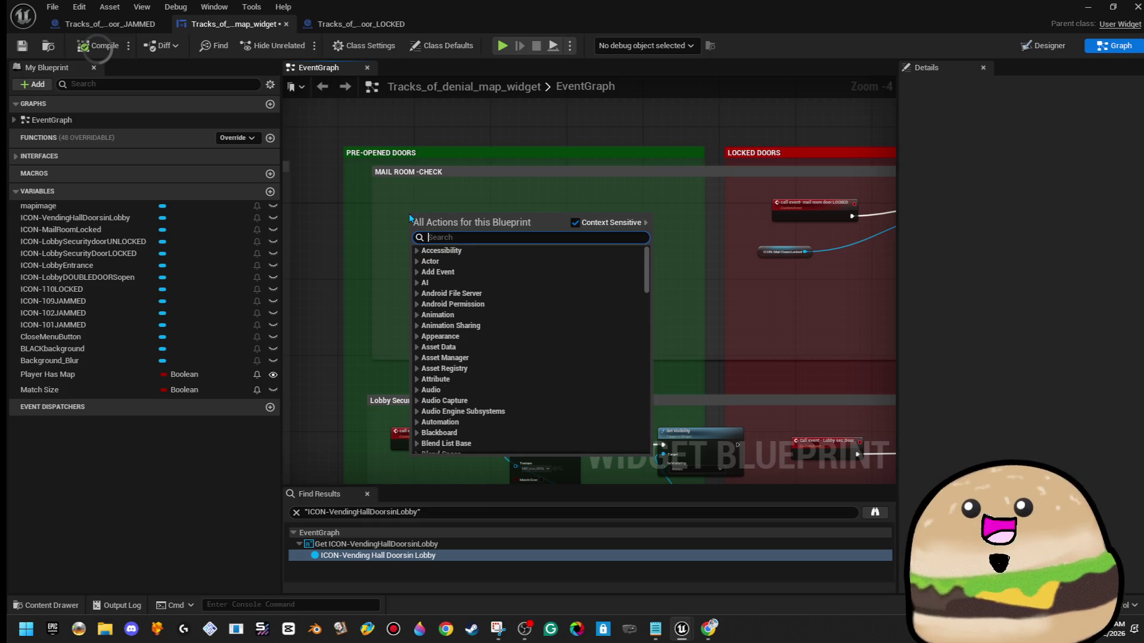
type("custo")
key("Return")
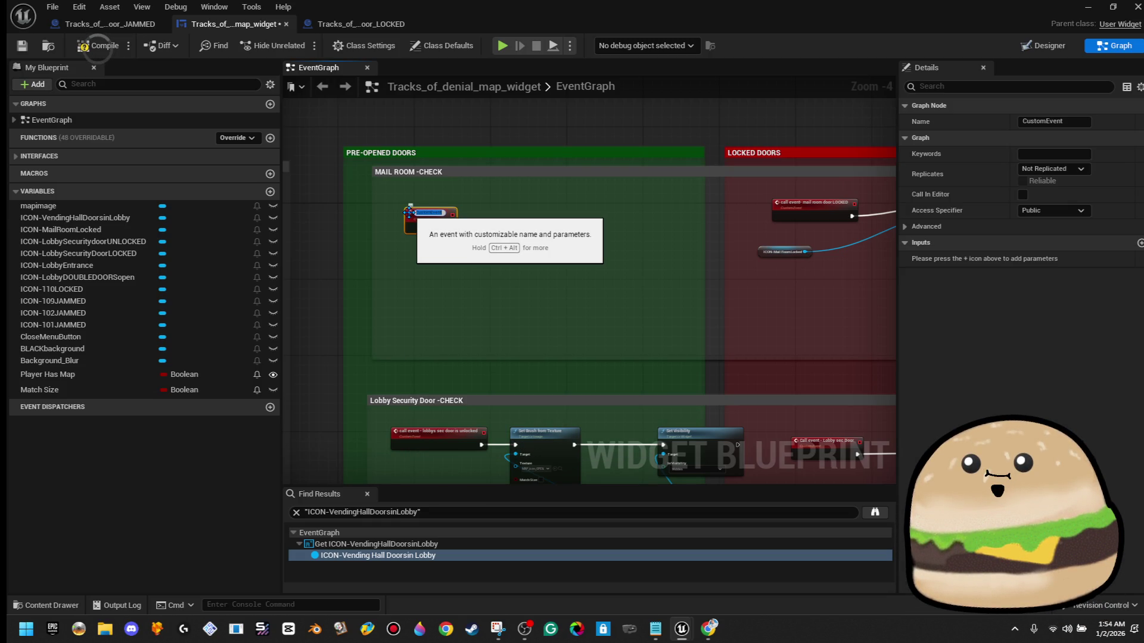
type("call ev")
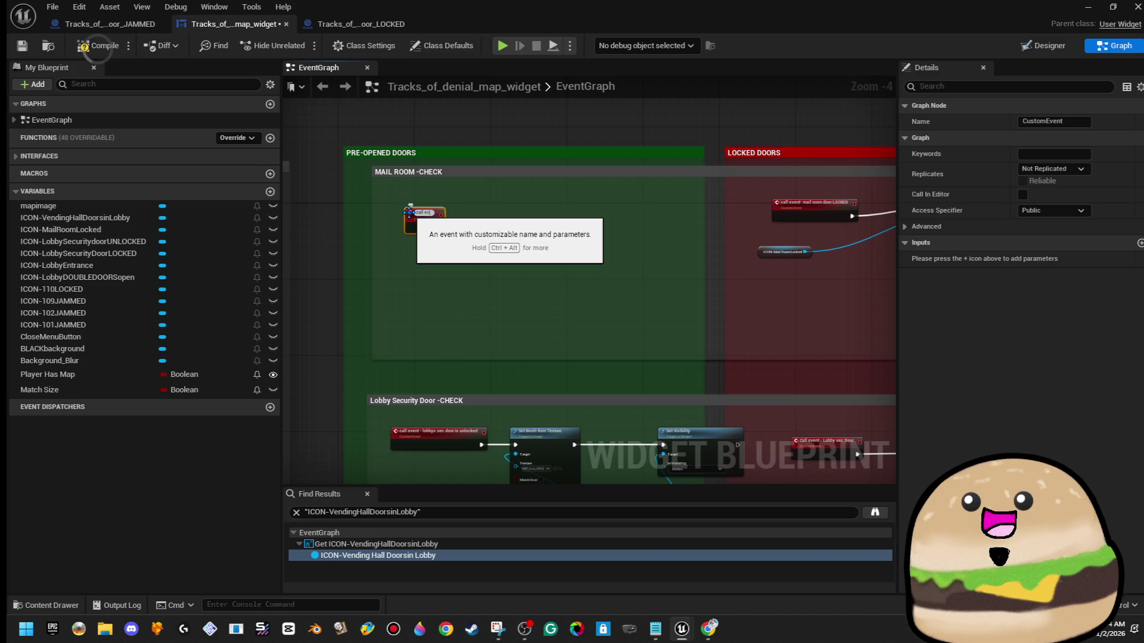
type("ent - mail r")
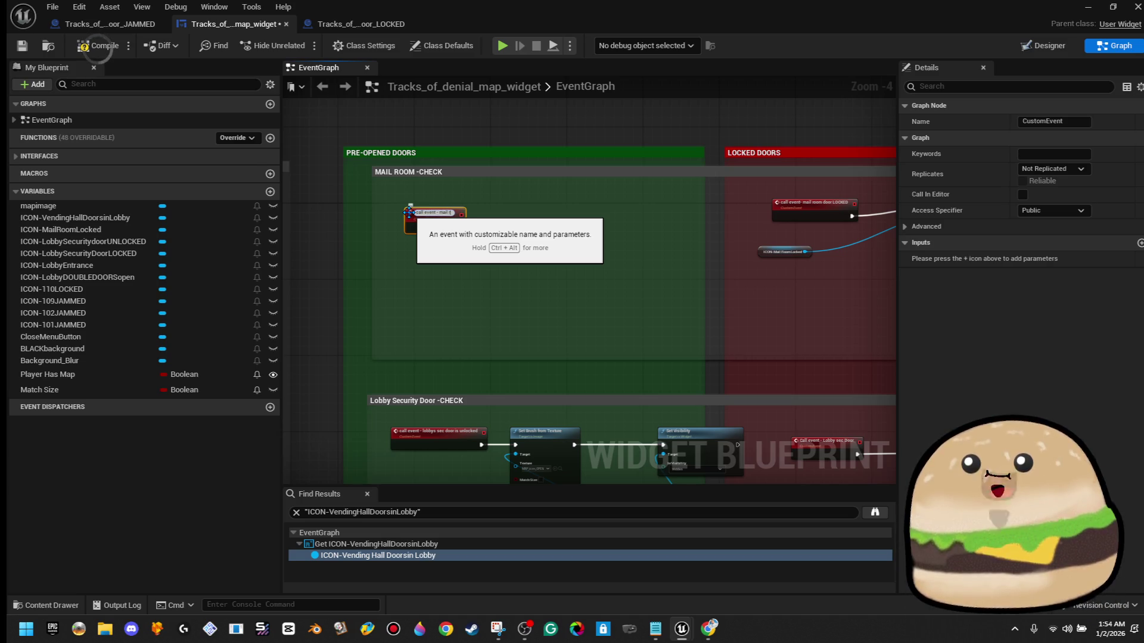
type("oom door s")
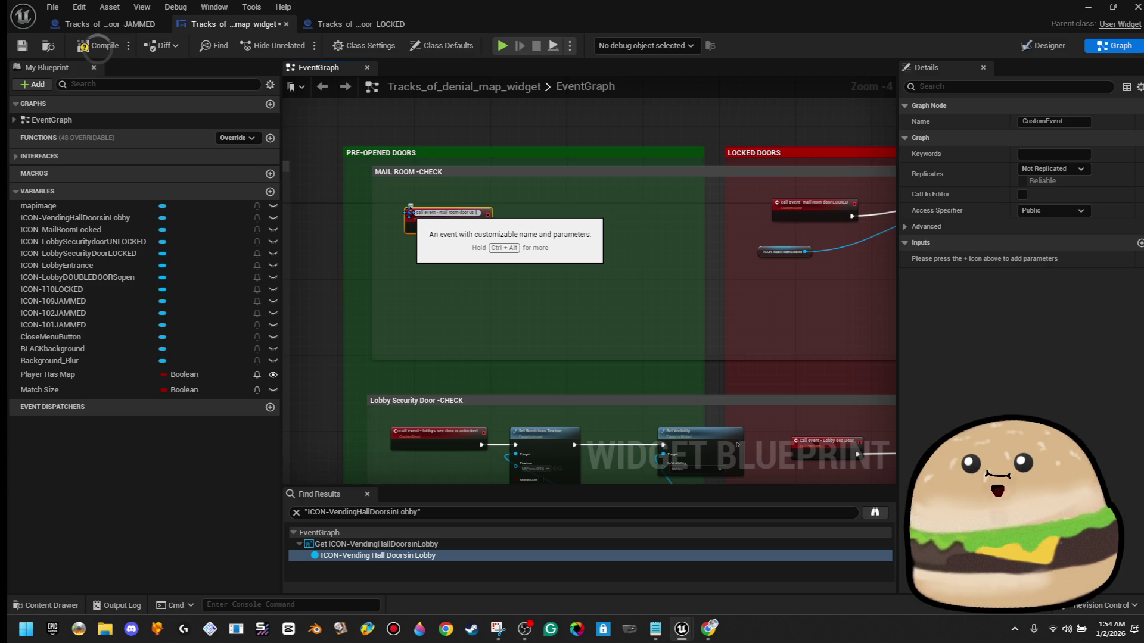
type("nlocked")
key("Return")
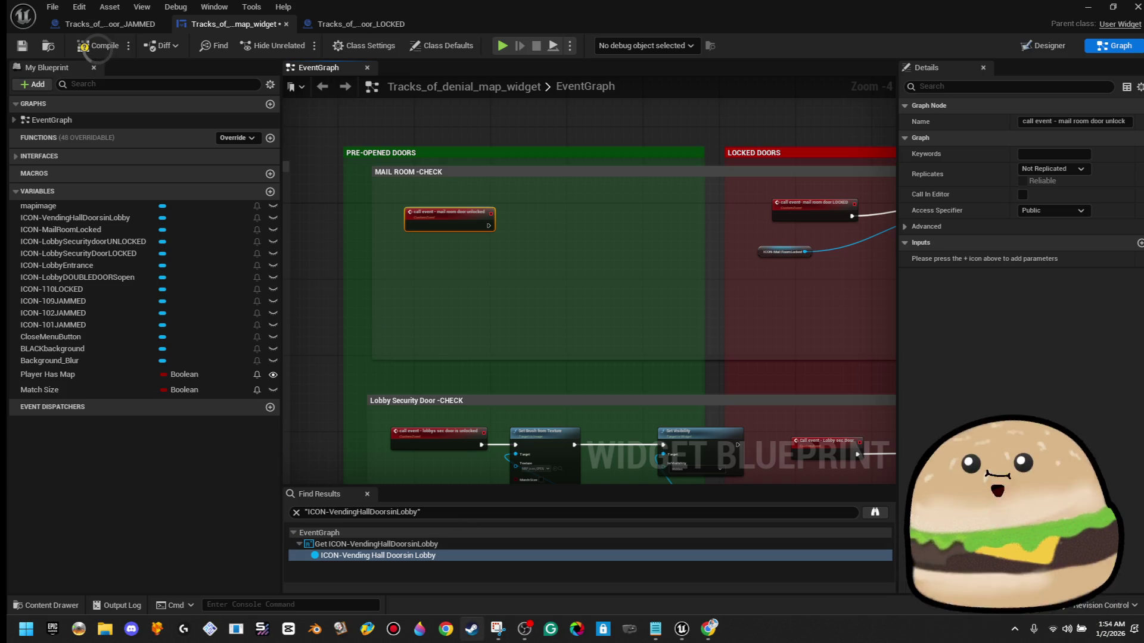
left_click(472, 630)
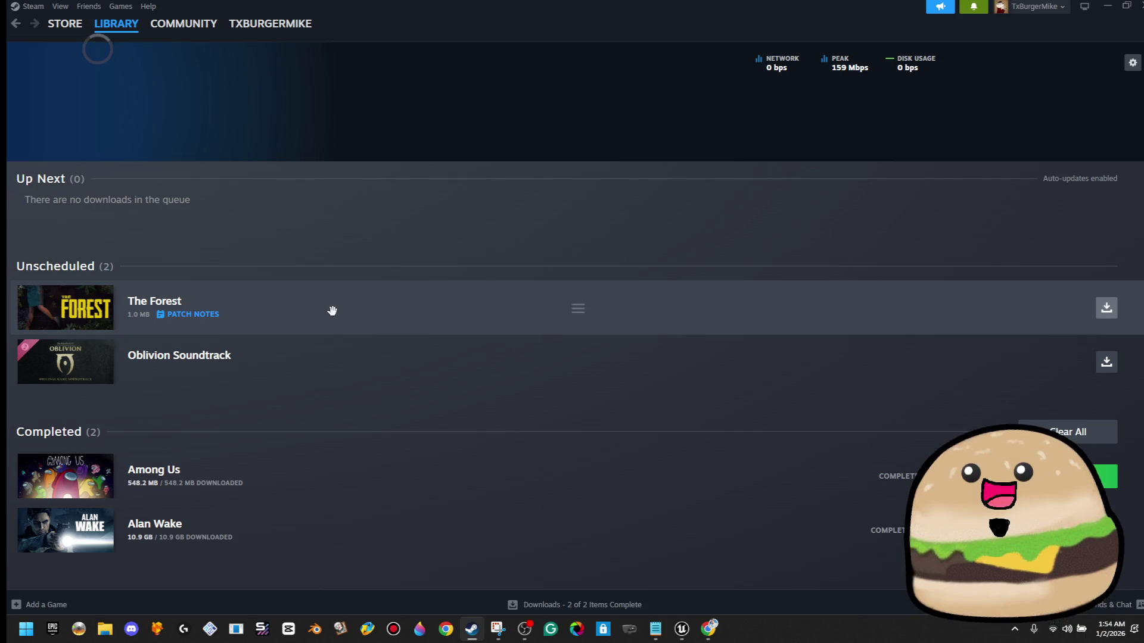
- Browse The Forest's patch notes, the store's featured page and the library home page
left_click(198, 316)
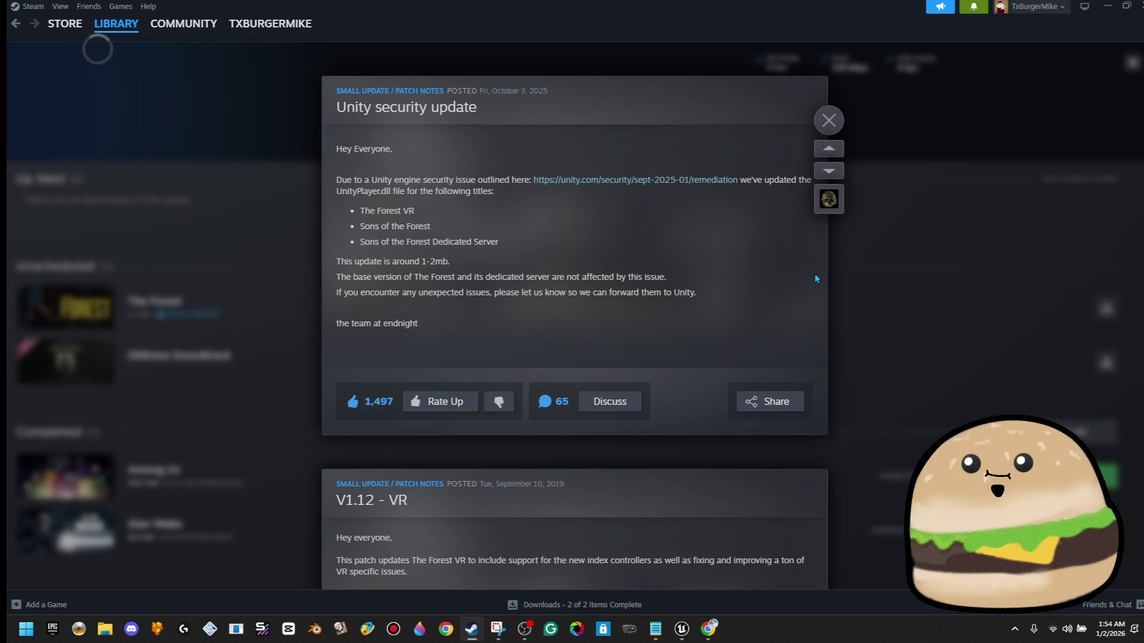
left_click(837, 120)
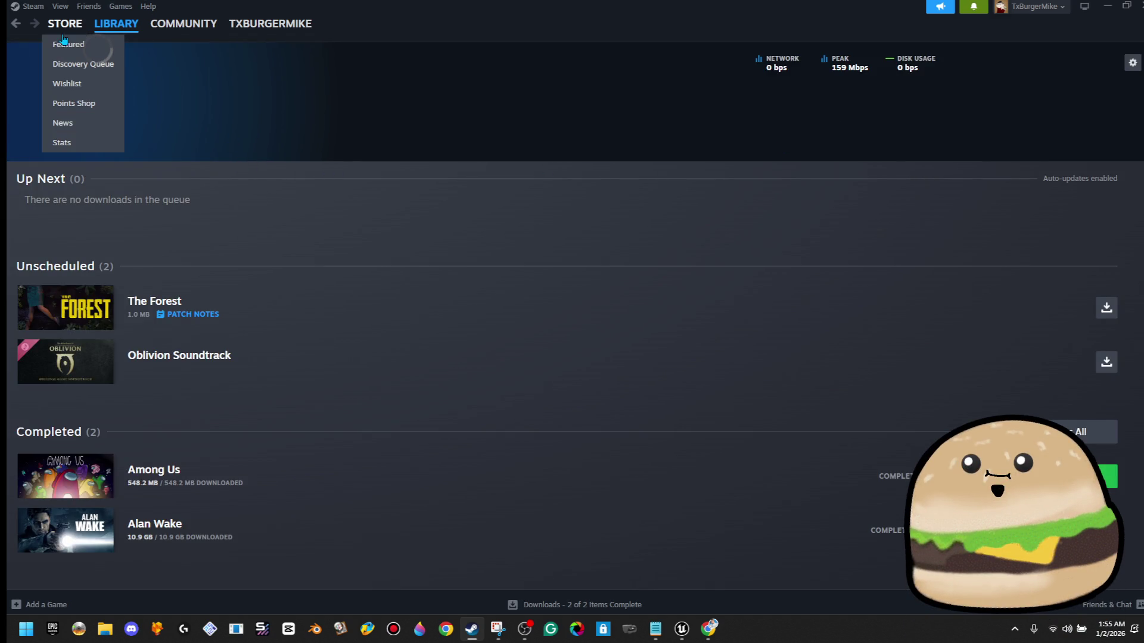
left_click(65, 45)
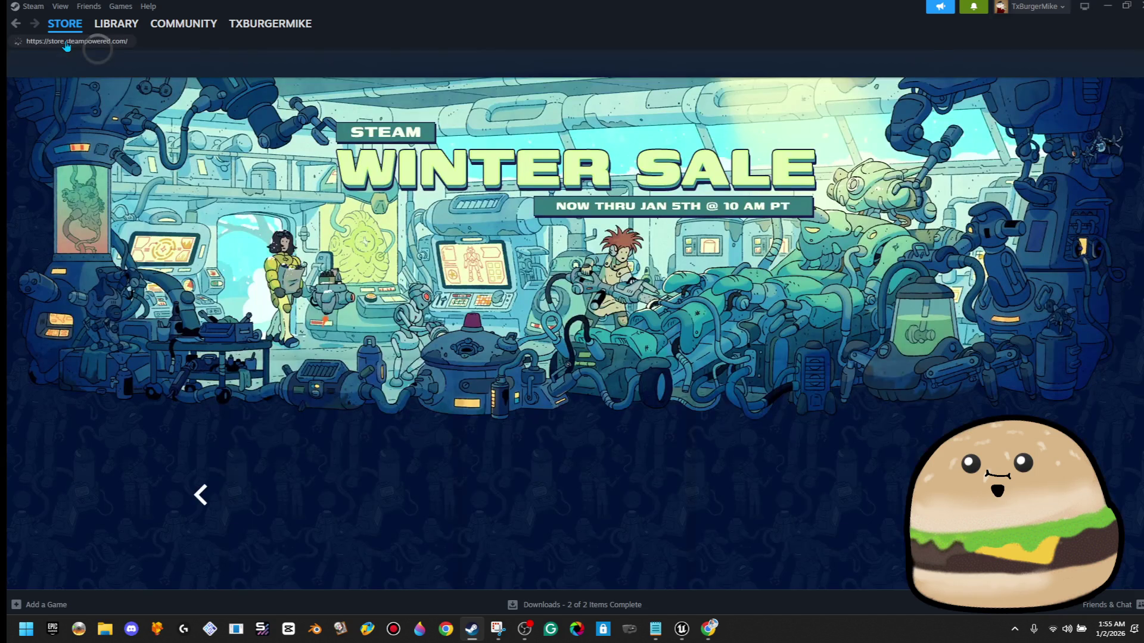
left_click(121, 35)
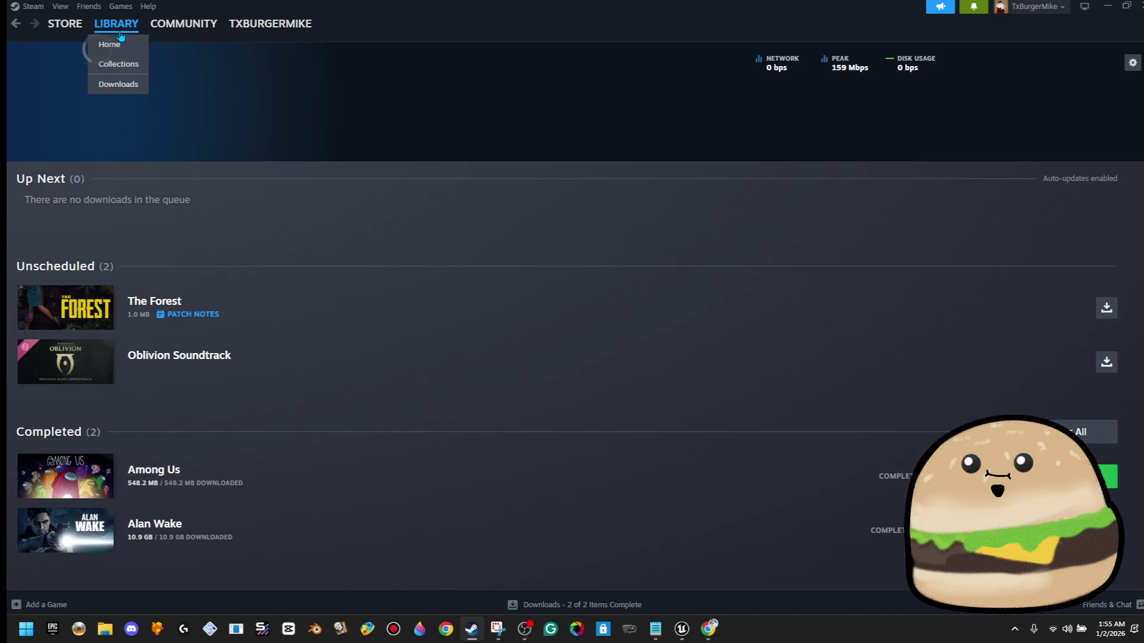
left_click(119, 43)
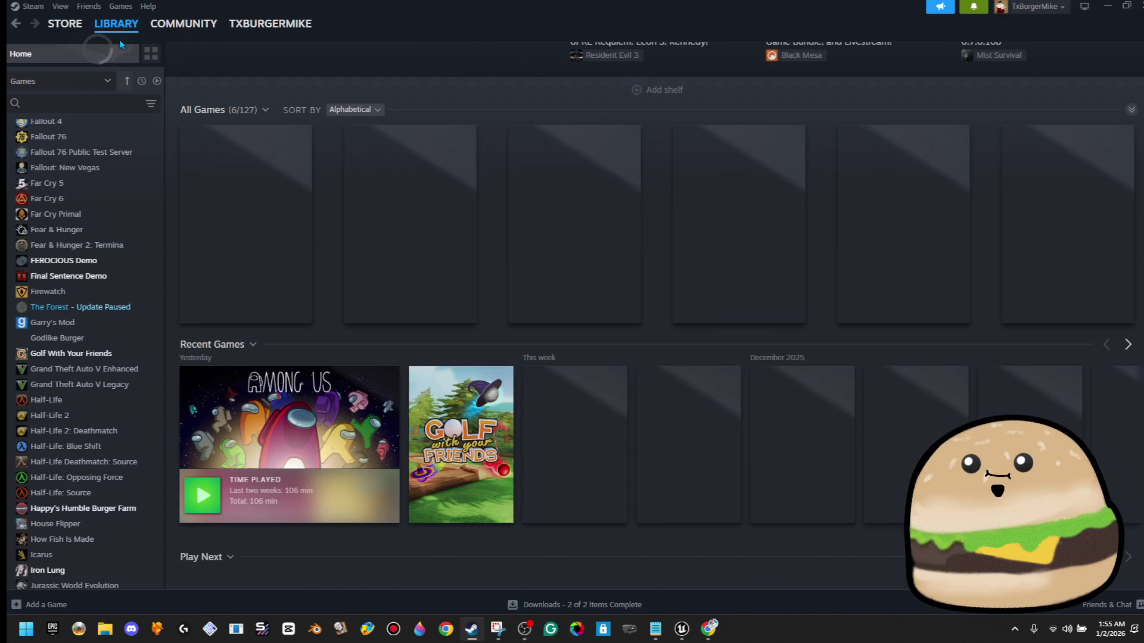
scroll(49, 366, "up", 5)
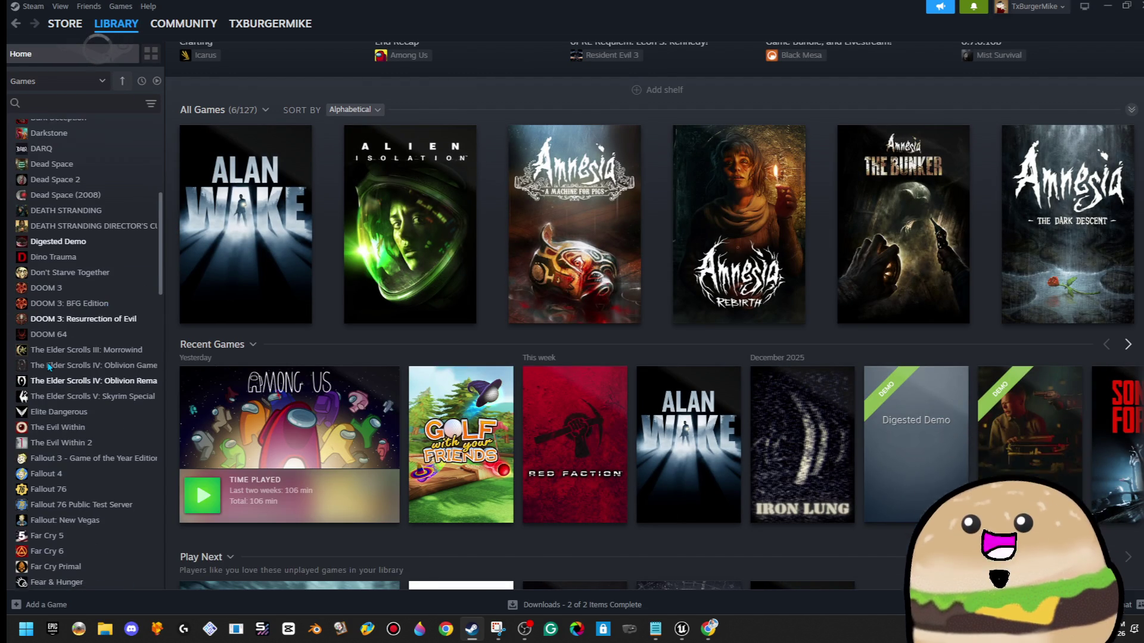
scroll(49, 366, "up", 5)
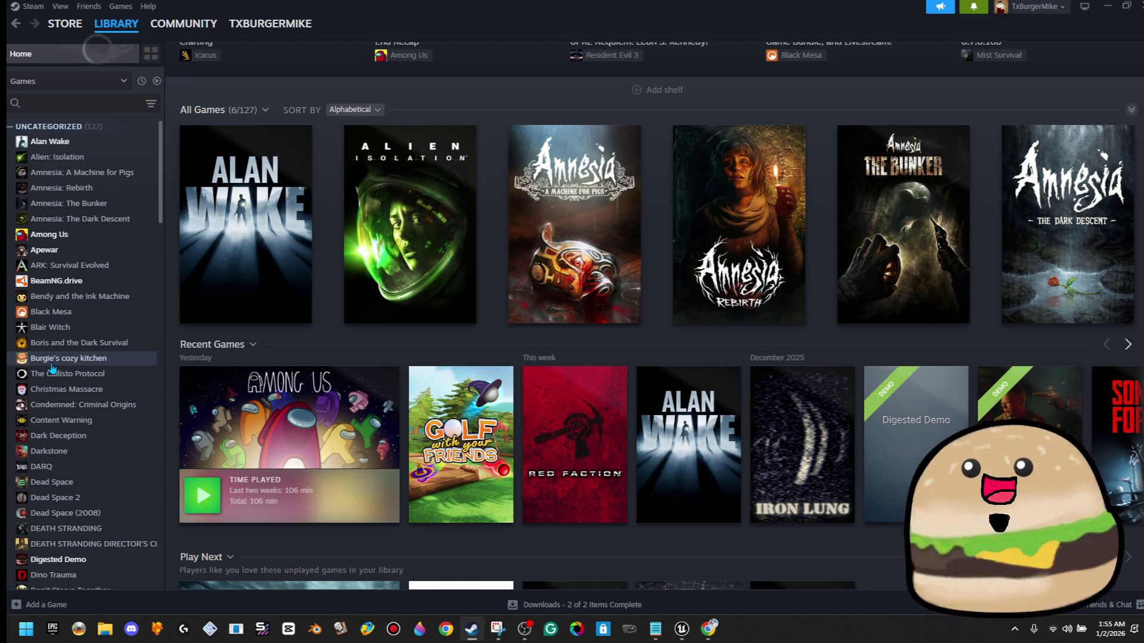
scroll(62, 361, "down", 4)
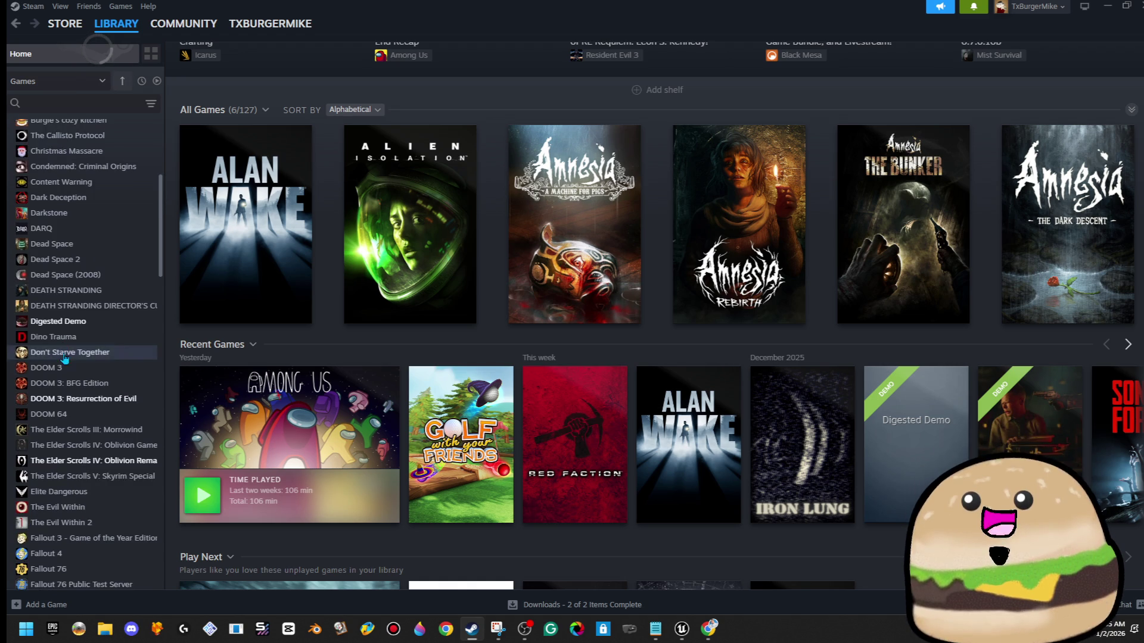
scroll(64, 357, "down", 10)
scroll(97, 372, "down", 8)
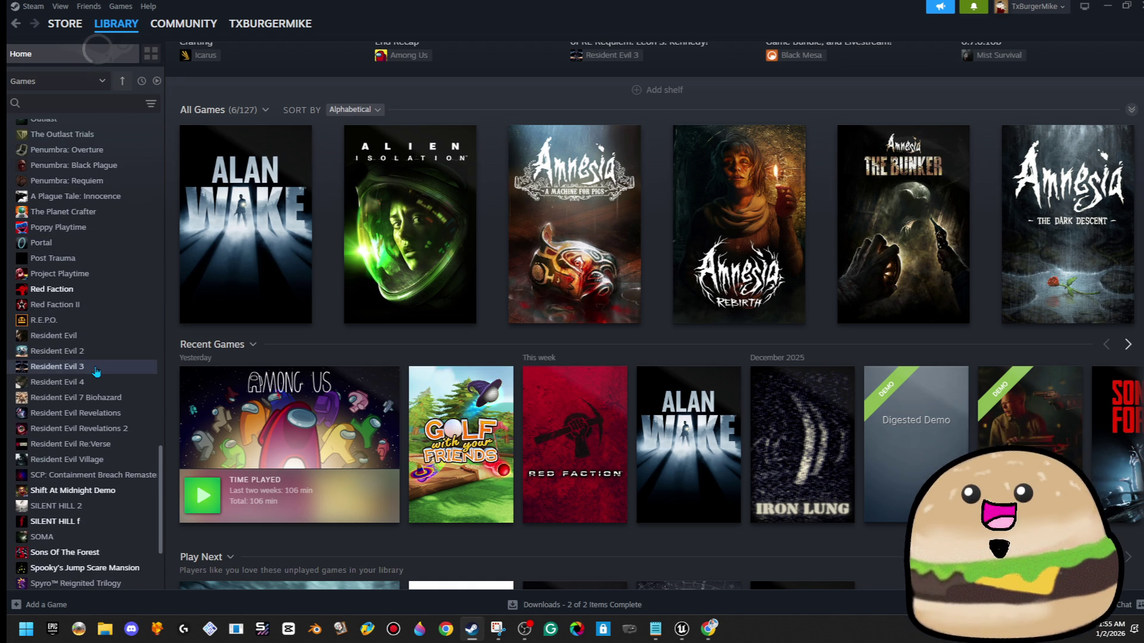
scroll(97, 371, "up", 4)
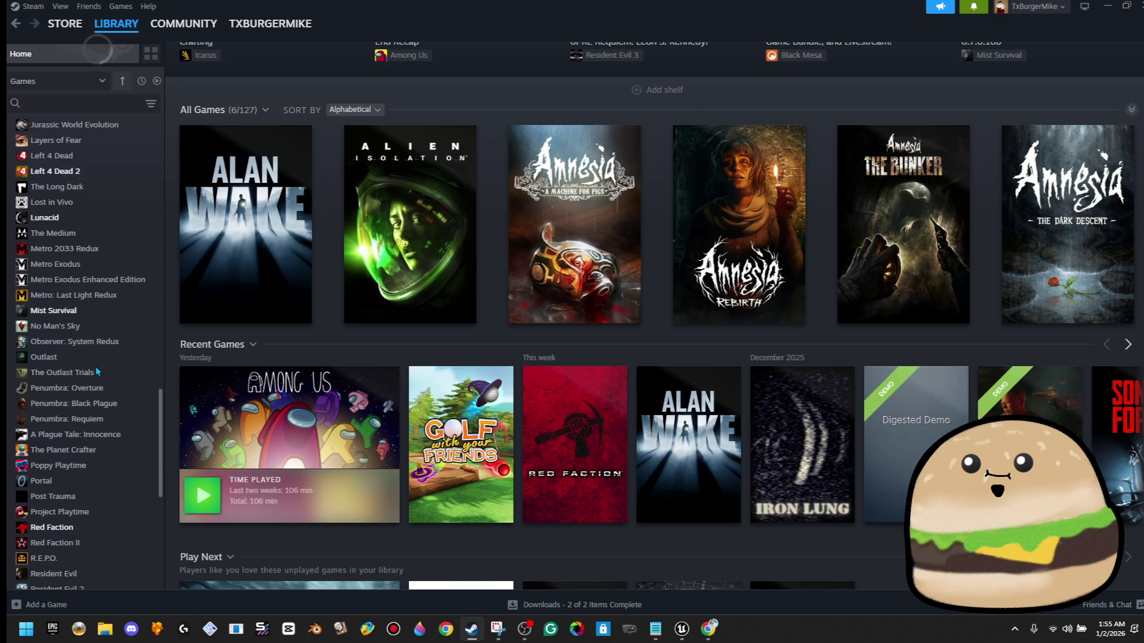
scroll(97, 372, "up", 8)
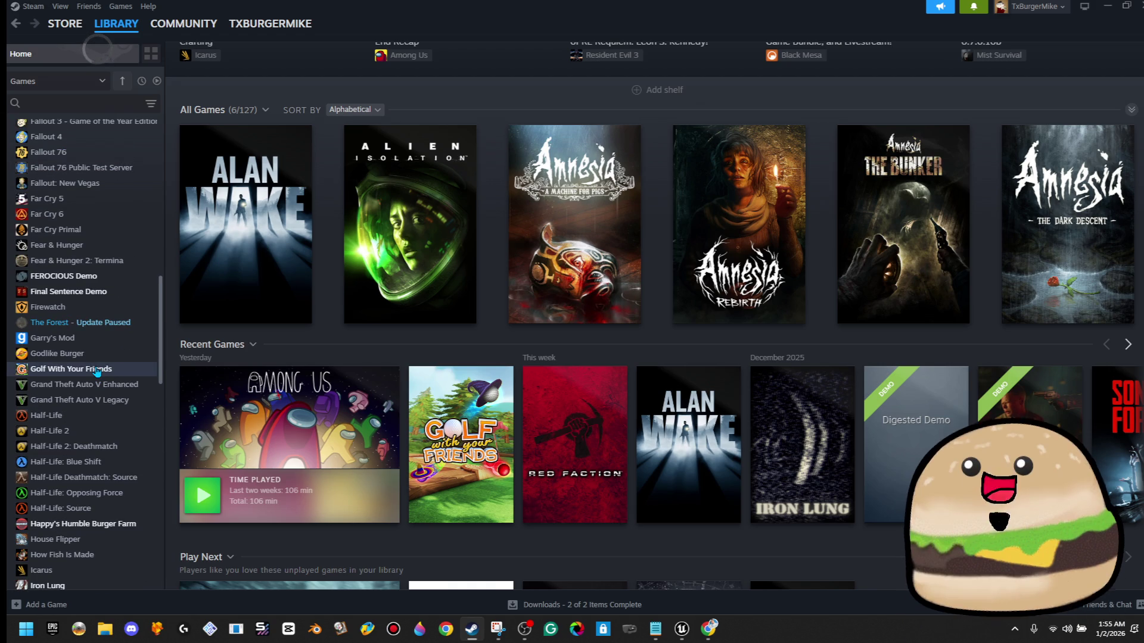
scroll(98, 371, "up", 2)
- Install Fallout: New Vegas from its library page and minimize Steam
left_click(96, 302)
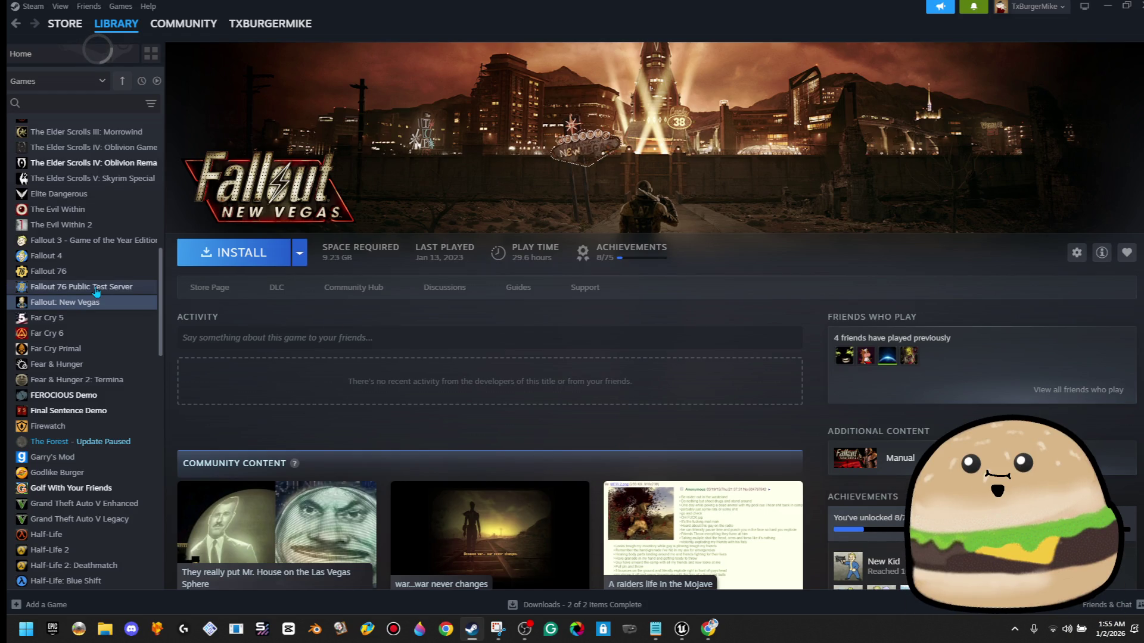
left_click(111, 243)
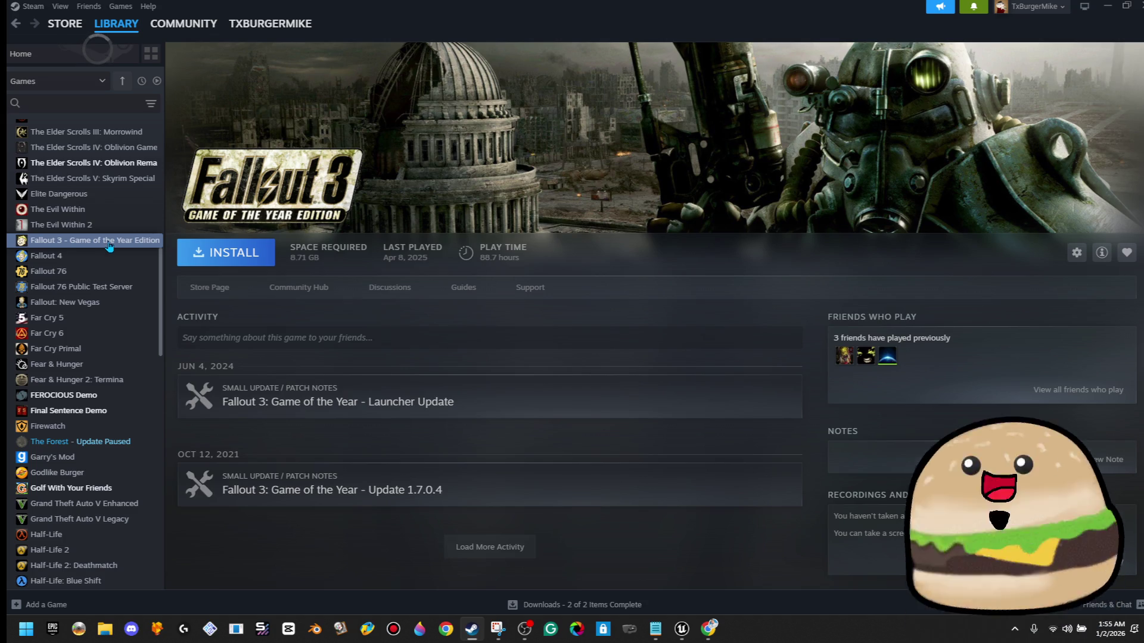
left_click(103, 301)
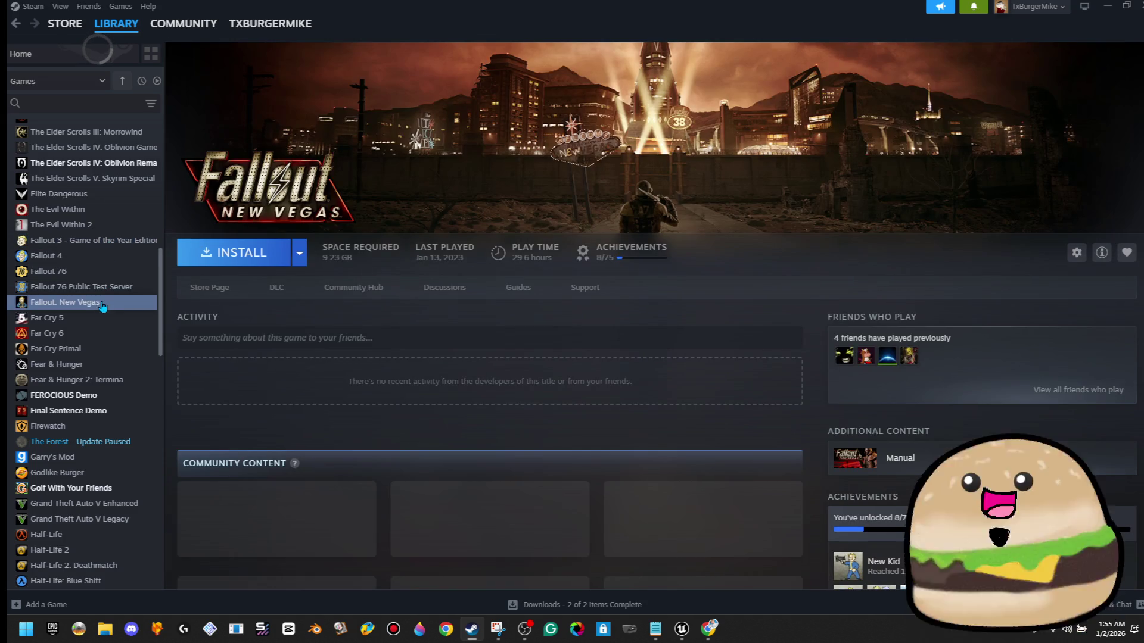
left_click(215, 253)
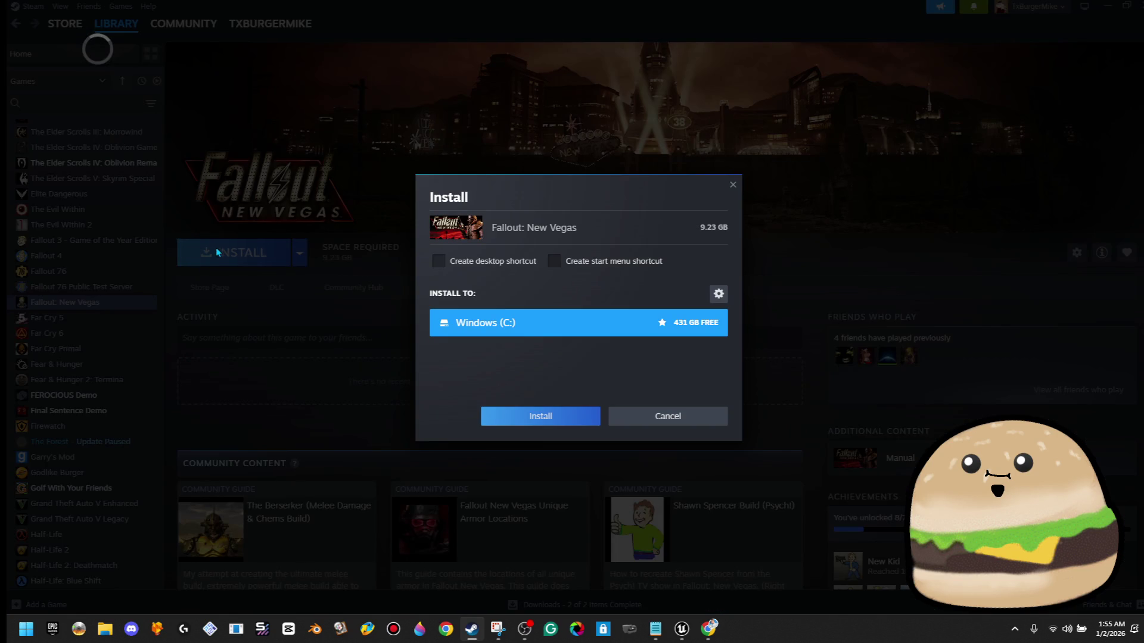
left_click(499, 422)
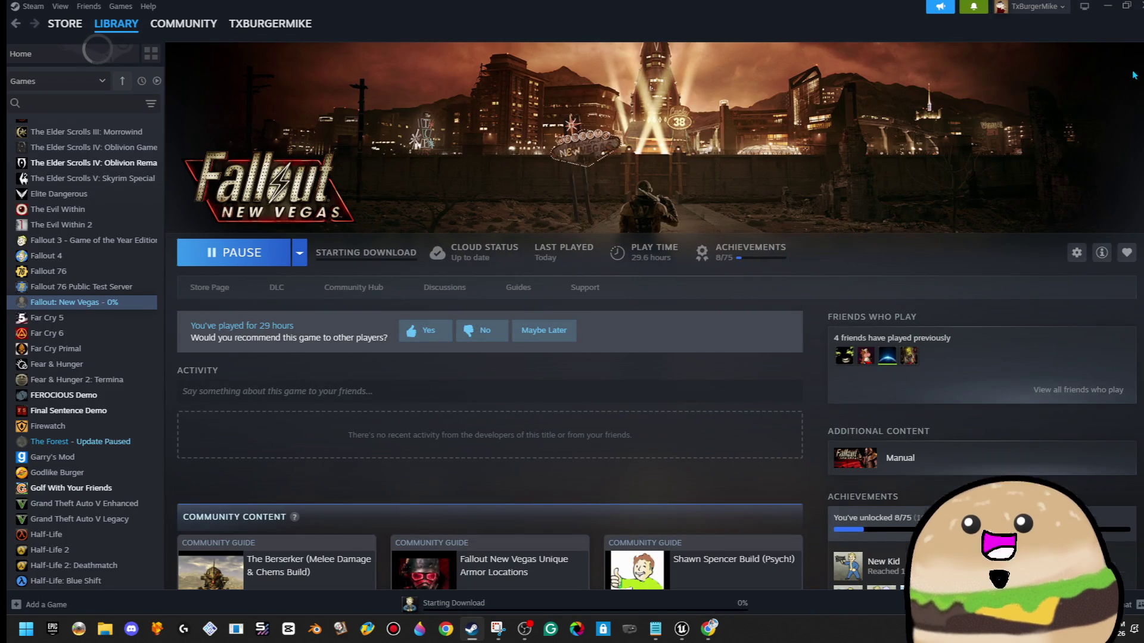
left_click(1114, 11)
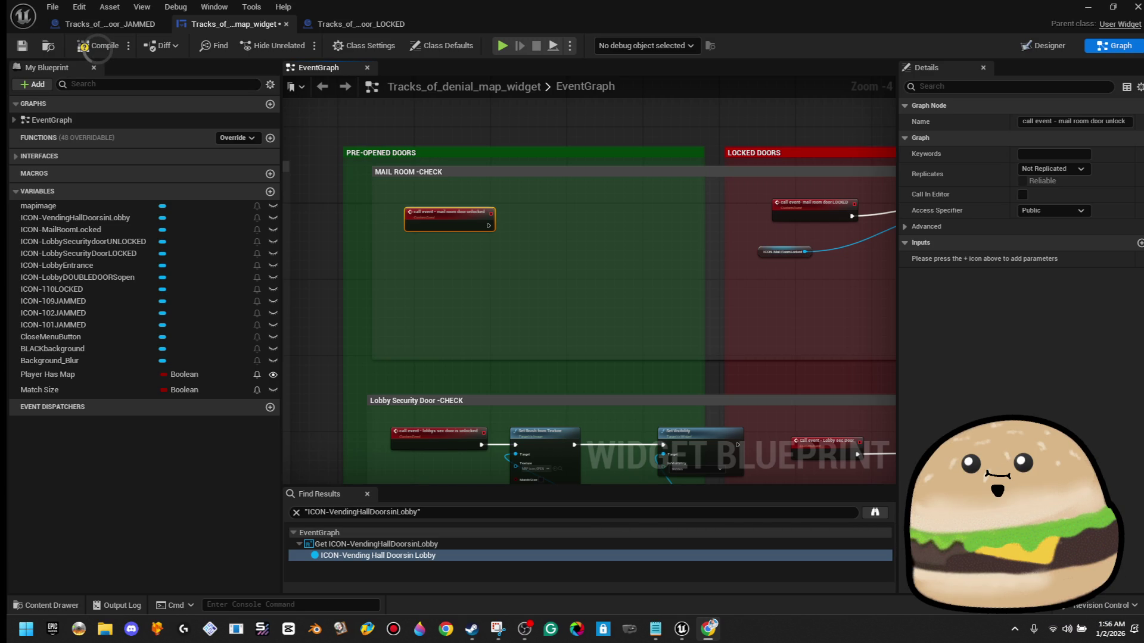
- Review the mail room event, compile map_widget successfully, and open the Tracks_of_Denial_door_JAMMED tab
scroll(449, 219, "up", 5)
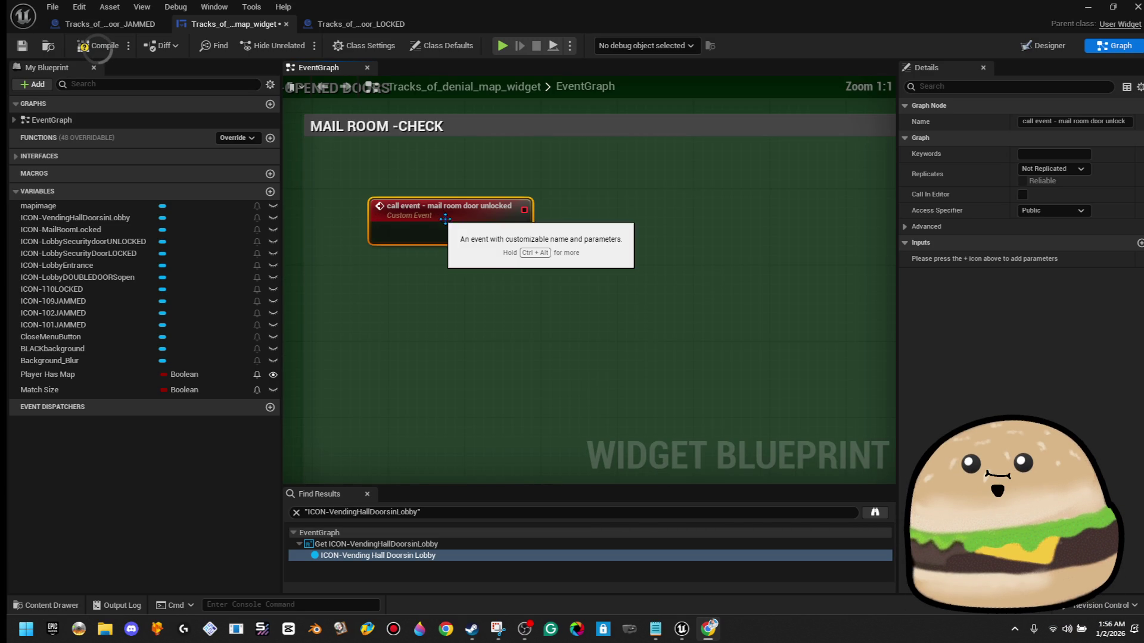
scroll(545, 242, "down", 2)
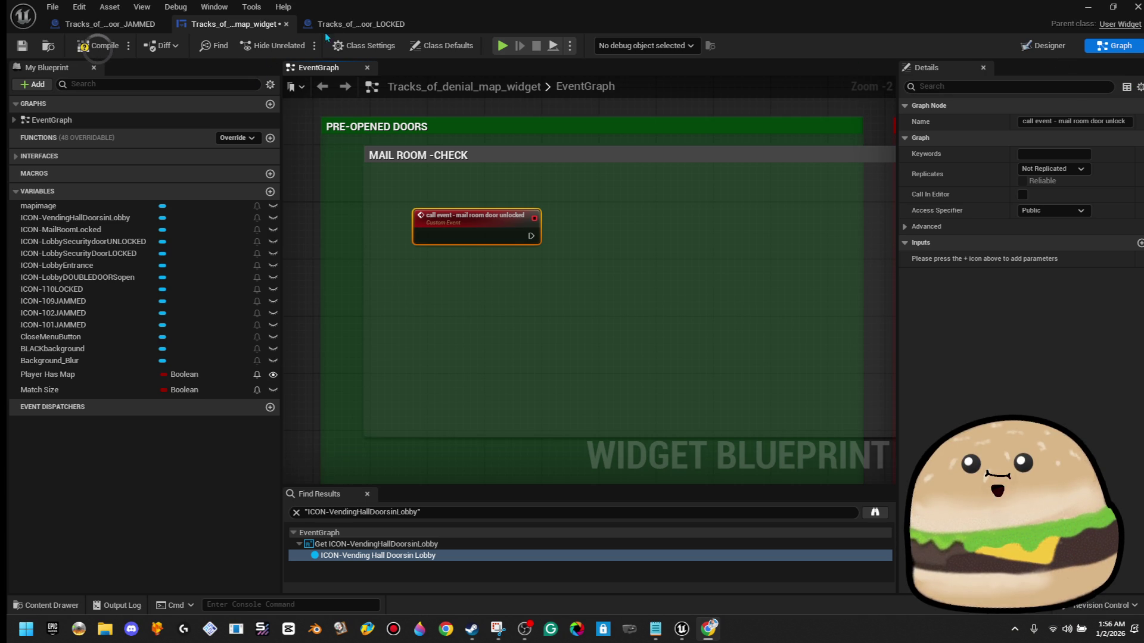
left_click(355, 23)
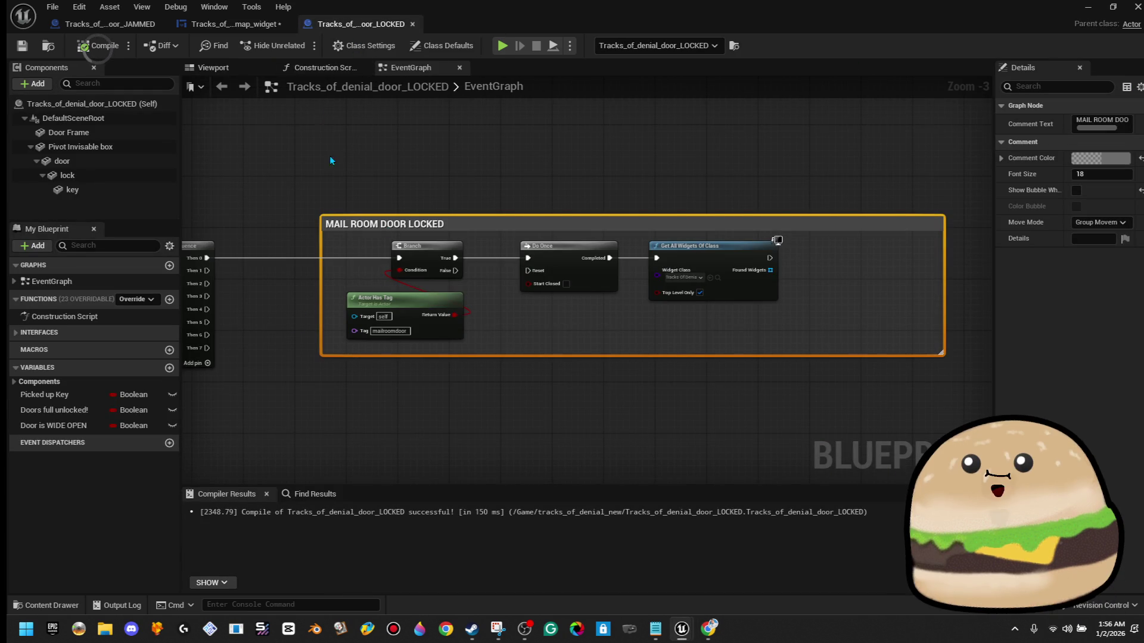
left_click(235, 28)
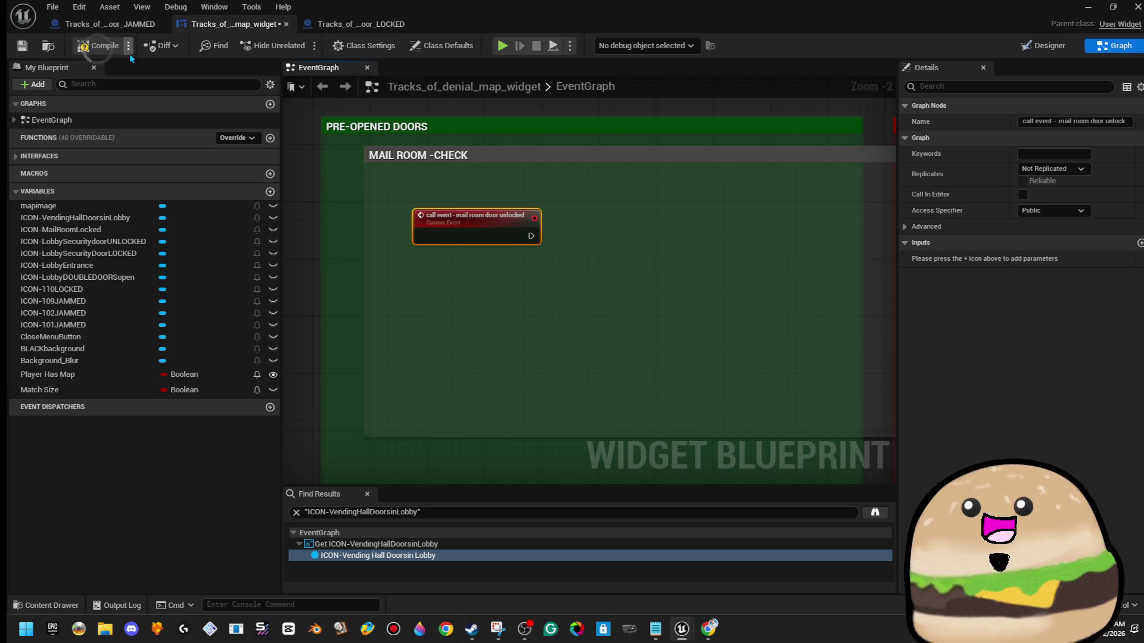
left_click(84, 46)
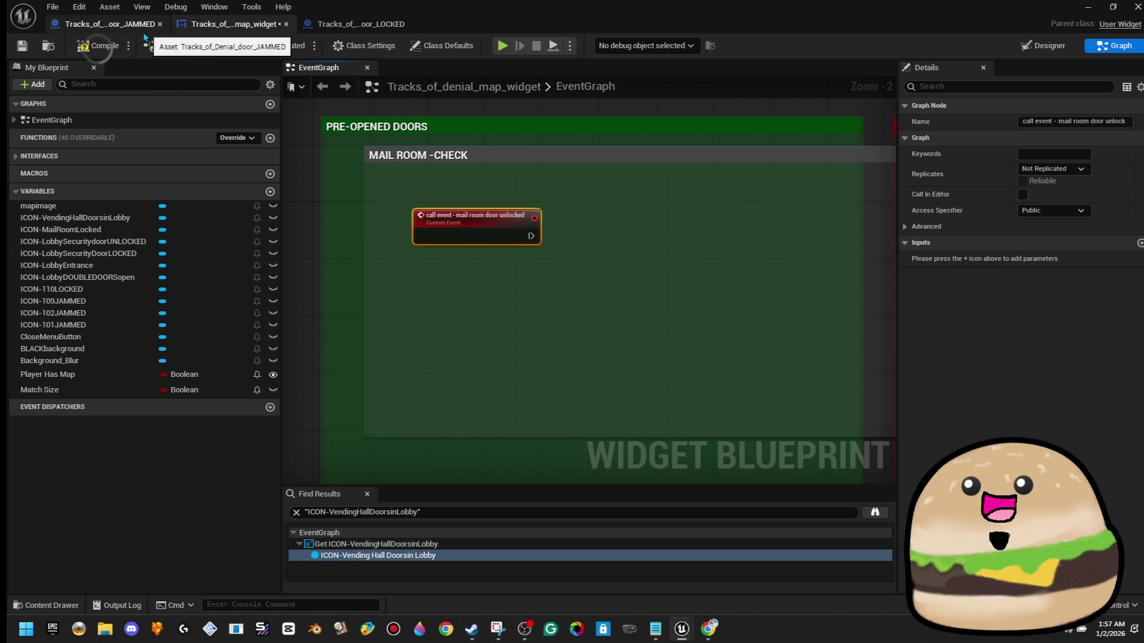
left_click(100, 45)
left_click(111, 28)
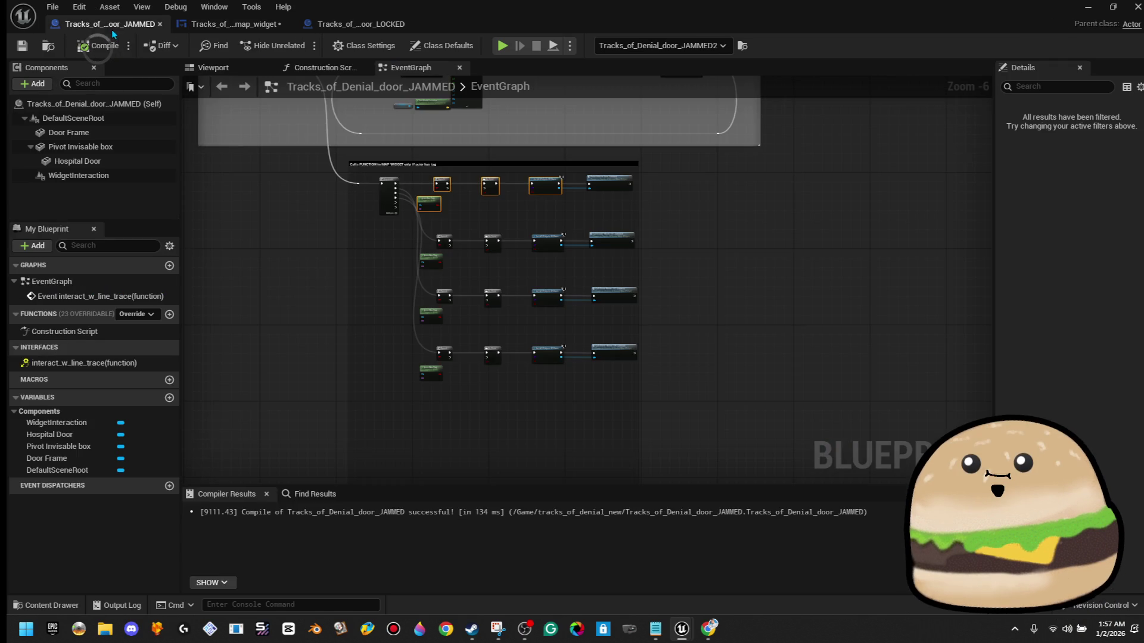
- Go via the LOCKED tab back to map_widget and open its Designer zoomed on the map
left_click(358, 24)
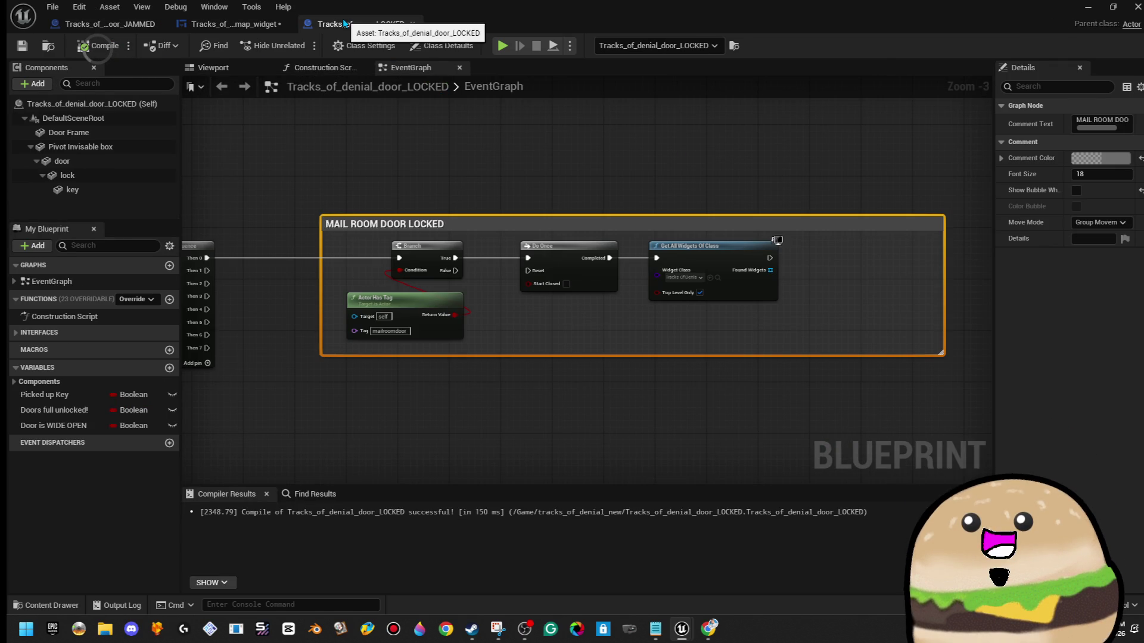
left_click(252, 24)
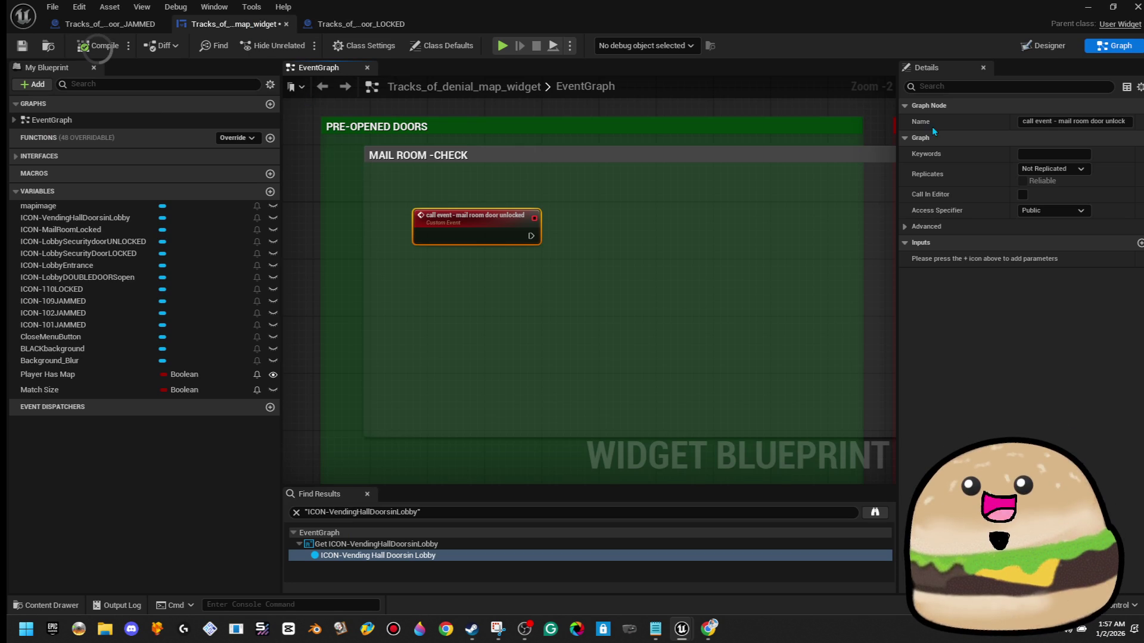
left_click(1043, 45)
scroll(435, 424, "up", 9)
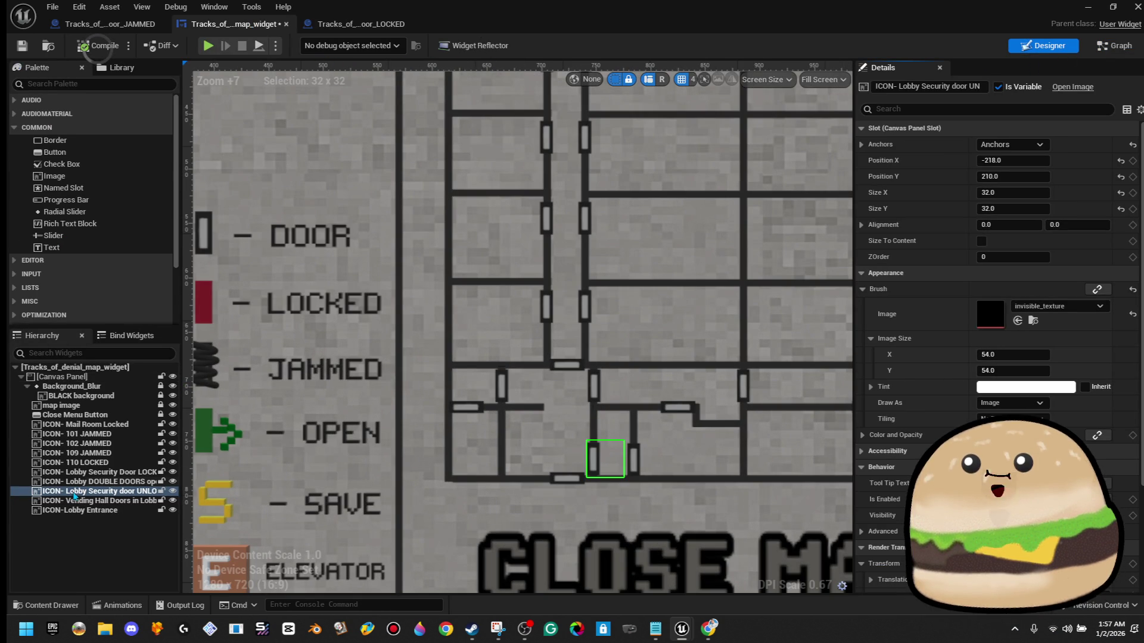
- Duplicate ICON- Lobby DOUBLE DOORS open and drag the copy onto the left-side door at -320.96, 147.46
right_click(97, 495)
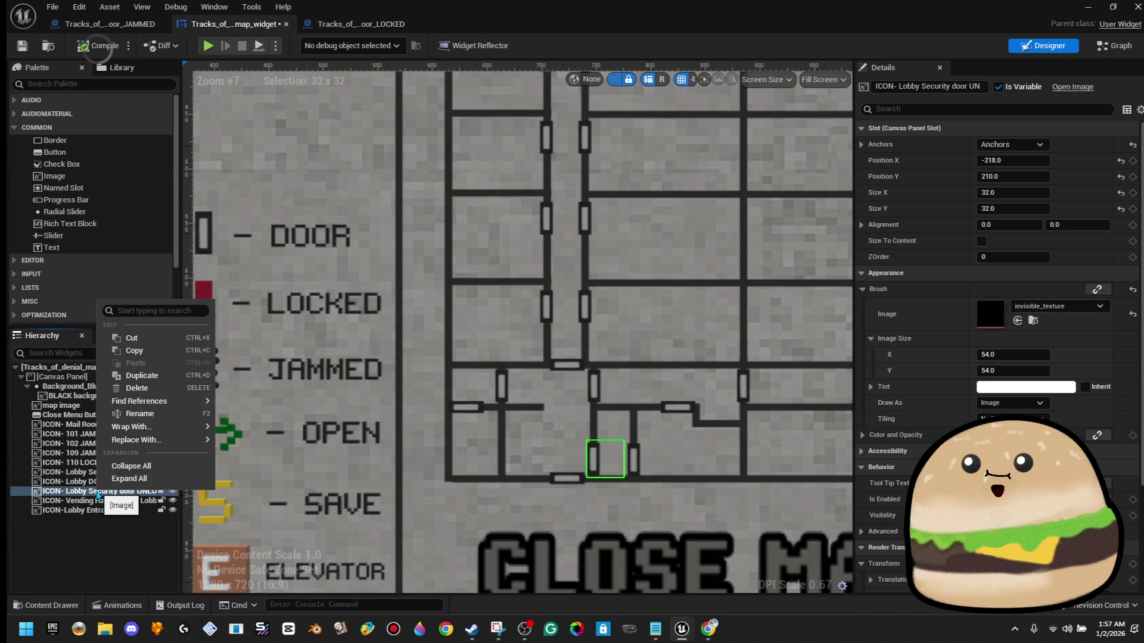
left_click(560, 354)
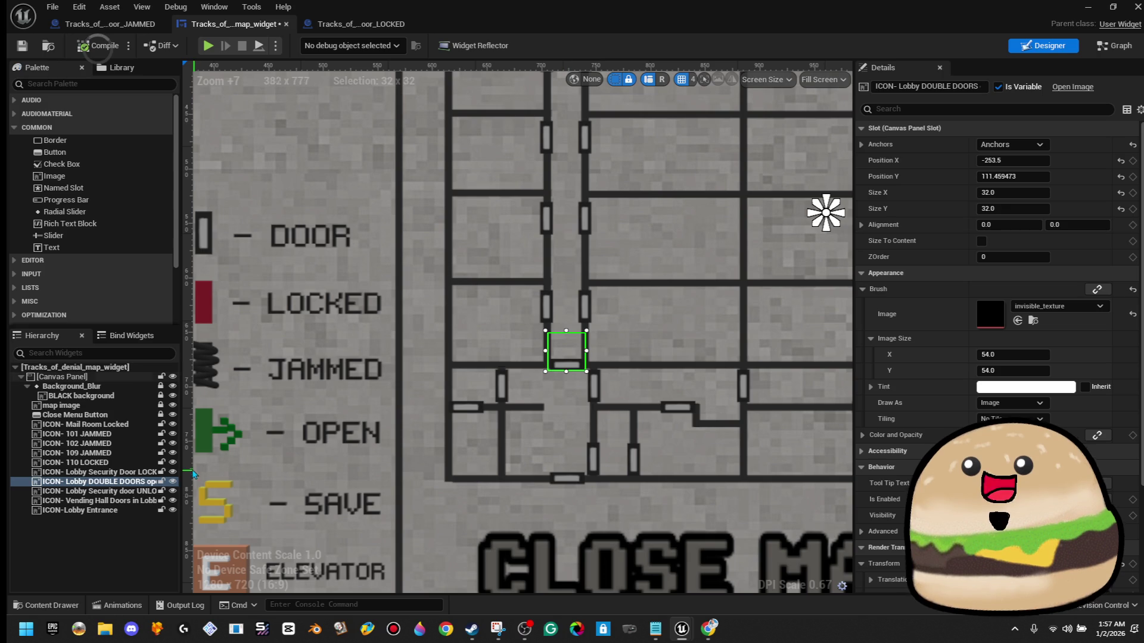
right_click(143, 487)
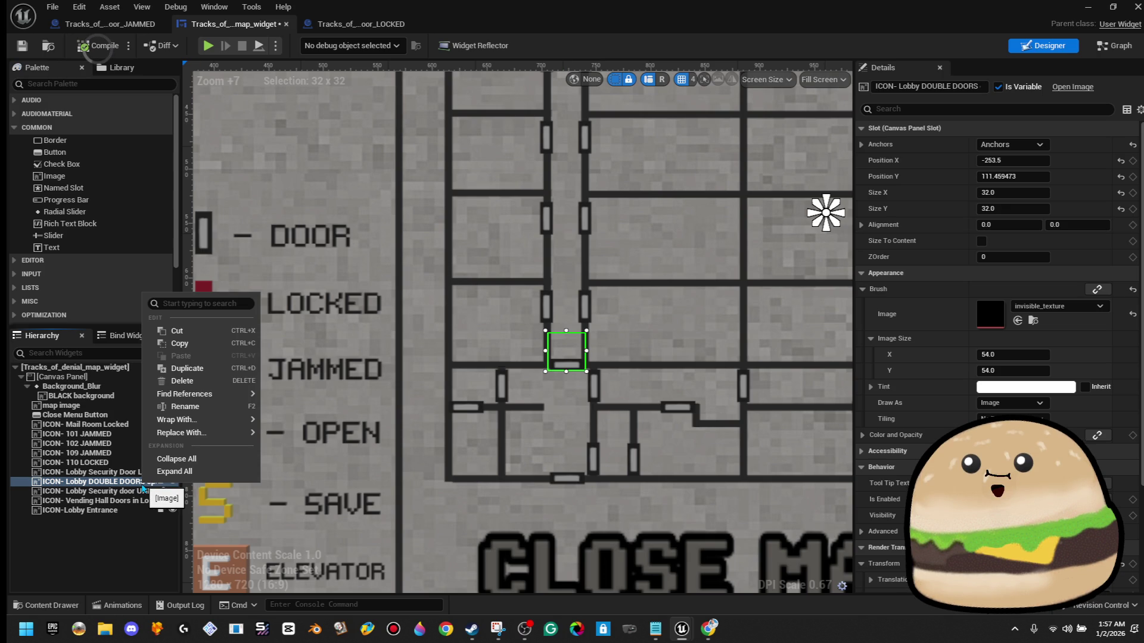
left_click(188, 368)
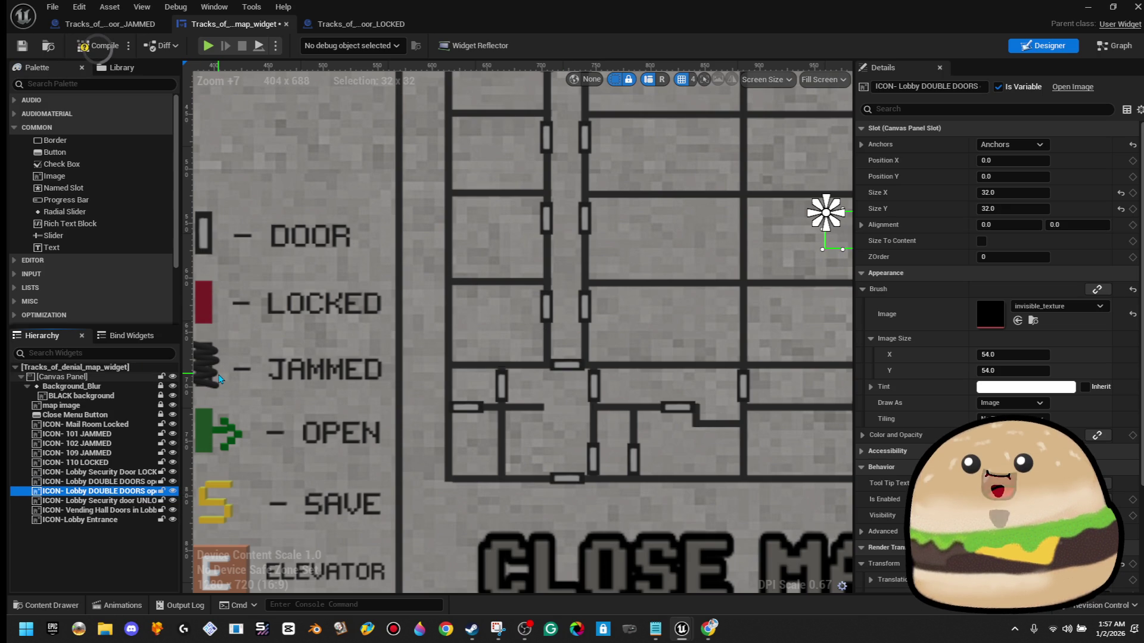
key("F2")
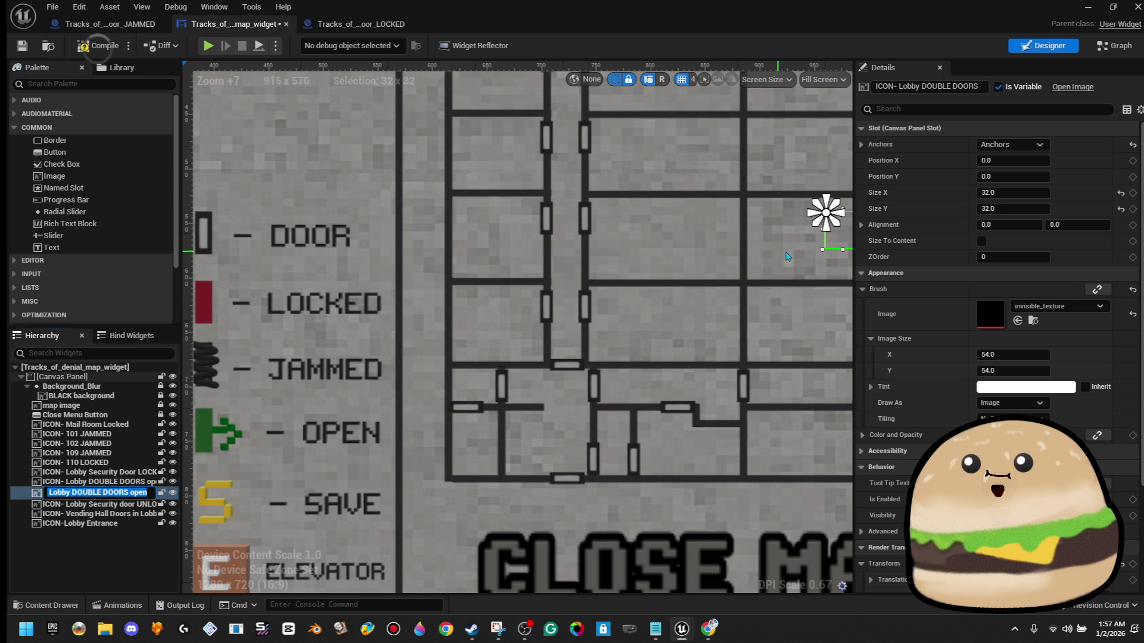
left_click_drag(822, 218, 488, 394)
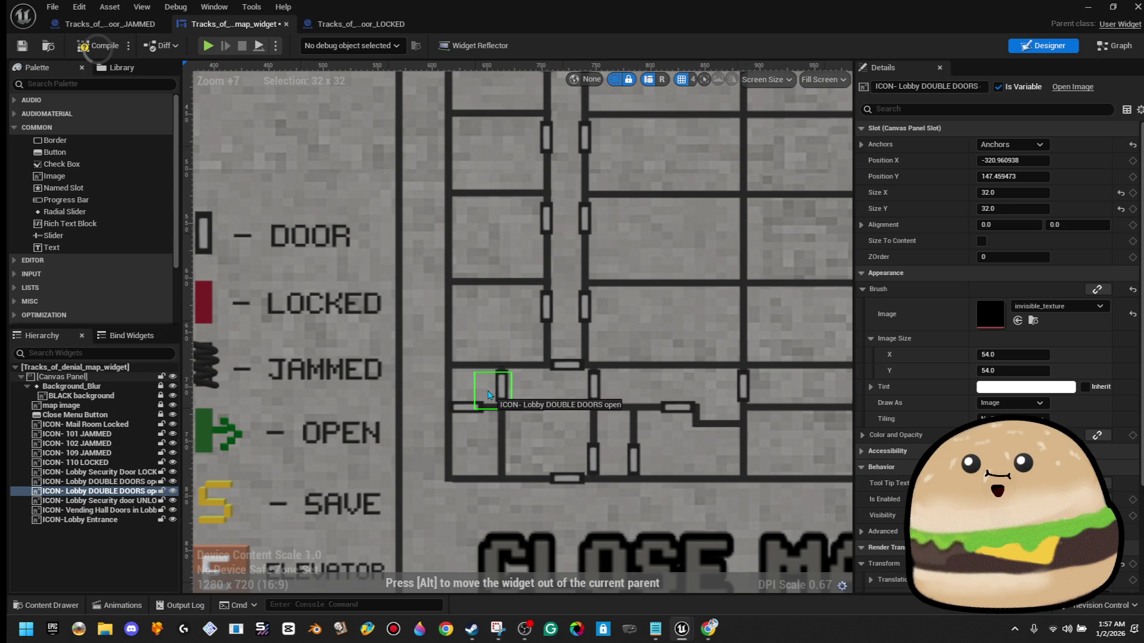
scroll(488, 394, "up", 9)
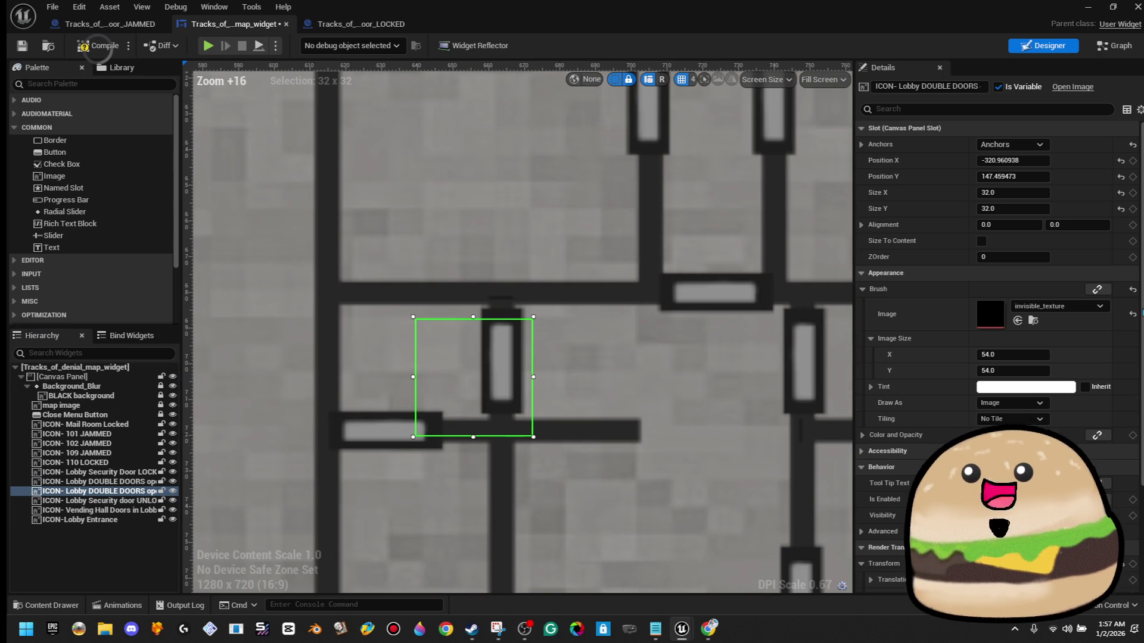
- Give the copy the MAP_icon_OPEN image, rotate it 180 degrees, and nudge it onto the door
left_click(1072, 307)
type("icon open")
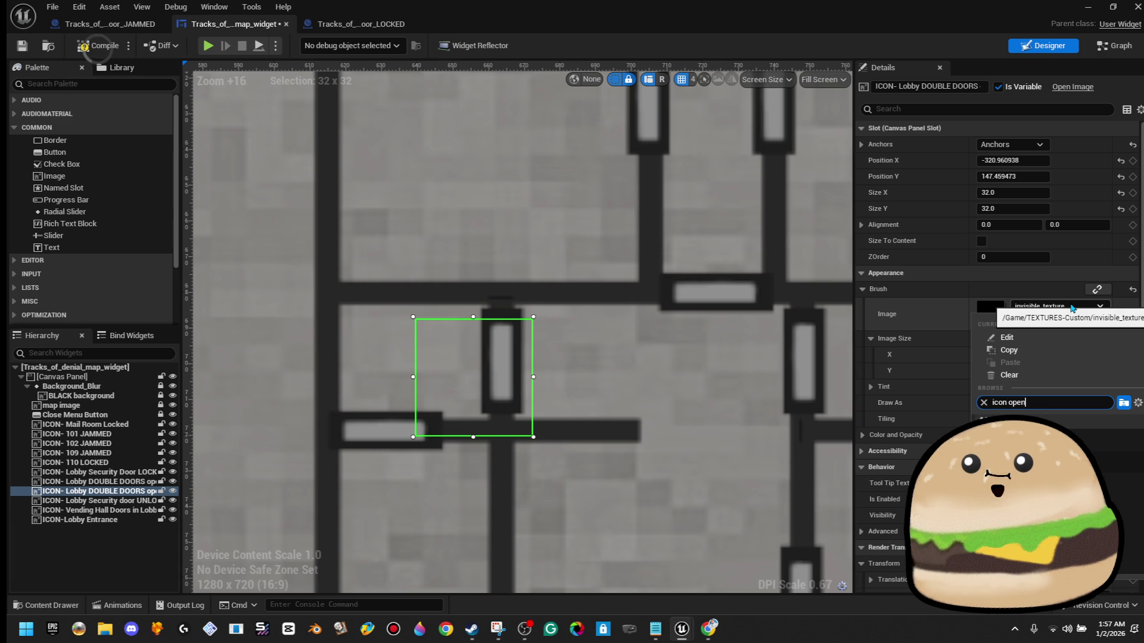
left_click(1114, 441)
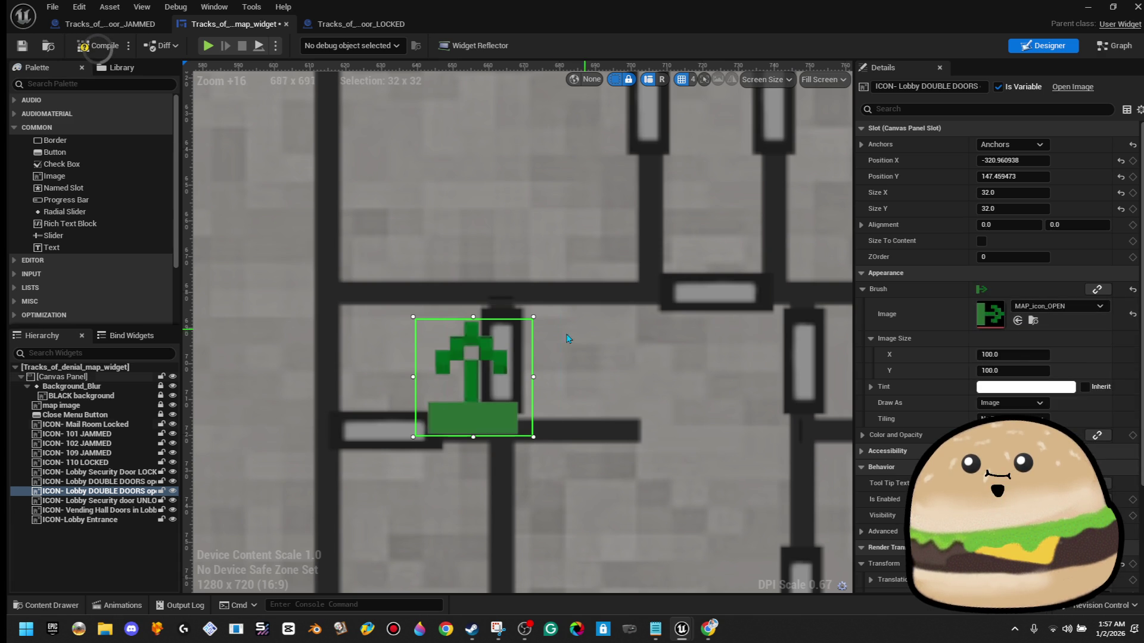
scroll(995, 357, "down", 5)
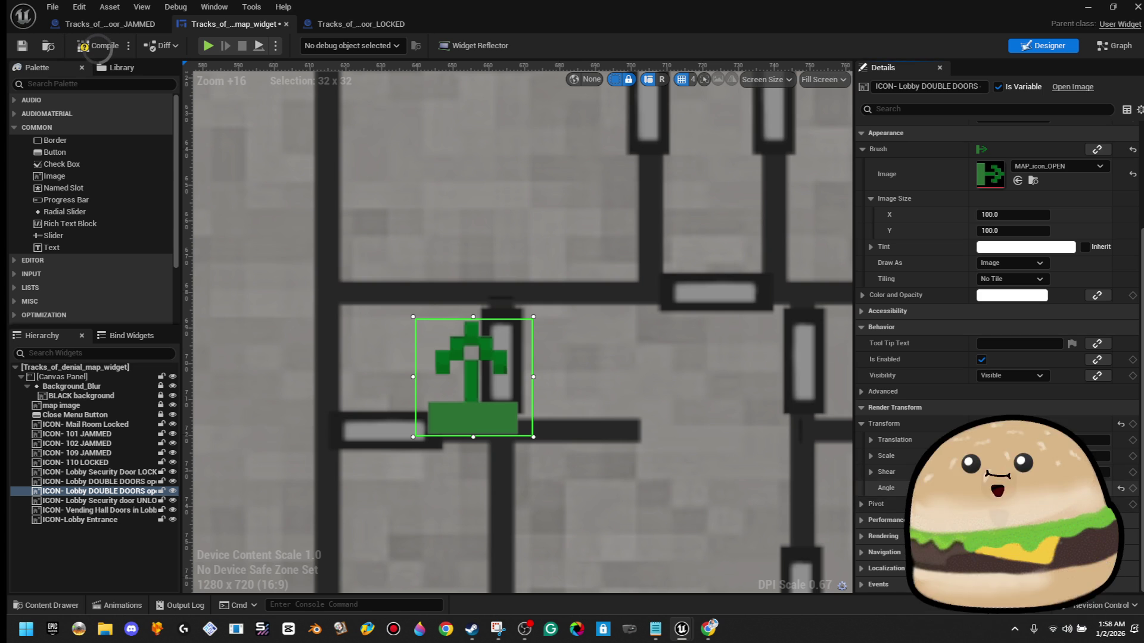
left_click(1121, 488)
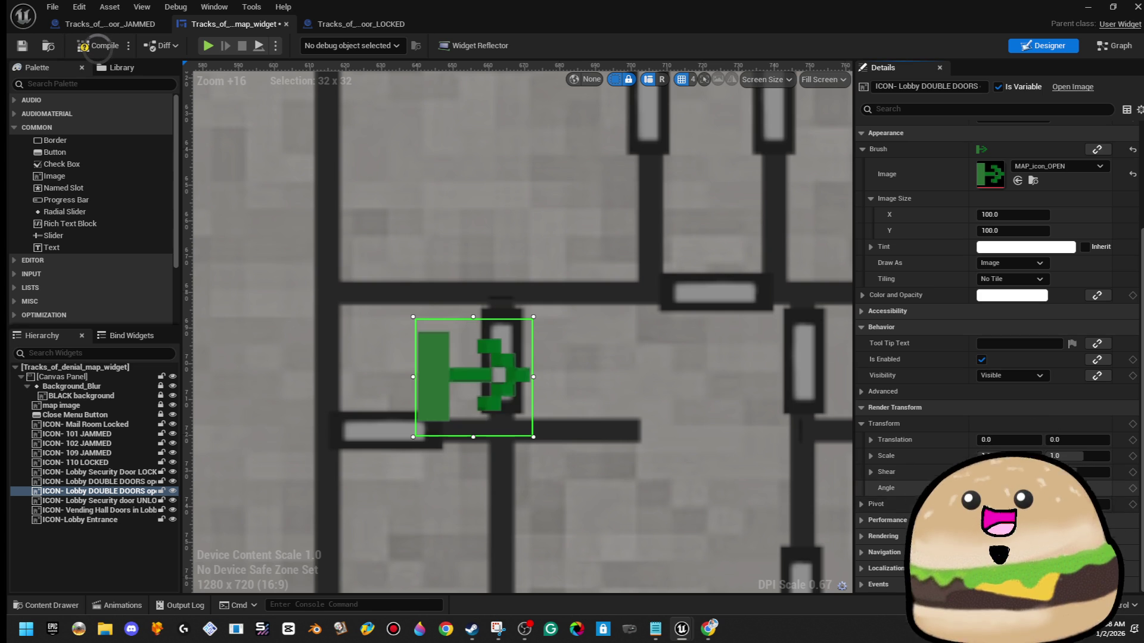
key("Return")
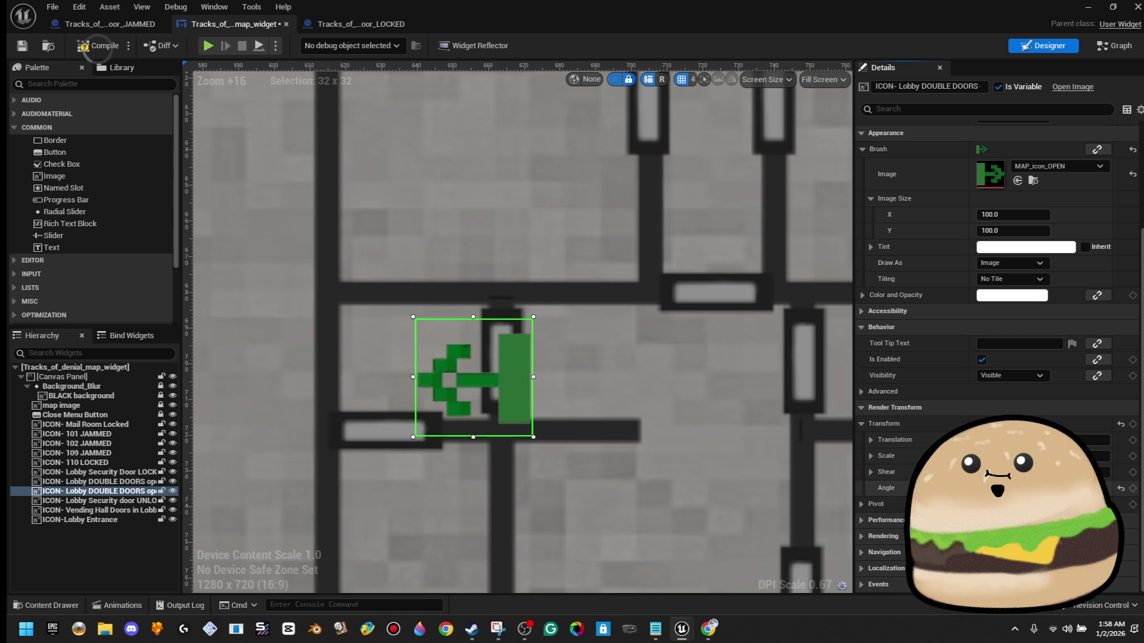
mouse_move(505, 392)
left_mouse_down()
mouse_move(474, 382)
mouse_move(456, 357)
mouse_move(432, 360)
left_mouse_up()
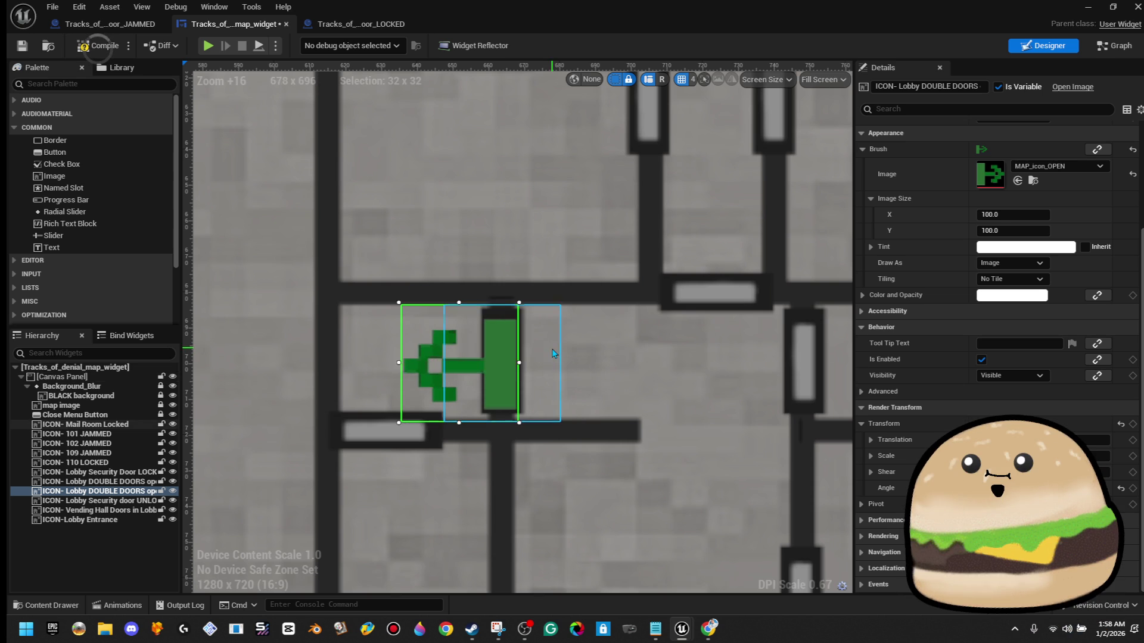
left_click(587, 356)
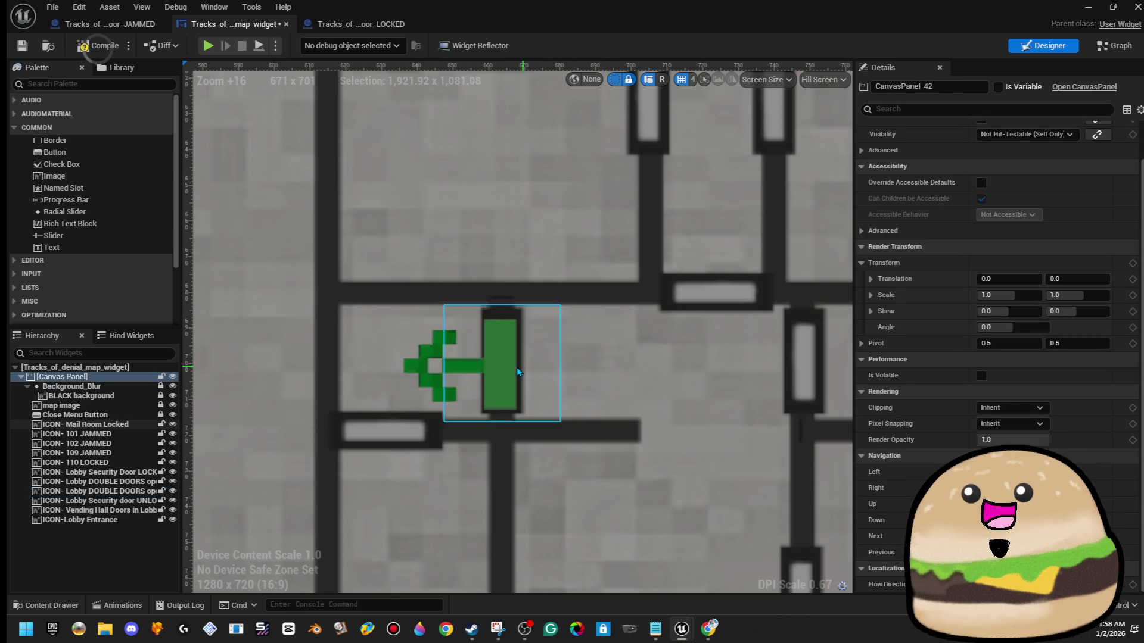
left_click(511, 370)
scroll(462, 354, "up", 2)
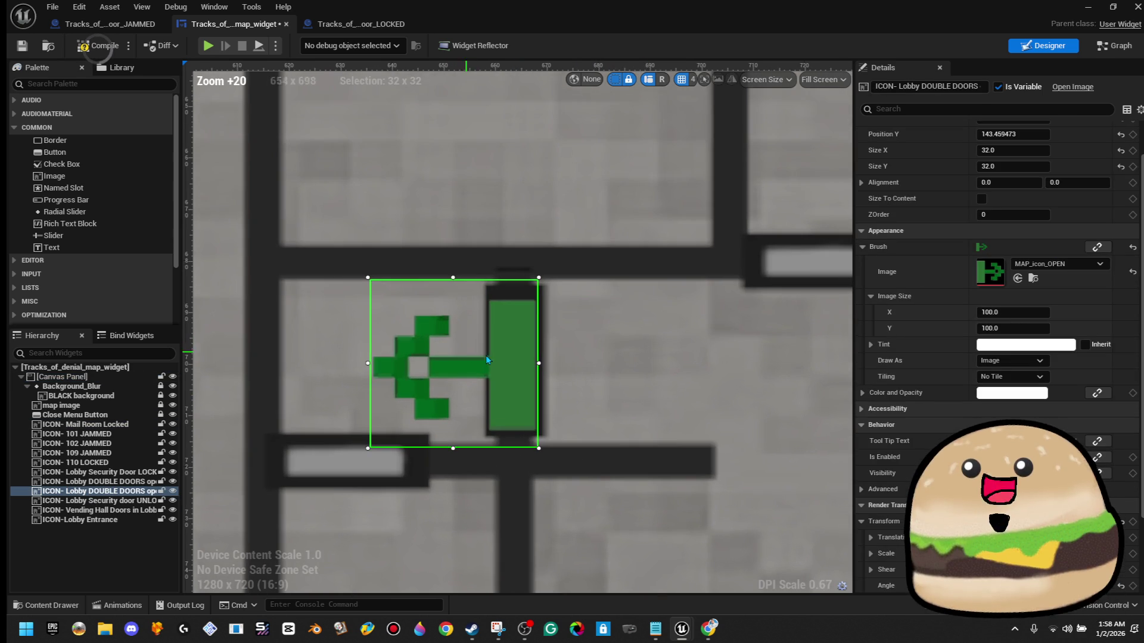
scroll(1013, 197, "up", 1)
- Set the icon's Size X to 32.5, then pan the map and reselect the icon
left_click(1032, 194)
type("31")
key("Return")
type("33")
key("Return")
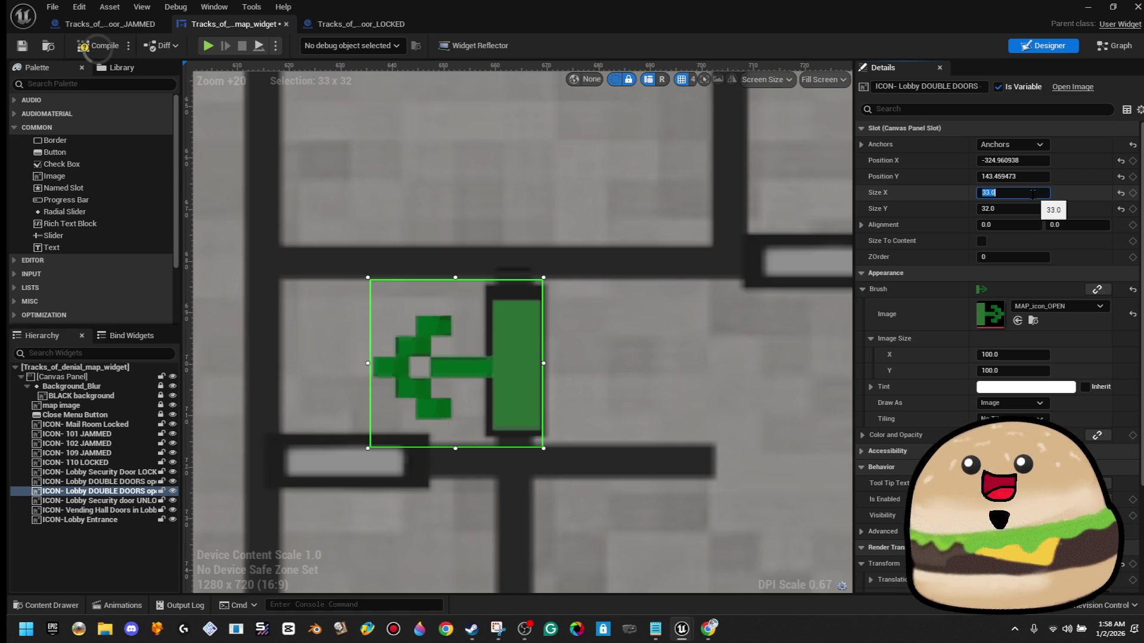
type("32")
key("Return")
left_click(647, 442)
scroll(647, 441, "down", 6)
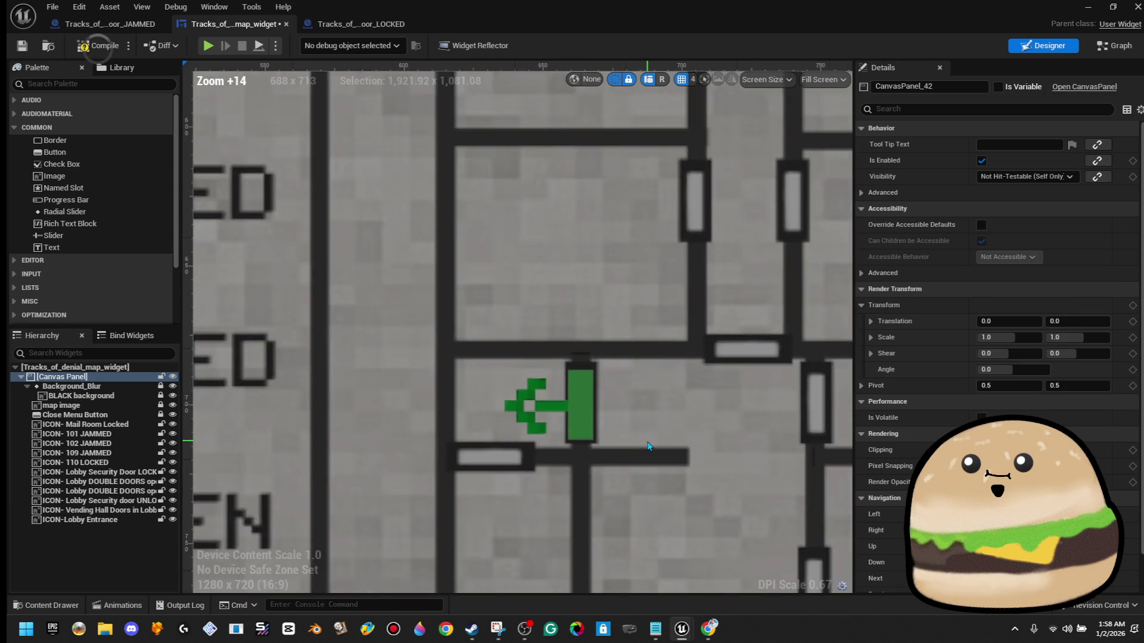
scroll(647, 442, "down", 12)
scroll(685, 465, "up", 5)
left_click_drag(690, 468, 569, 396)
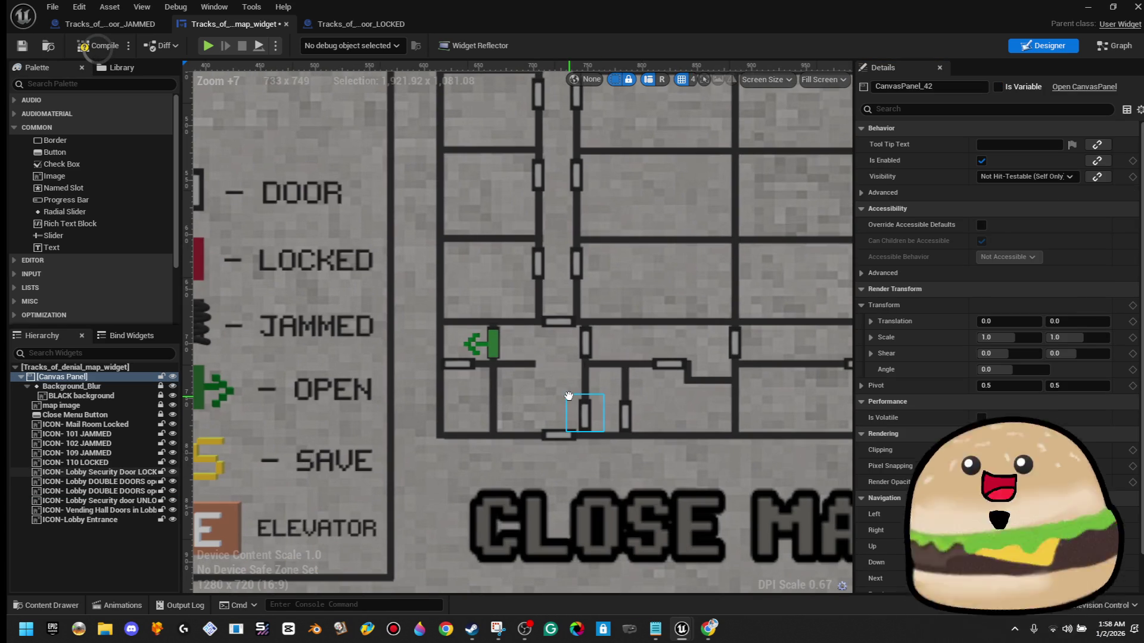
scroll(569, 396, "up", 4)
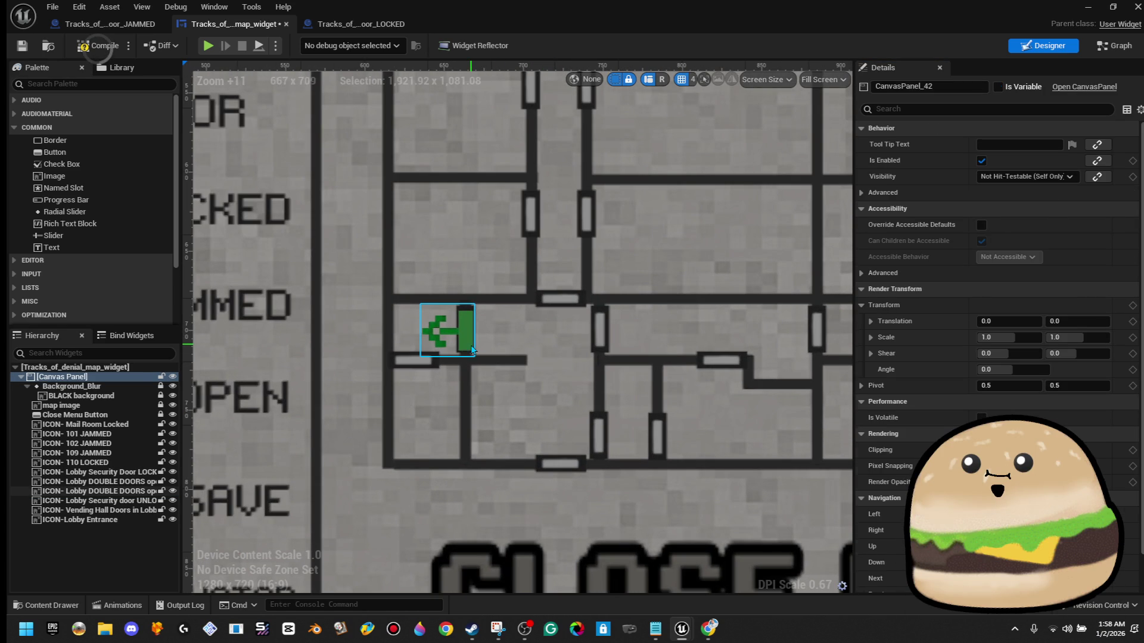
left_click(472, 350)
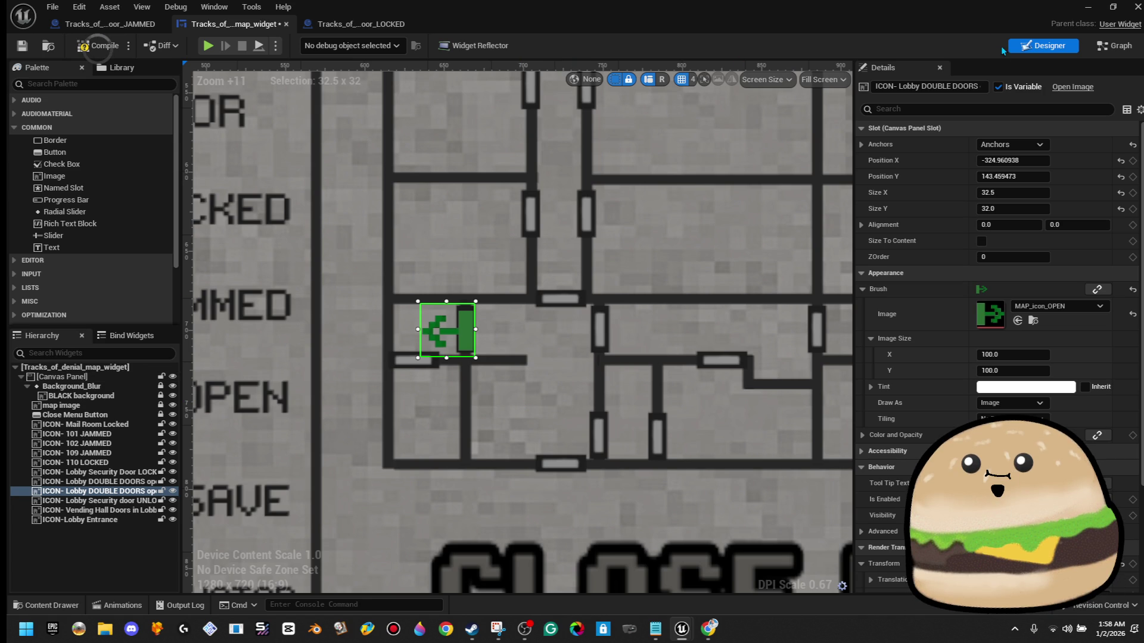
- Change the icon's name in Details to 'ICON- mail room doors open' and return to Graph
left_click(981, 86)
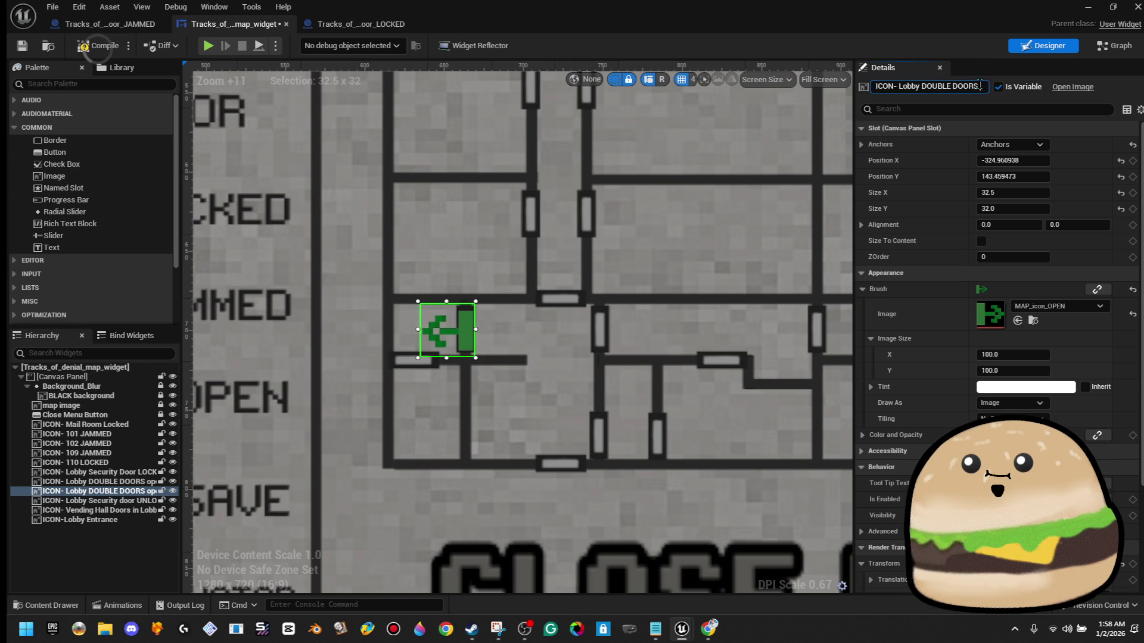
key("Return")
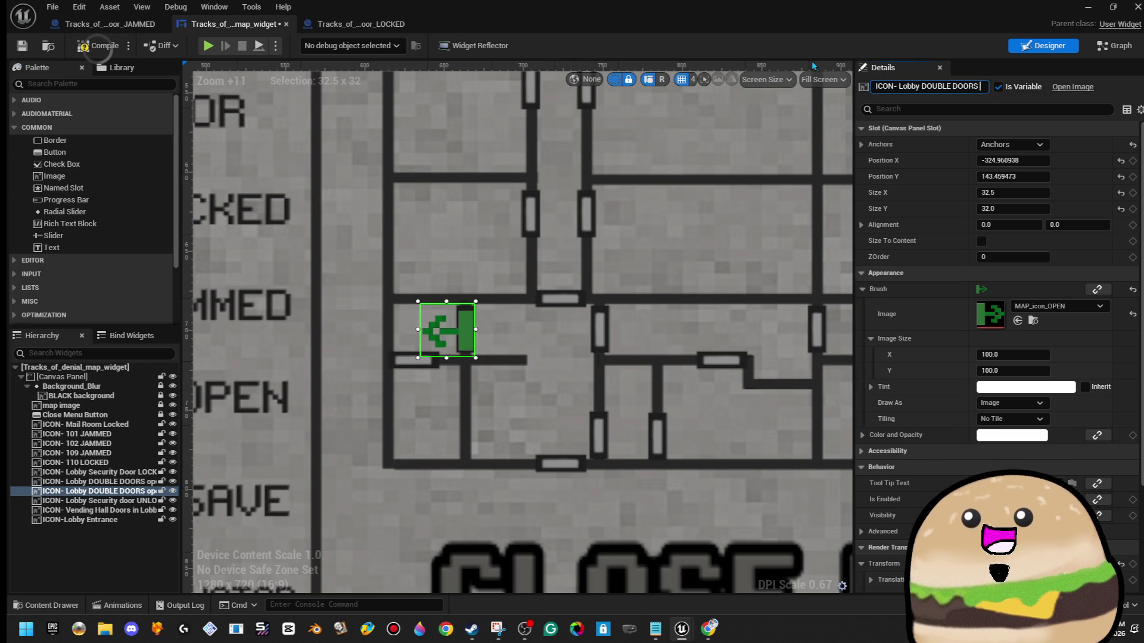
key("ctrl+BackSpace")
key("ctrl+BackSpace")
key("ctrl+BackSpace")
type("open")
key("ctrl+Left")
type("mail ro")
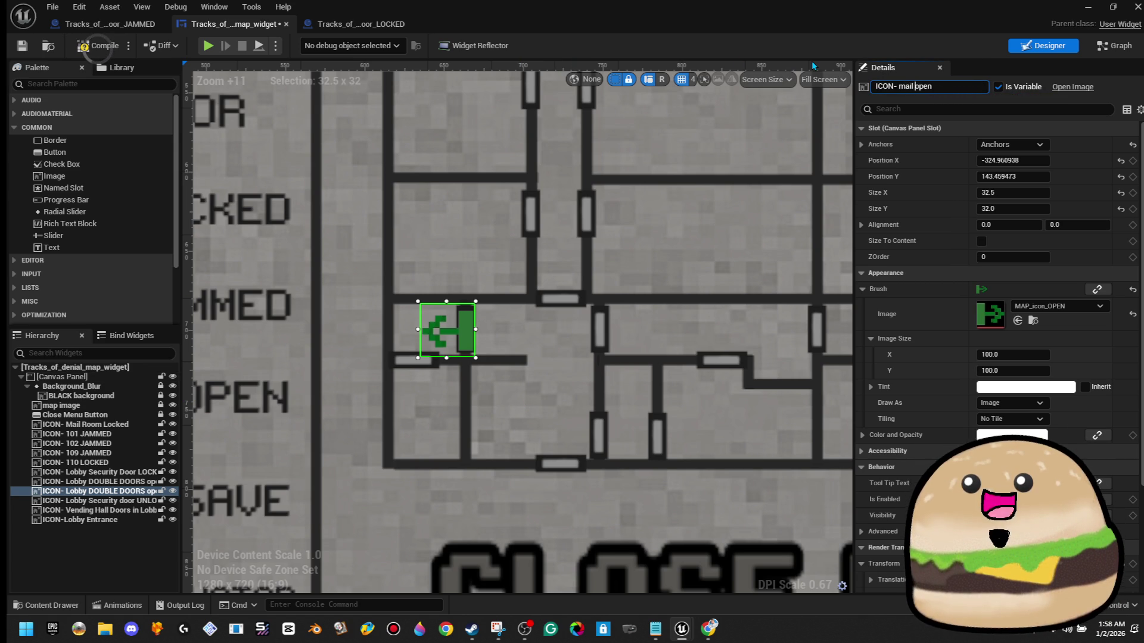
type("om doors")
key("Return")
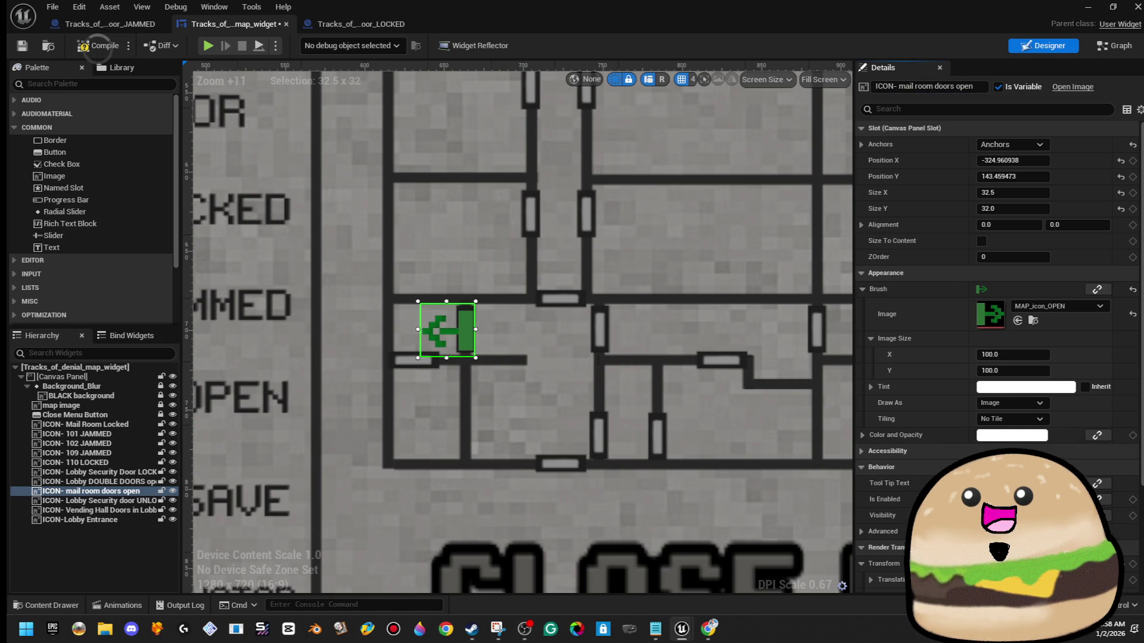
left_click(1115, 46)
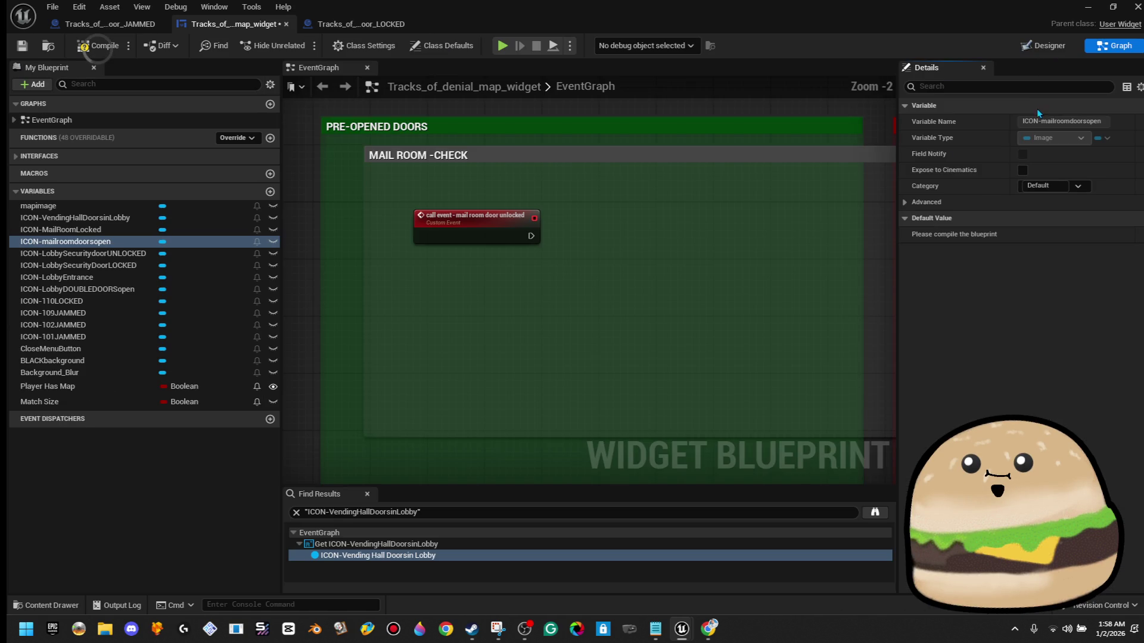
- Place an ICON-mailroomdoorsopen getter in the MAIL ROOM -CHECK area
scroll(556, 263, "down", 1)
left_click_drag(527, 231, 645, 238)
left_click_drag(645, 236, 645, 236)
left_click(631, 170)
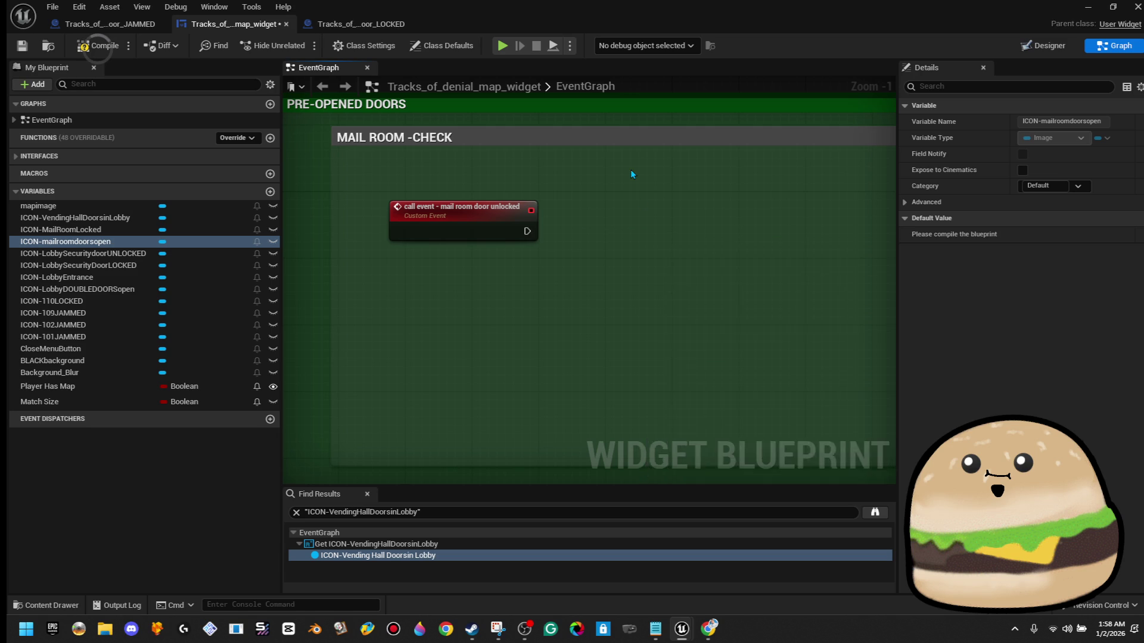
scroll(631, 171, "down", 3)
mouse_move(673, 191)
left_mouse_down()
mouse_move(459, 250)
mouse_move(366, 250)
mouse_move(544, 234)
left_mouse_up()
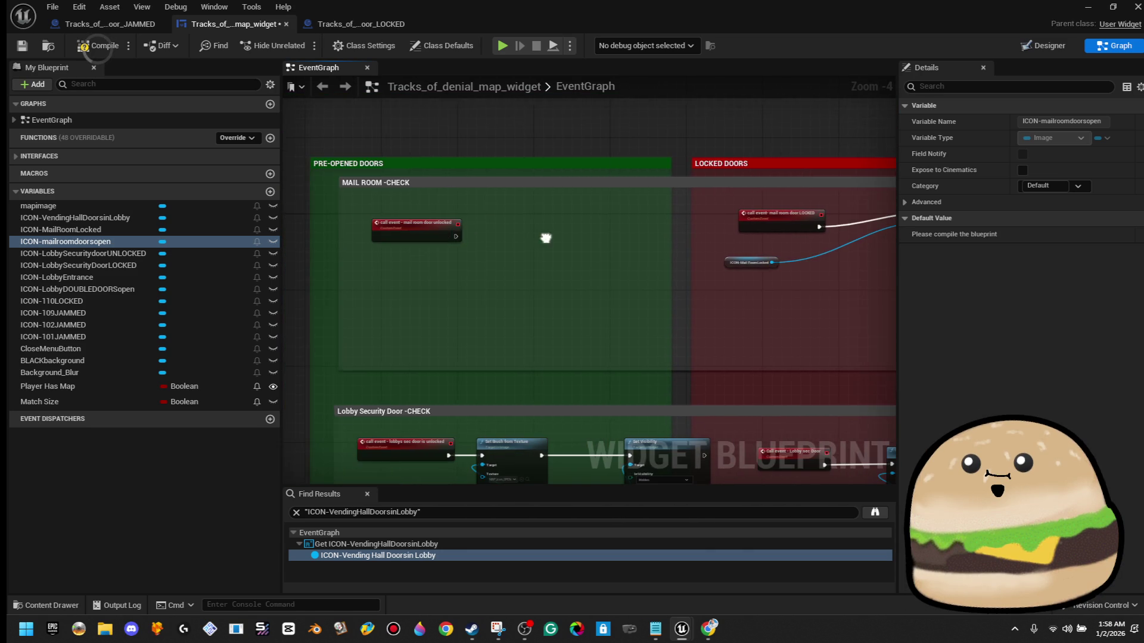
scroll(481, 238, "up", 4)
left_click_drag(433, 237, 553, 225)
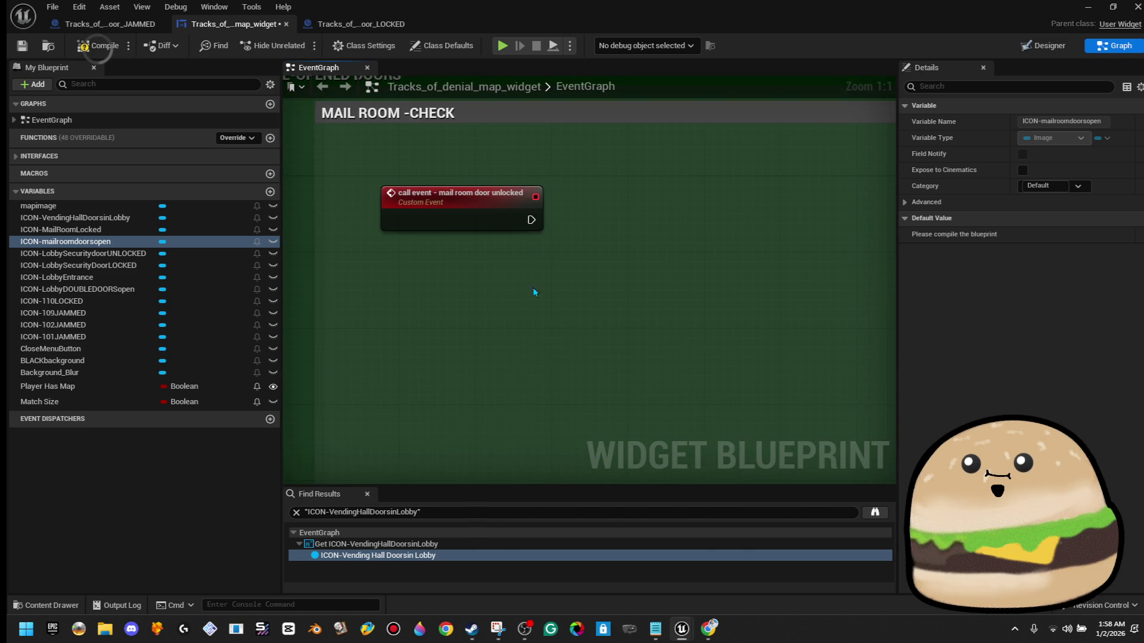
mouse_move(158, 242)
left_mouse_down()
mouse_move(612, 315)
mouse_move(388, 299)
mouse_move(585, 281)
left_mouse_up()
left_click(612, 314)
- Add Set Brush from Texture from the getter and wire the unlocked event into it
mouse_move(476, 326)
left_mouse_down()
mouse_move(523, 269)
mouse_move(560, 271)
left_mouse_up()
type("set texture")
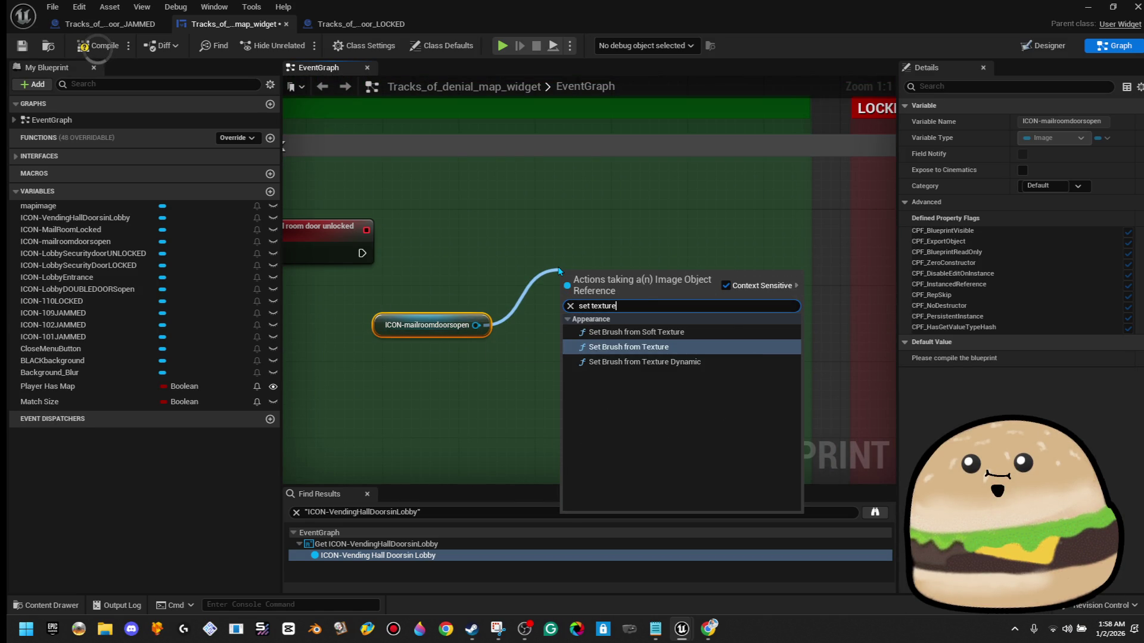
key("Return")
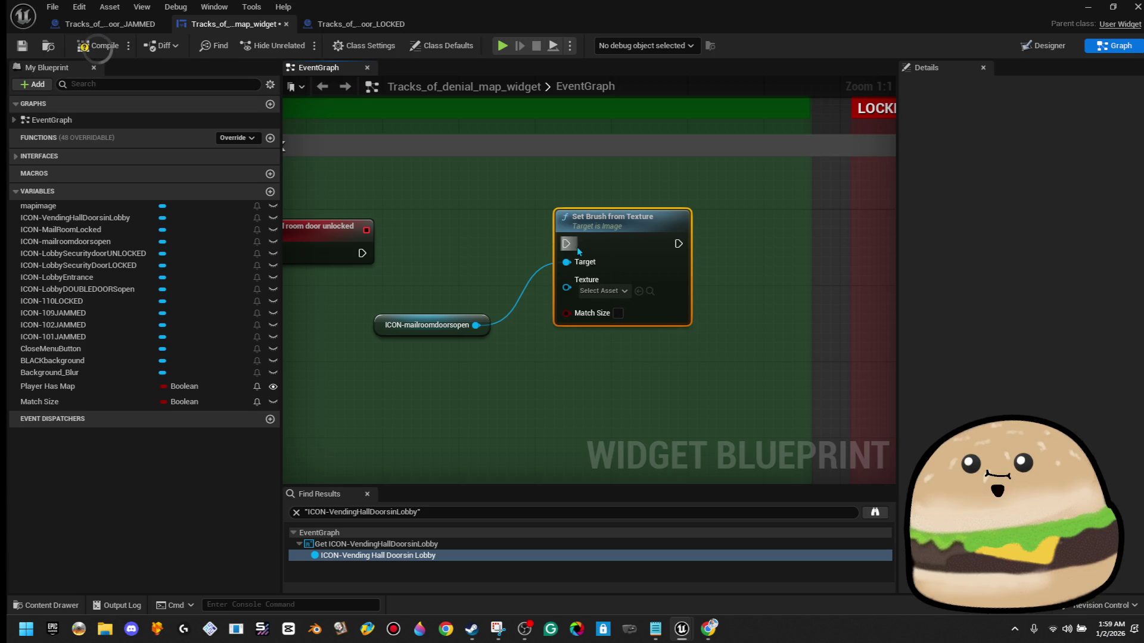
left_click_drag(362, 253, 363, 254)
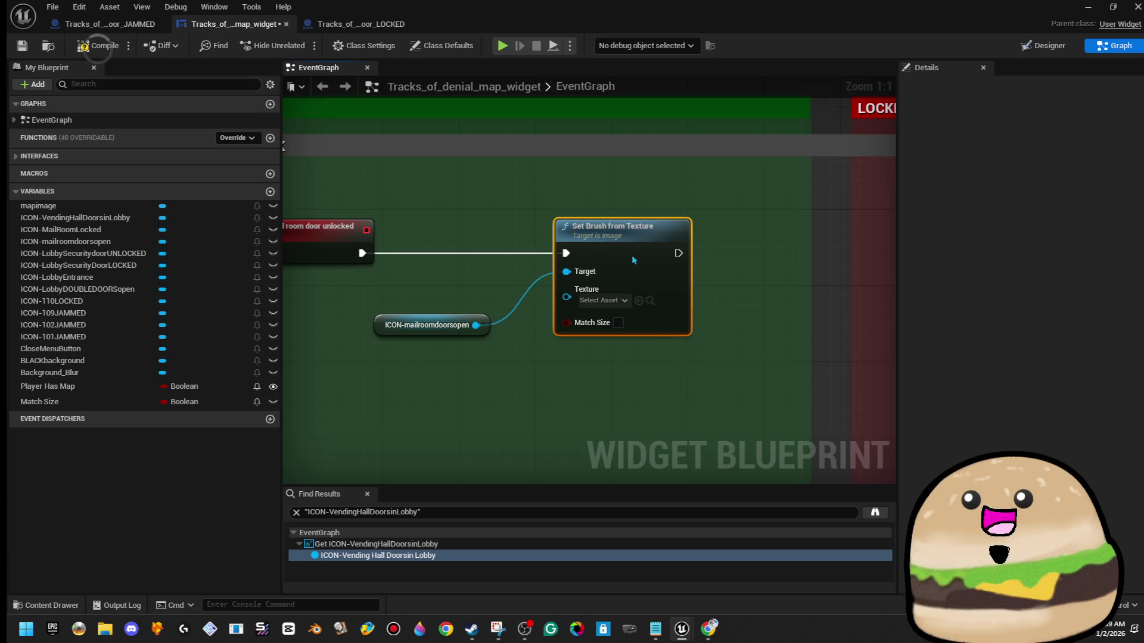
scroll(584, 256, "down", 3)
scroll(745, 268, "up", 3)
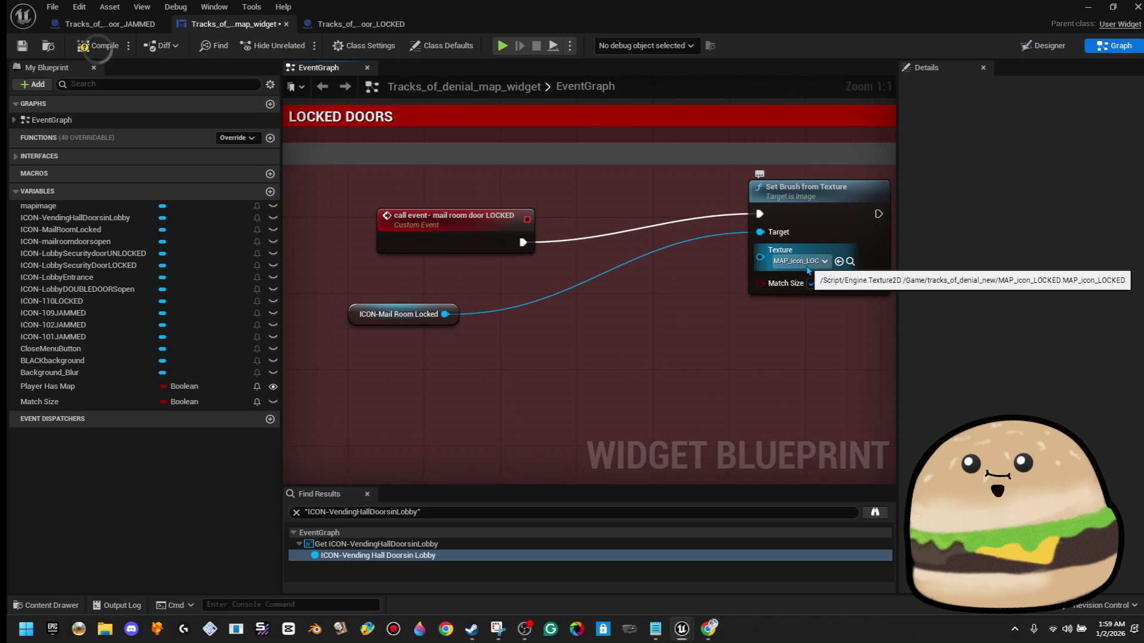
scroll(596, 286, "down", 2)
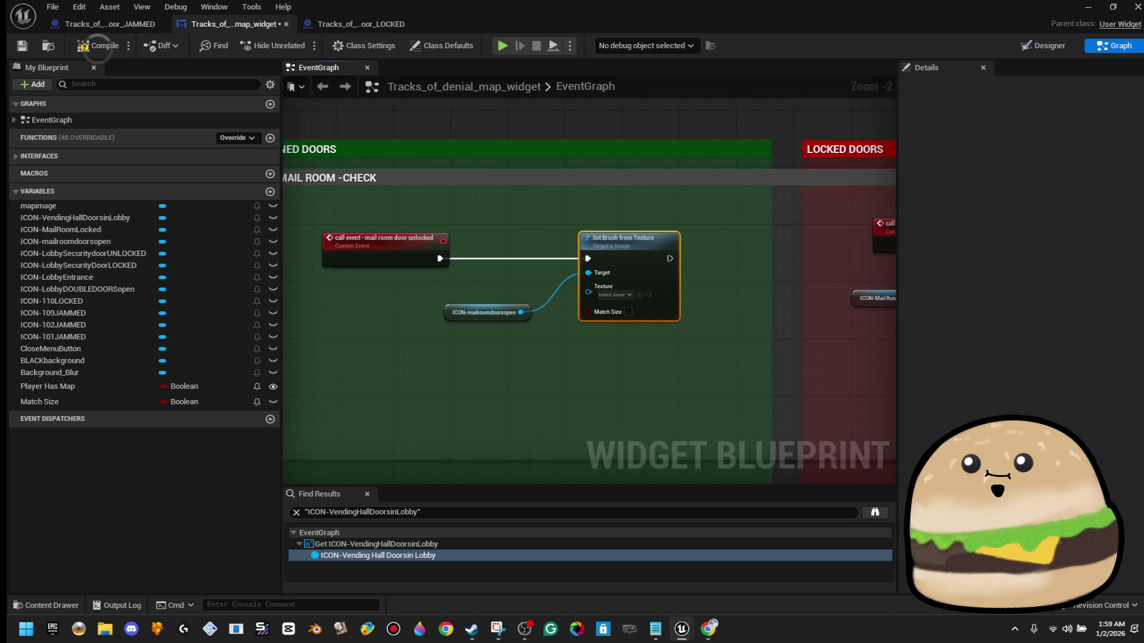
left_click(592, 288)
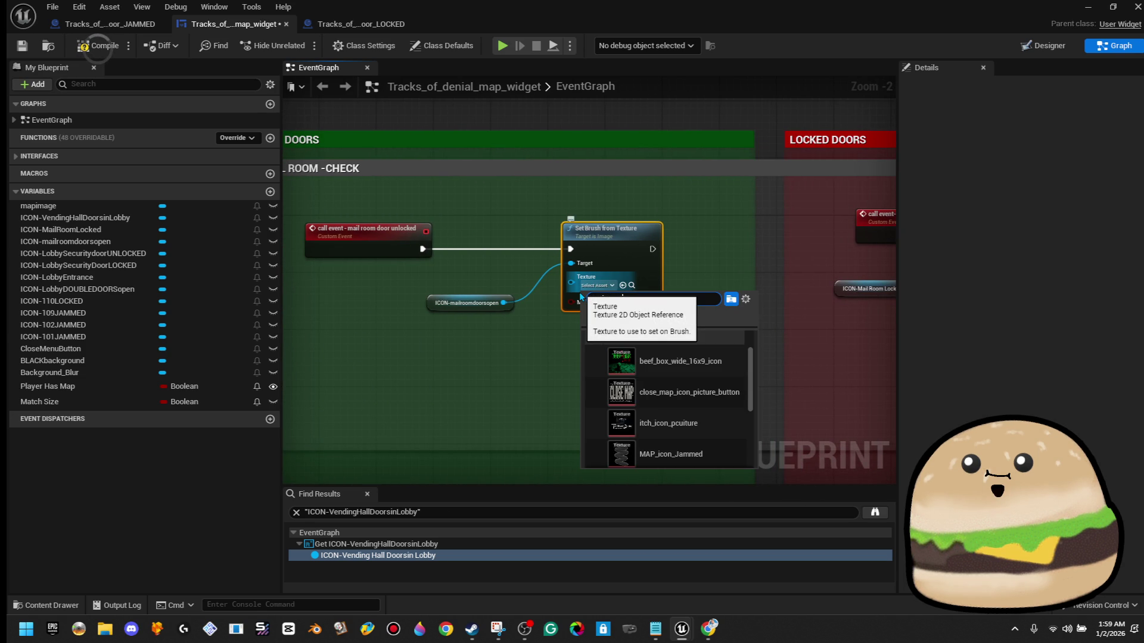
- Pick MAP_icon_OPEN as the brush texture, then tidy nodes and pan to LOCKED DOORS
type("pen")
key("Return")
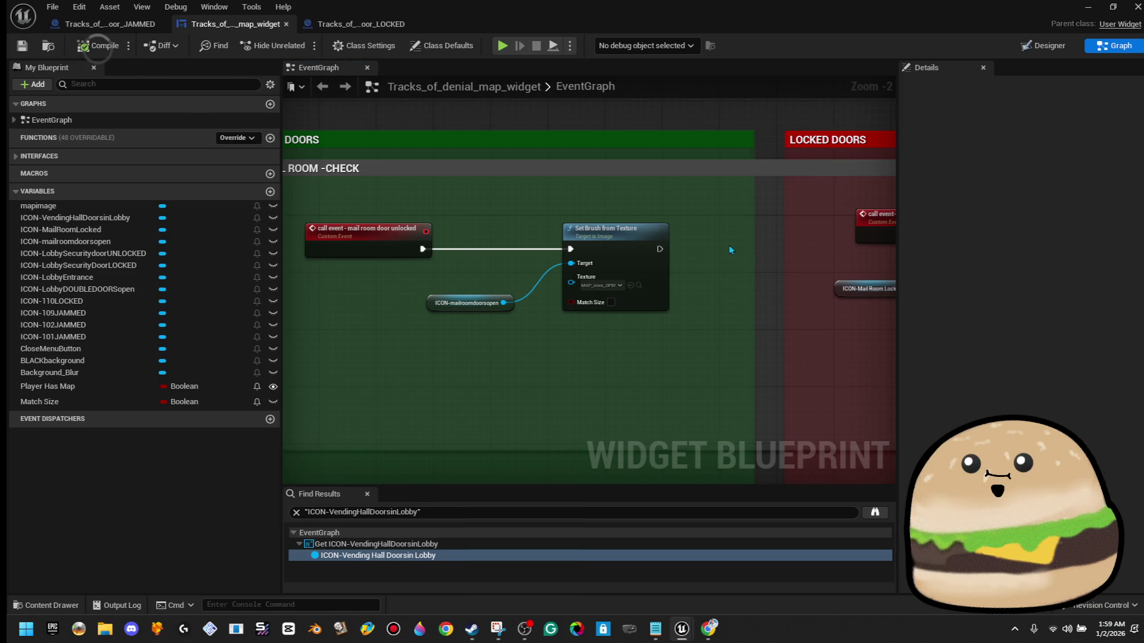
left_click_drag(563, 230, 533, 229)
left_click_drag(609, 218, 420, 224)
left_click_drag(563, 284, 589, 286)
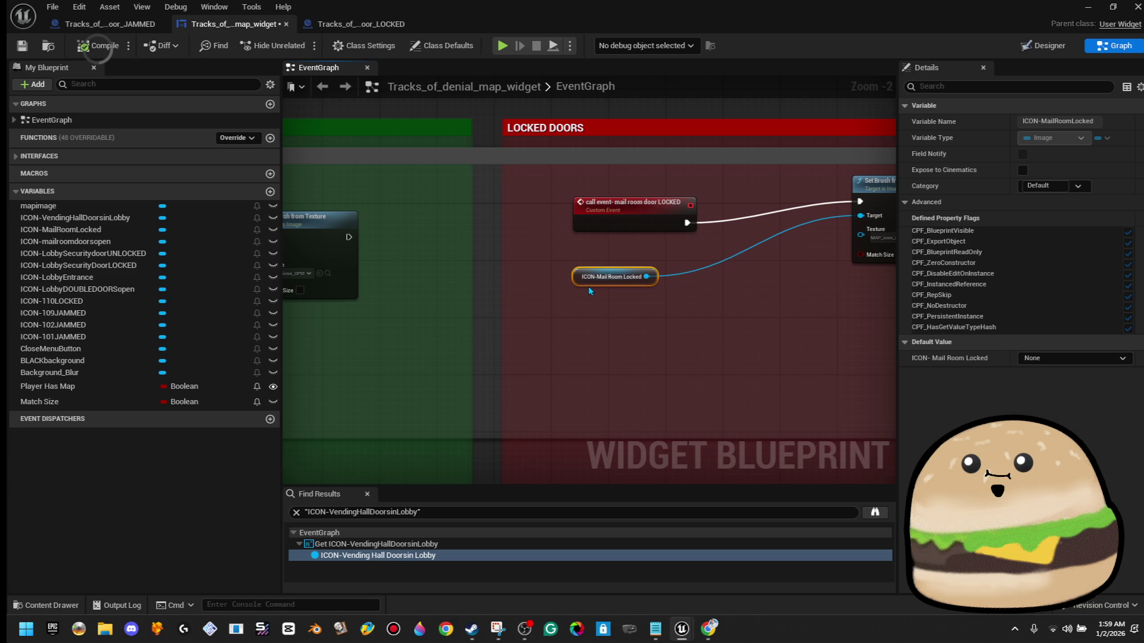
- Copy the ICON-Mail Room Locked reference and paste a duplicate of it near Set Brush from Texture
right_click(587, 277)
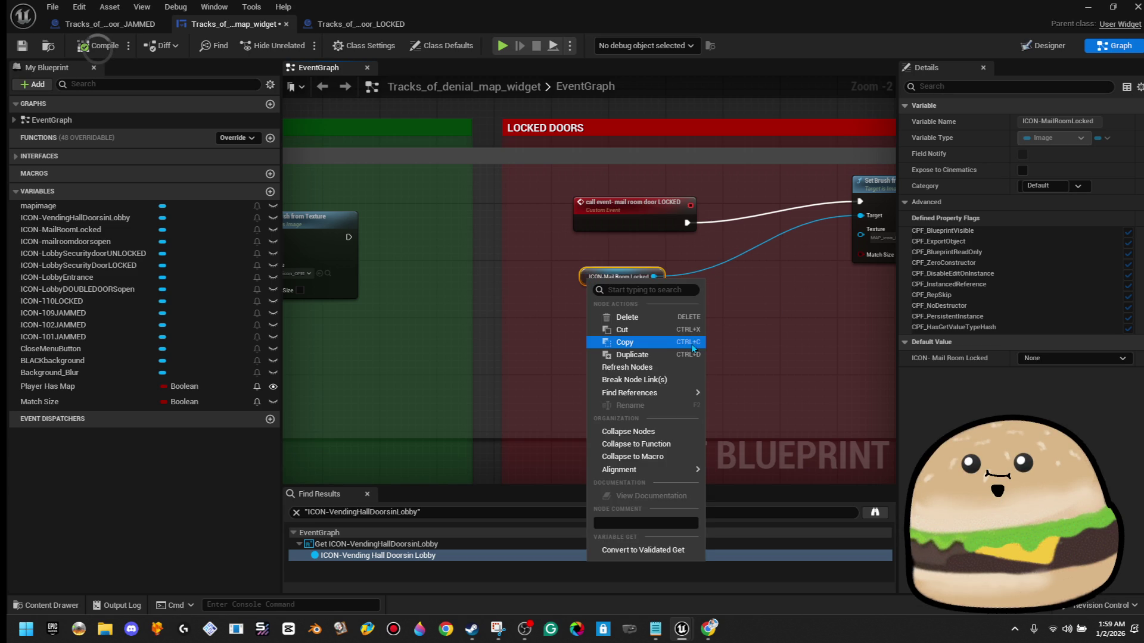
left_click(683, 343)
left_click_drag(450, 258, 602, 314)
left_click(630, 303)
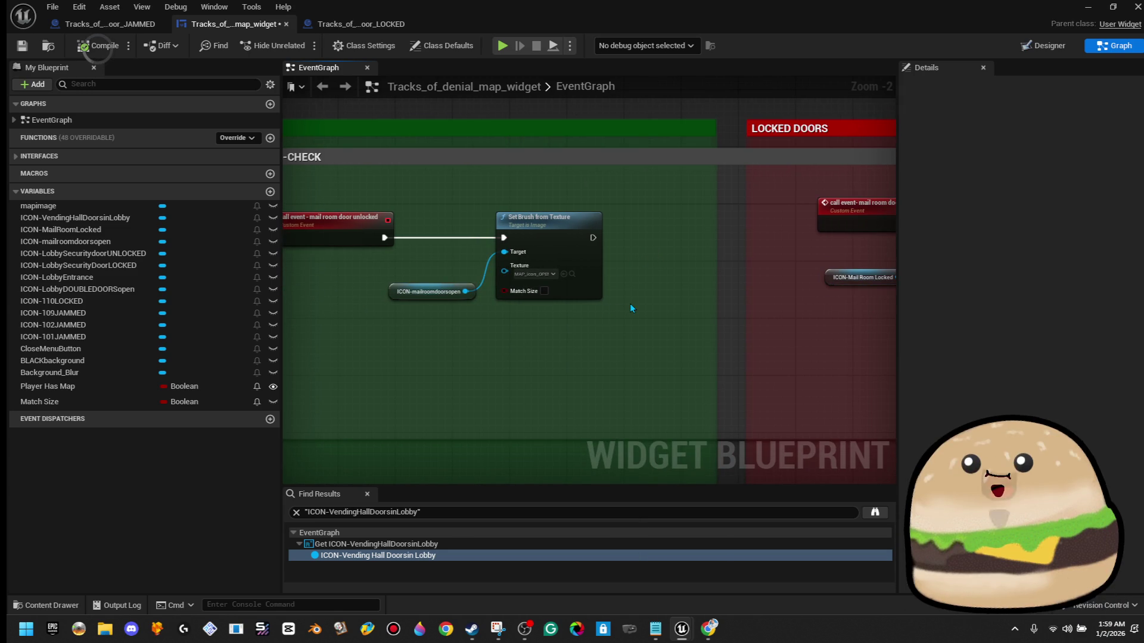
key("ctrl+v")
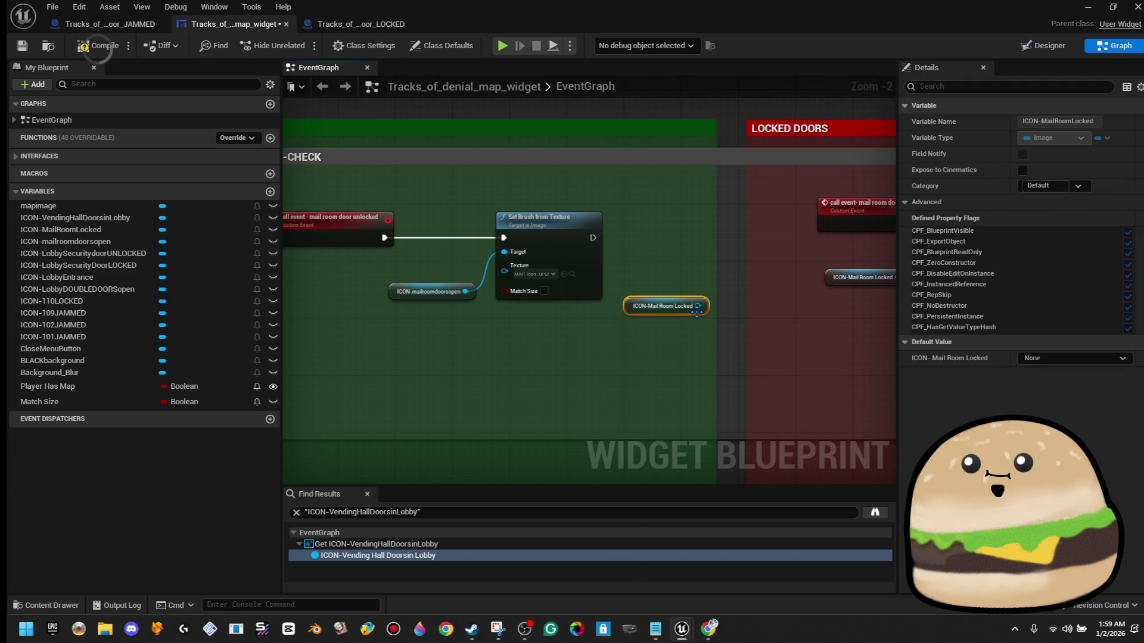
- Add Set Visibility for the locked icon after Set Brush from Texture, with In Visibility set to Hidden
mouse_move(697, 306)
left_mouse_down()
mouse_move(712, 313)
mouse_move(716, 249)
left_mouse_up()
type("visi")
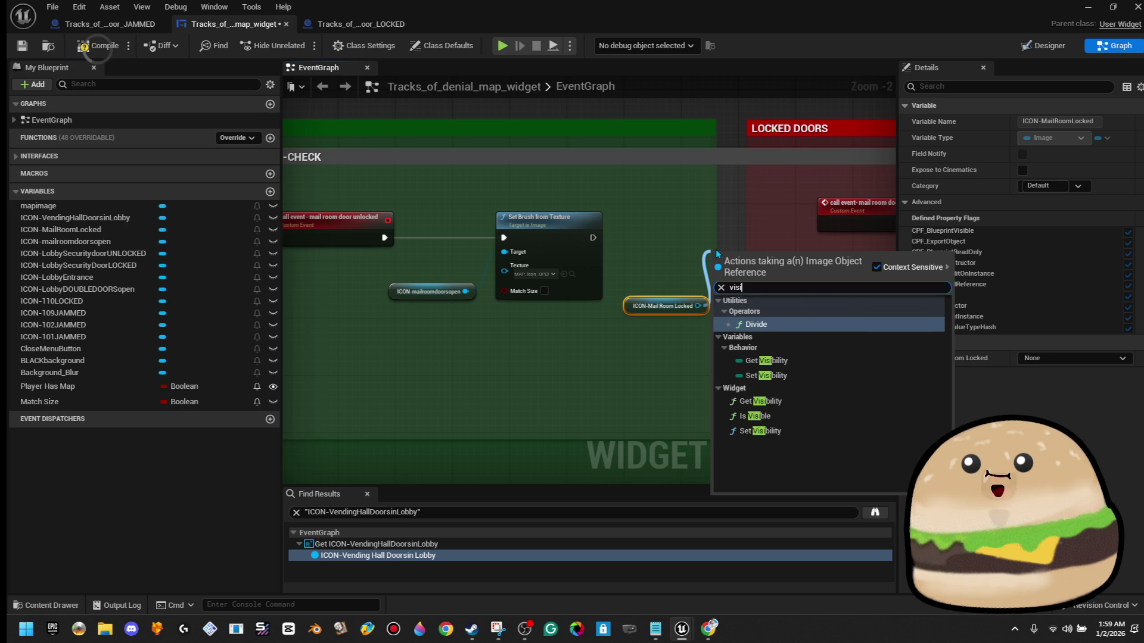
type("b")
key("Down")
key("Down")
key("Down")
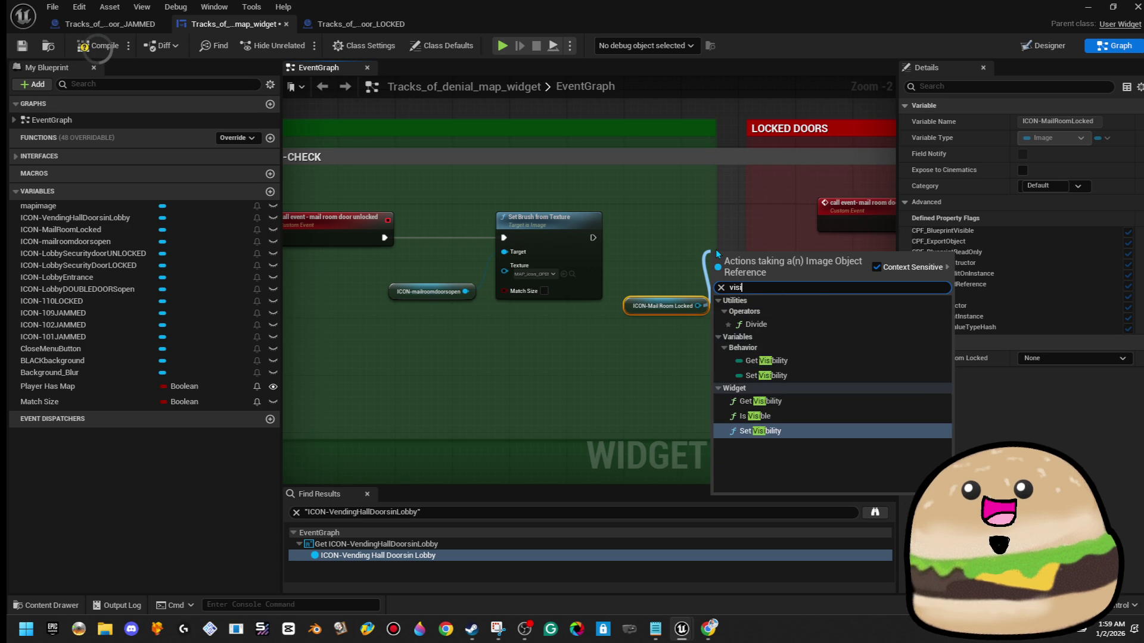
key("Return")
mouse_move(756, 276)
left_mouse_down()
mouse_move(710, 231)
mouse_move(685, 234)
left_mouse_up()
mouse_move(593, 238)
left_mouse_down()
mouse_move(646, 231)
mouse_move(683, 242)
mouse_move(672, 245)
left_mouse_up()
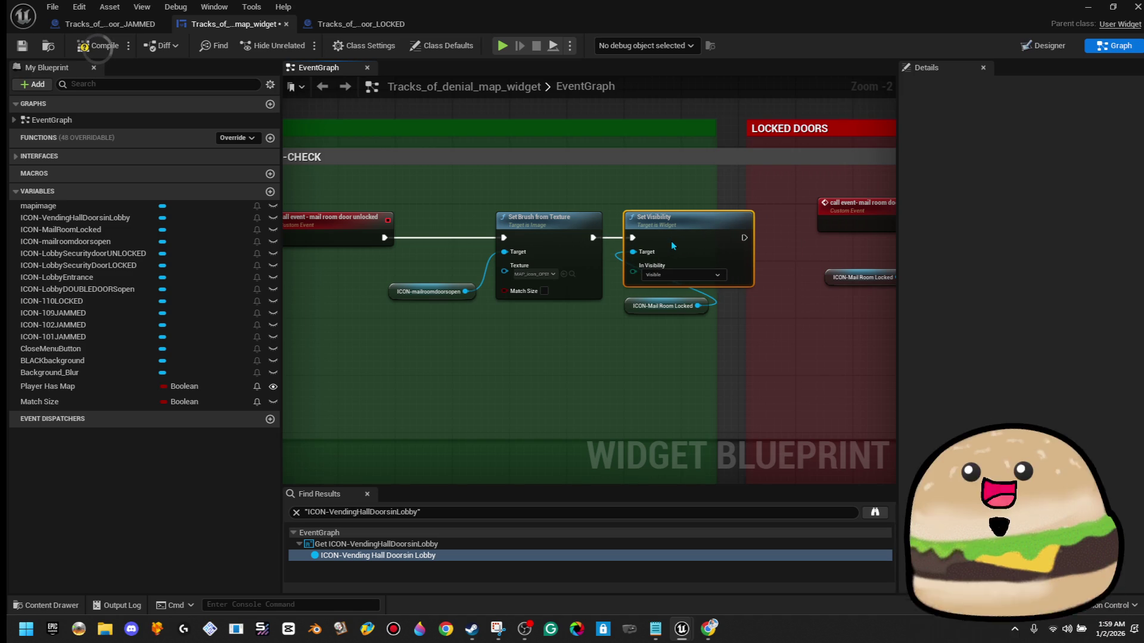
left_click(718, 276)
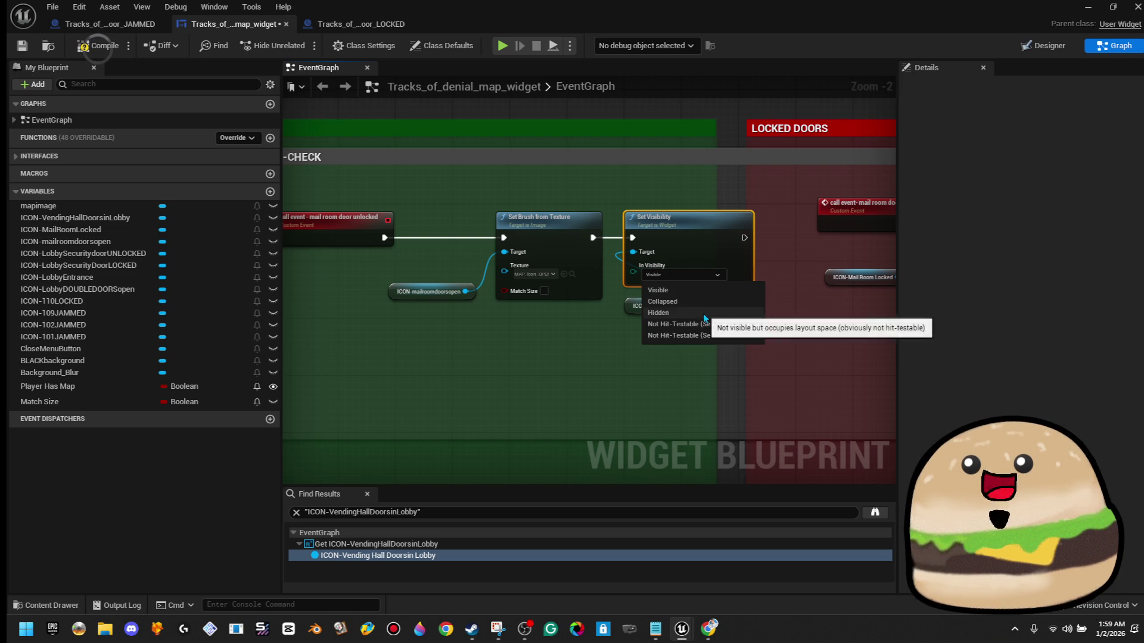
left_click(709, 313)
- Save the map widget blueprint and switch to the LOCKED door blueprint
left_click(23, 48)
scroll(467, 237, "down", 2)
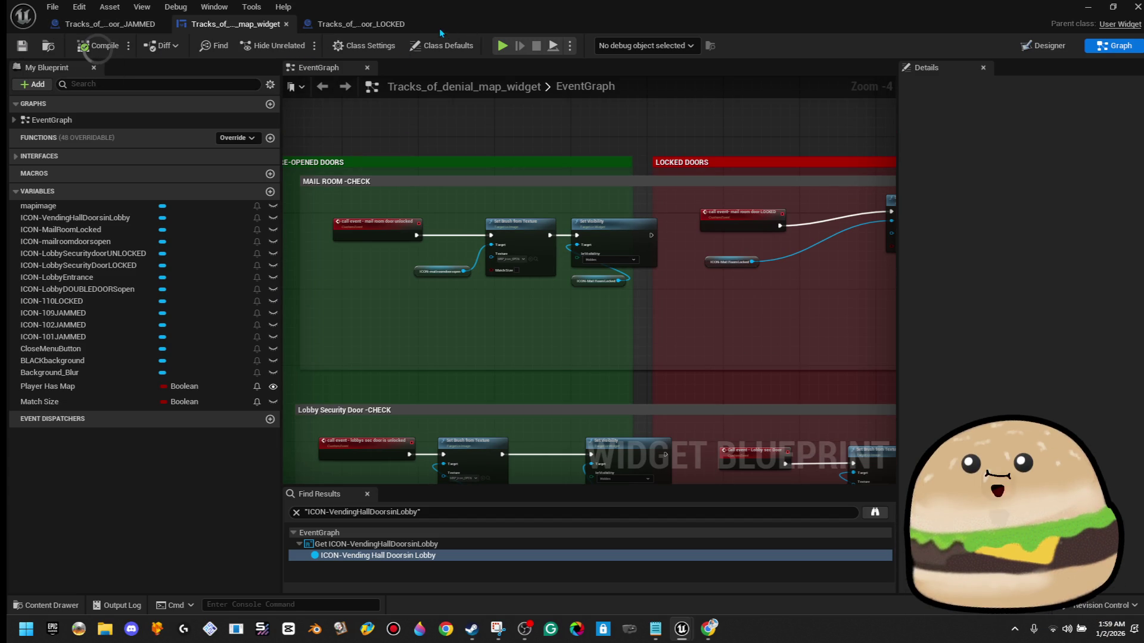
scroll(584, 239, "up", 2)
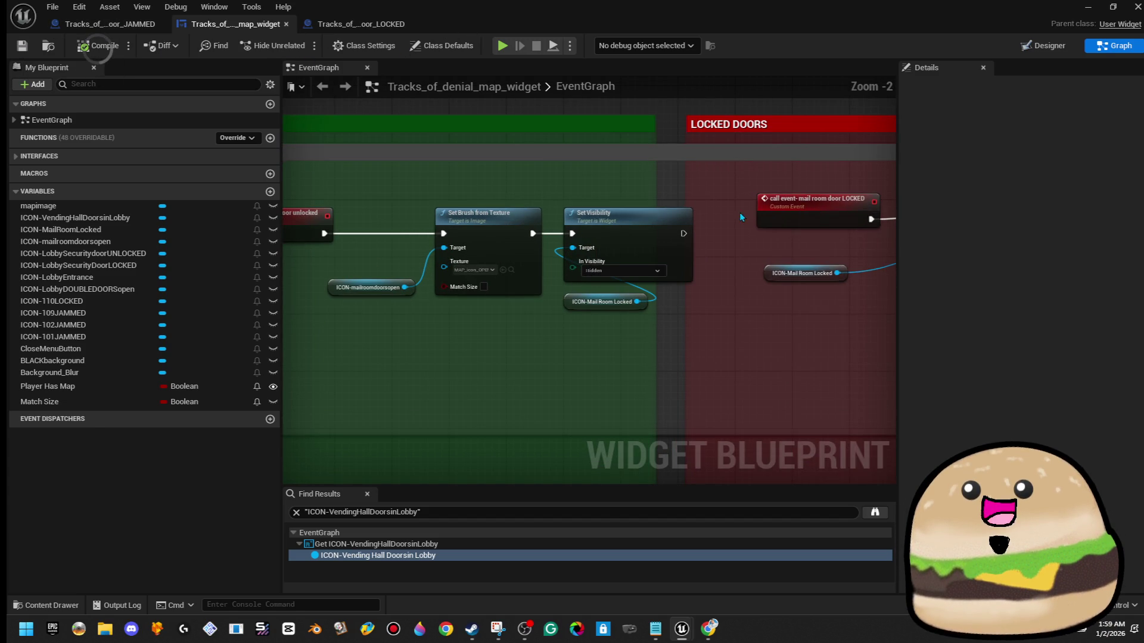
right_click(767, 218)
left_click_drag(508, 120, 663, 143)
scroll(465, 263, "up", 1)
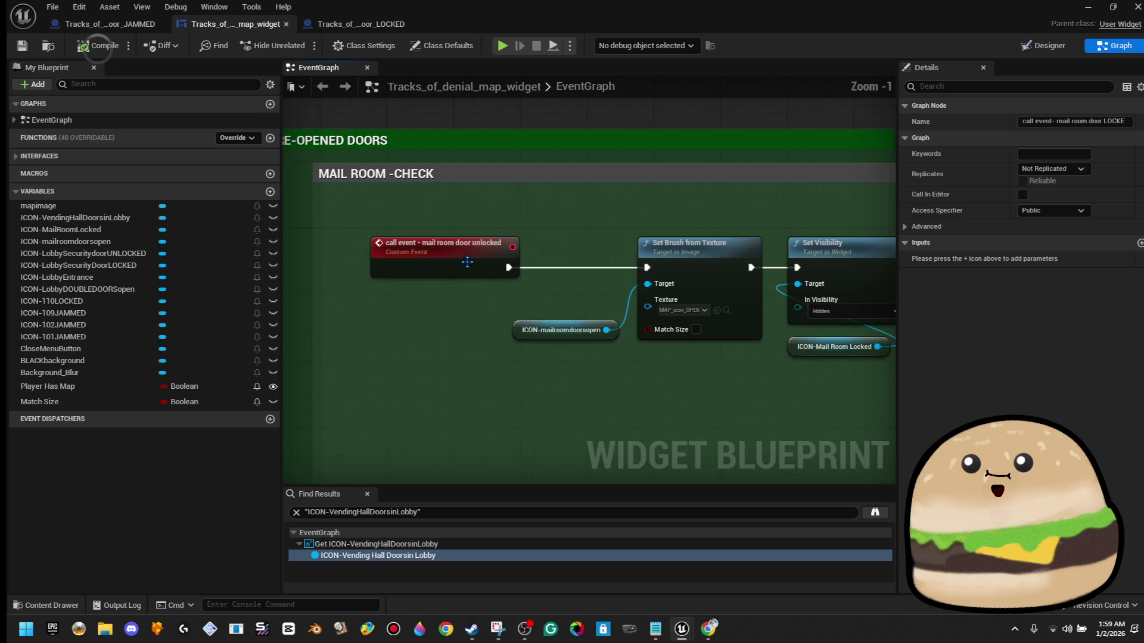
left_click(310, 25)
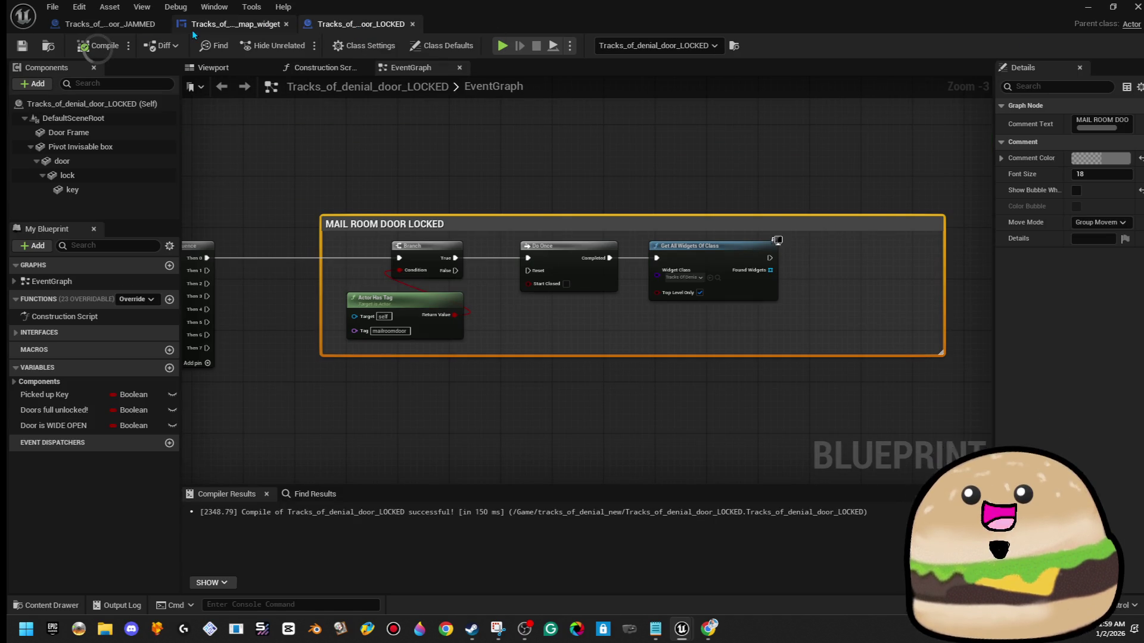
- Close the JAMMED door blueprint and return to the LOCKED door blueprint
left_click(130, 26)
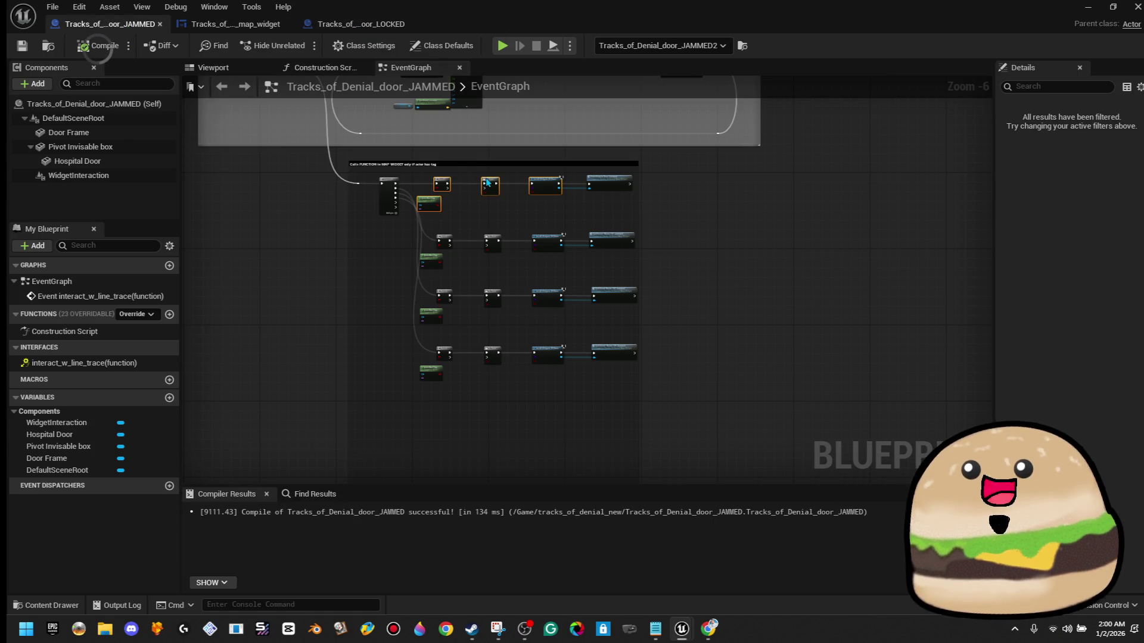
scroll(471, 221, "down", 2)
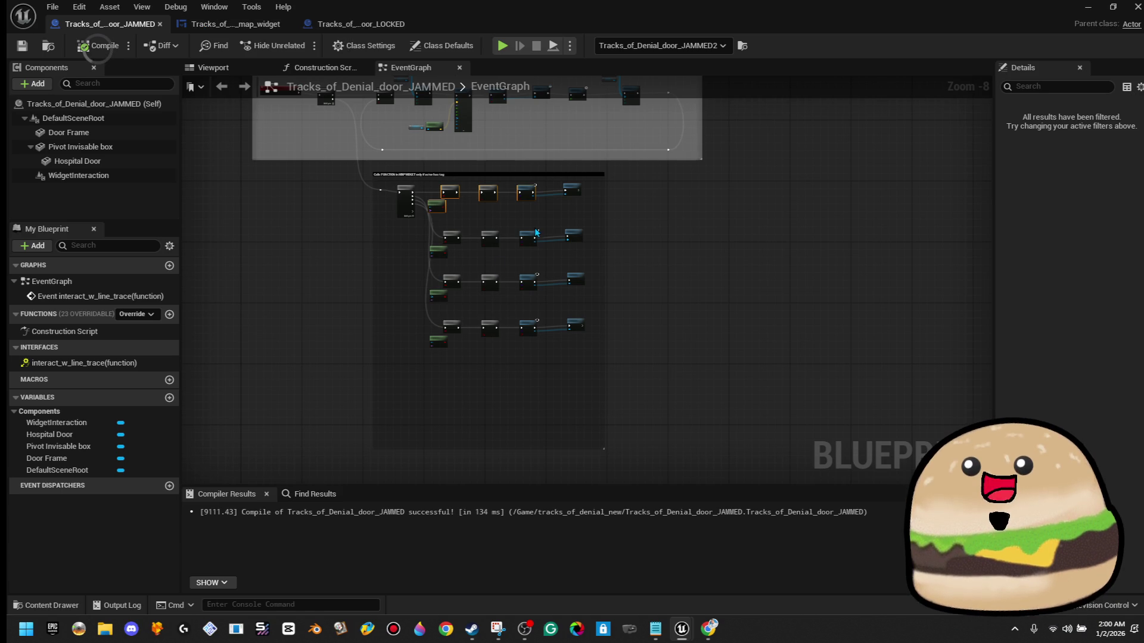
left_click(160, 24)
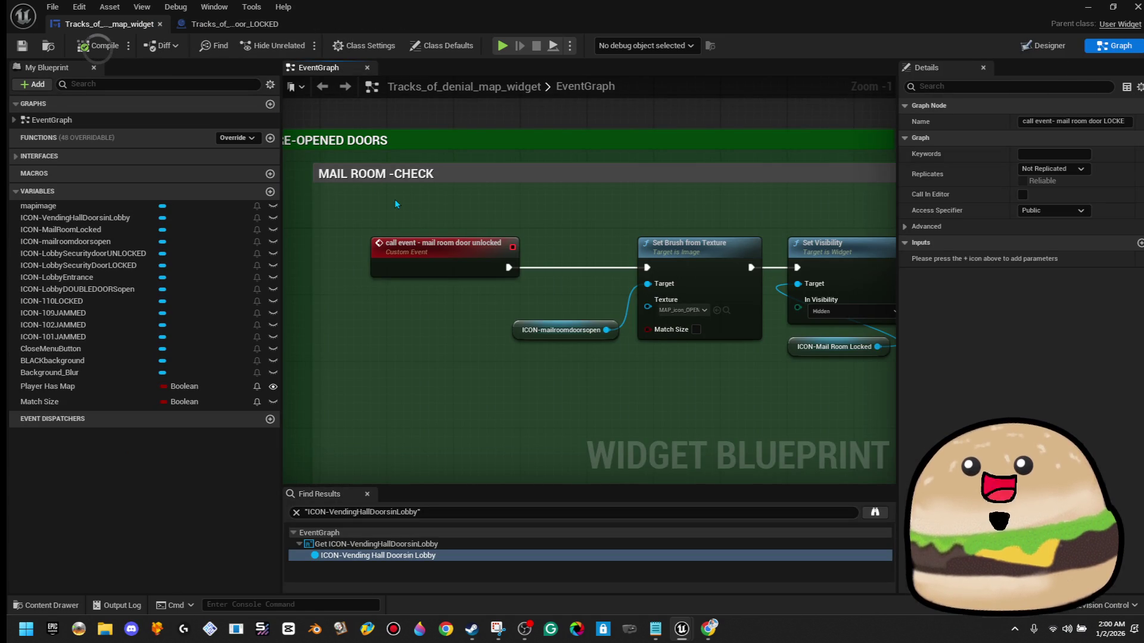
scroll(598, 335, "down", 4)
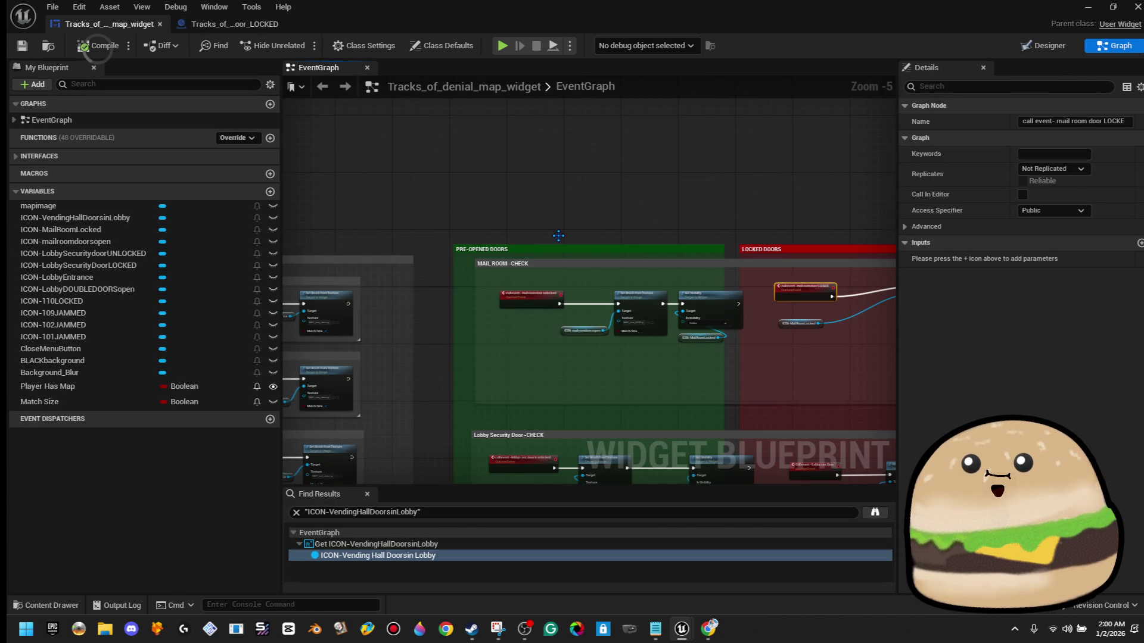
left_click(235, 24)
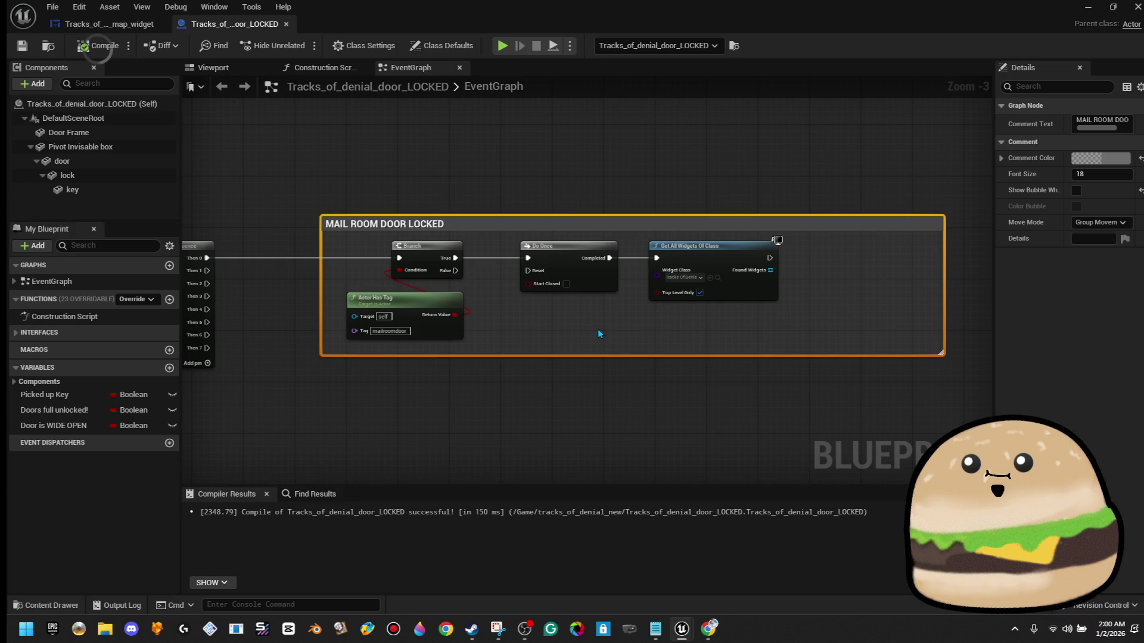
scroll(785, 263, "up", 2)
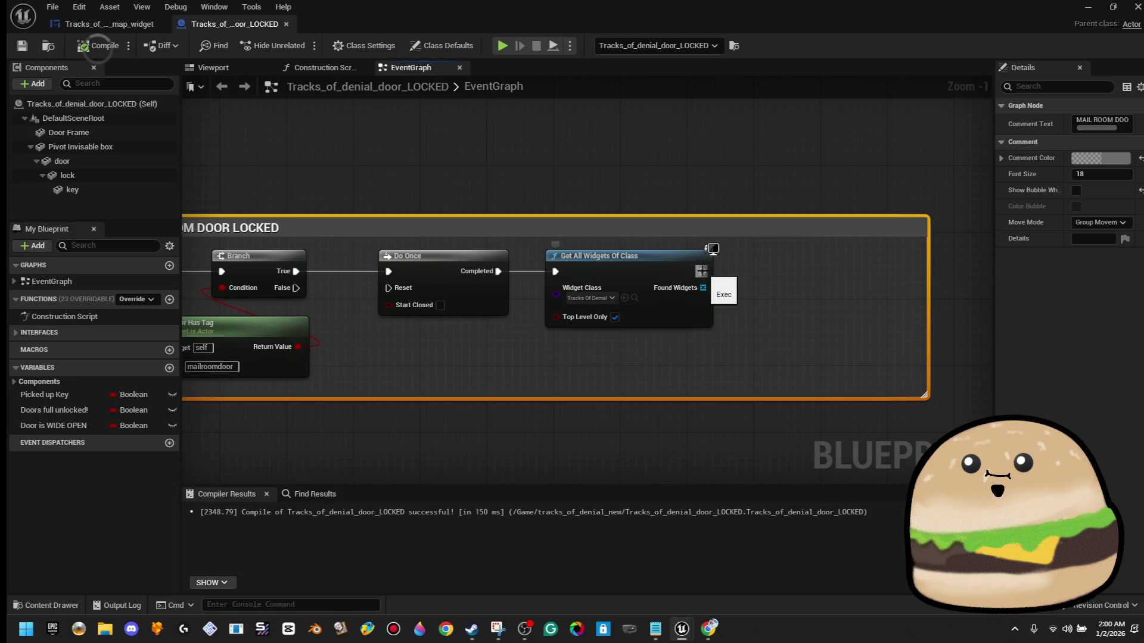
scroll(706, 272, "down", 3)
scroll(706, 270, "up", 4)
- From Get All Widgets of Class, add Call Event- Mail Room Door LOCKED with Found Widgets as Target
left_click_drag(705, 270, 765, 273)
type("cal")
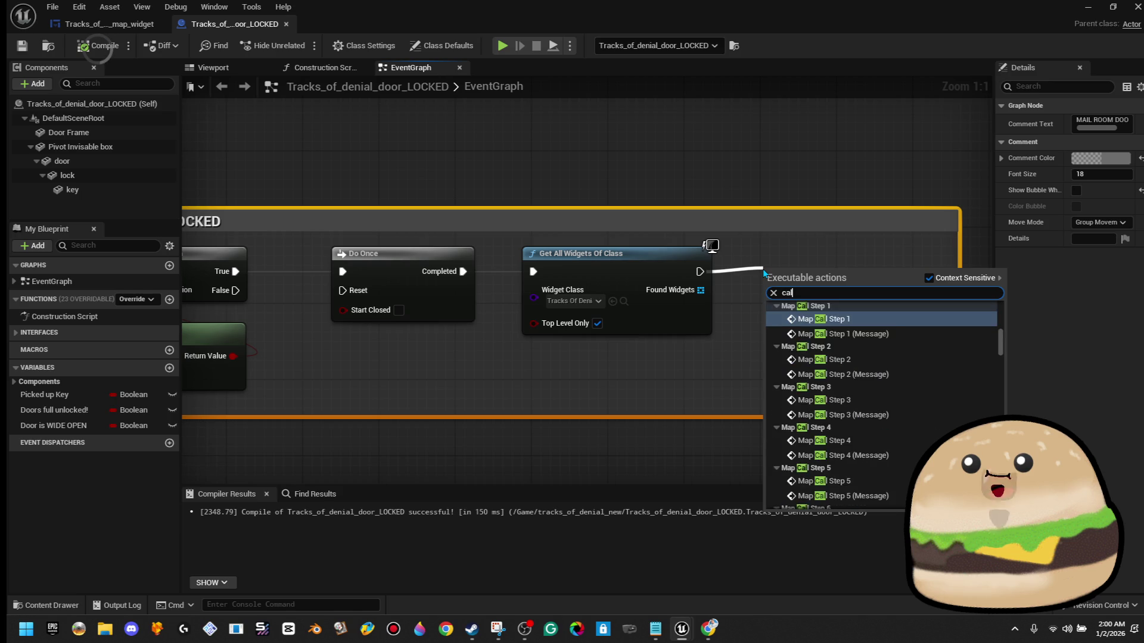
type("l")
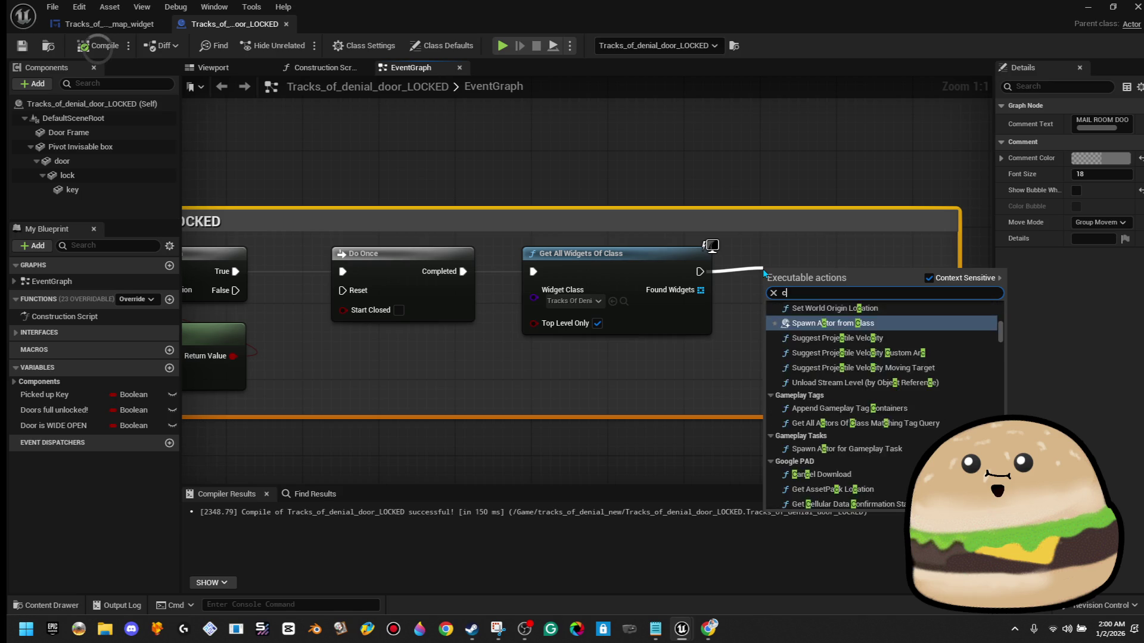
type(" event mail")
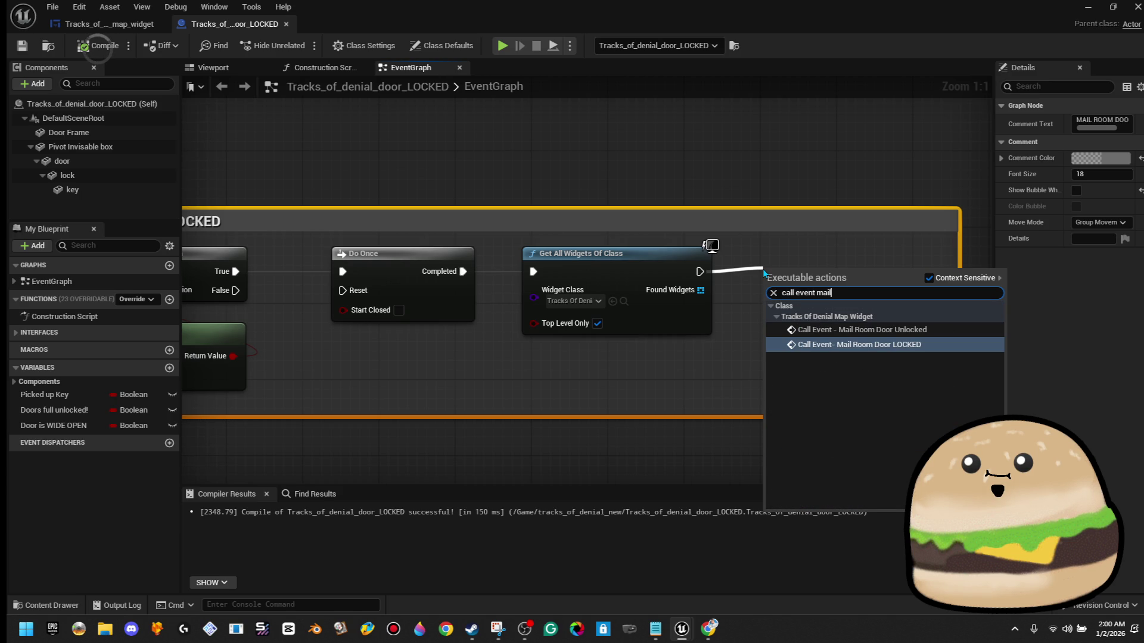
key("Return")
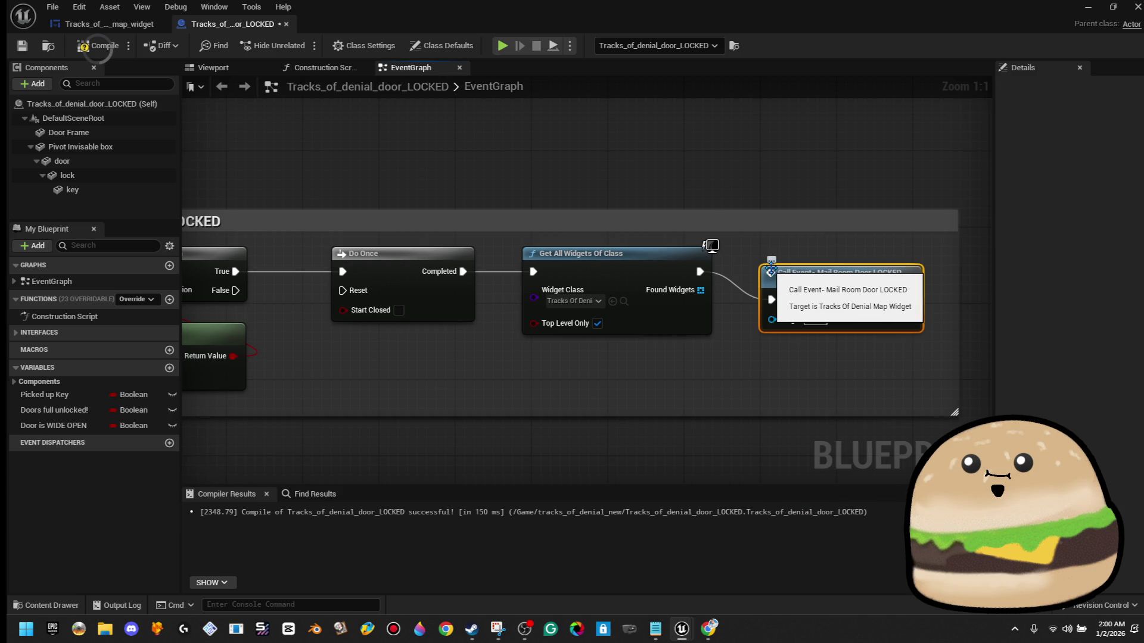
left_click_drag(772, 317, 705, 294)
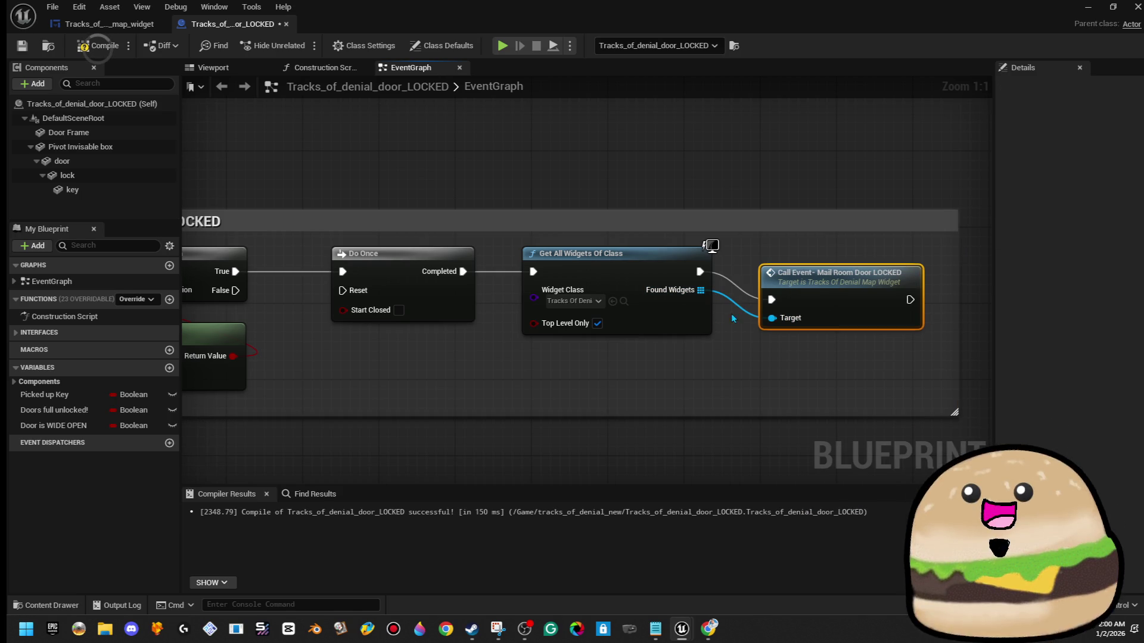
left_click_drag(823, 284, 824, 255)
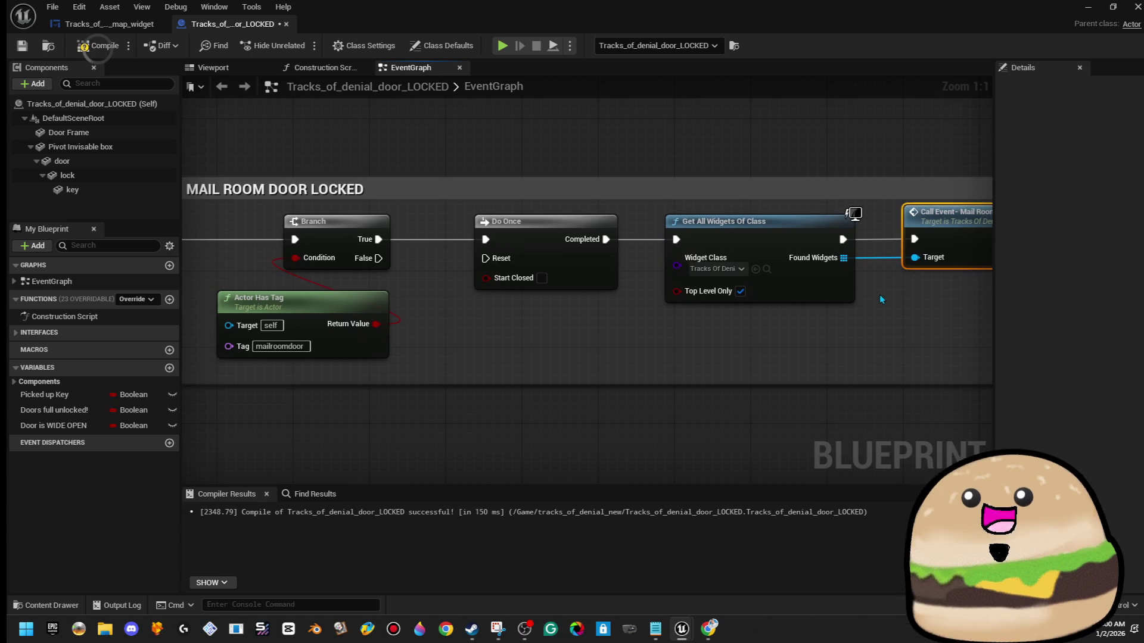
left_click_drag(834, 343, 334, 235)
right_click(335, 236)
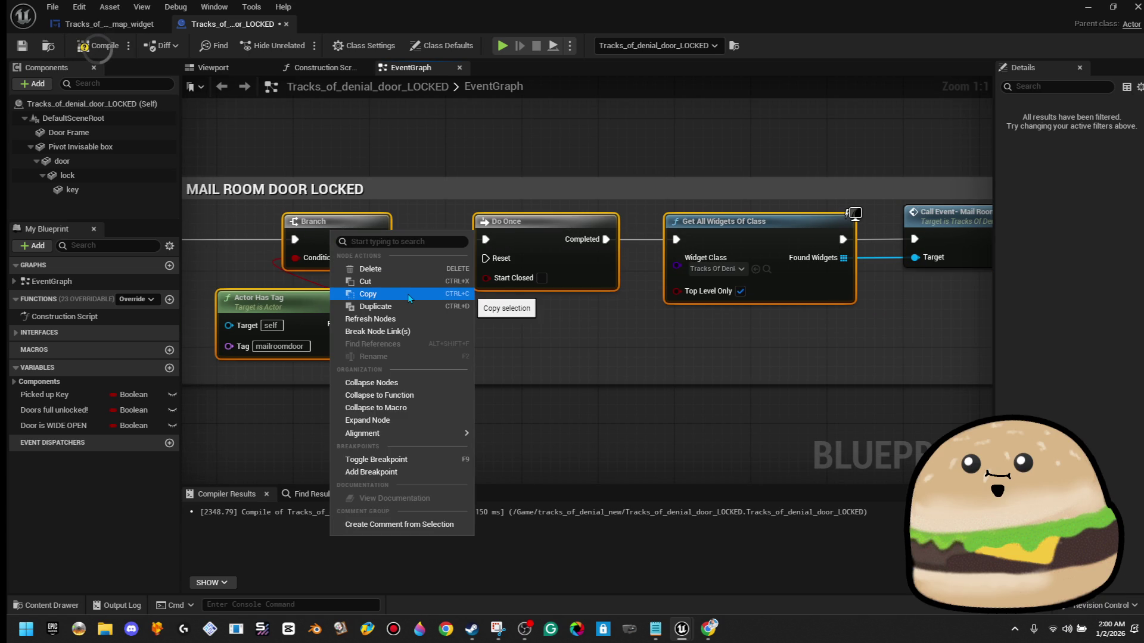
- Select the mail room lock nodes together and copy them
scroll(331, 152, "down", 4)
left_click_drag(291, 147, 594, 221)
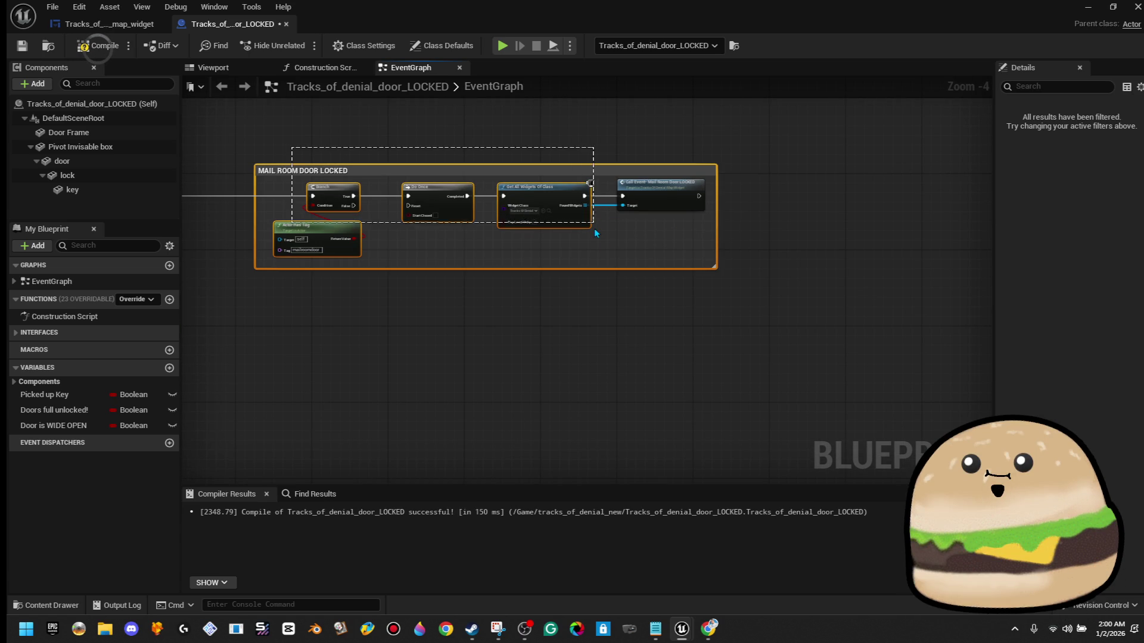
right_click(668, 210)
left_click(700, 265)
scroll(714, 262, "down", 5)
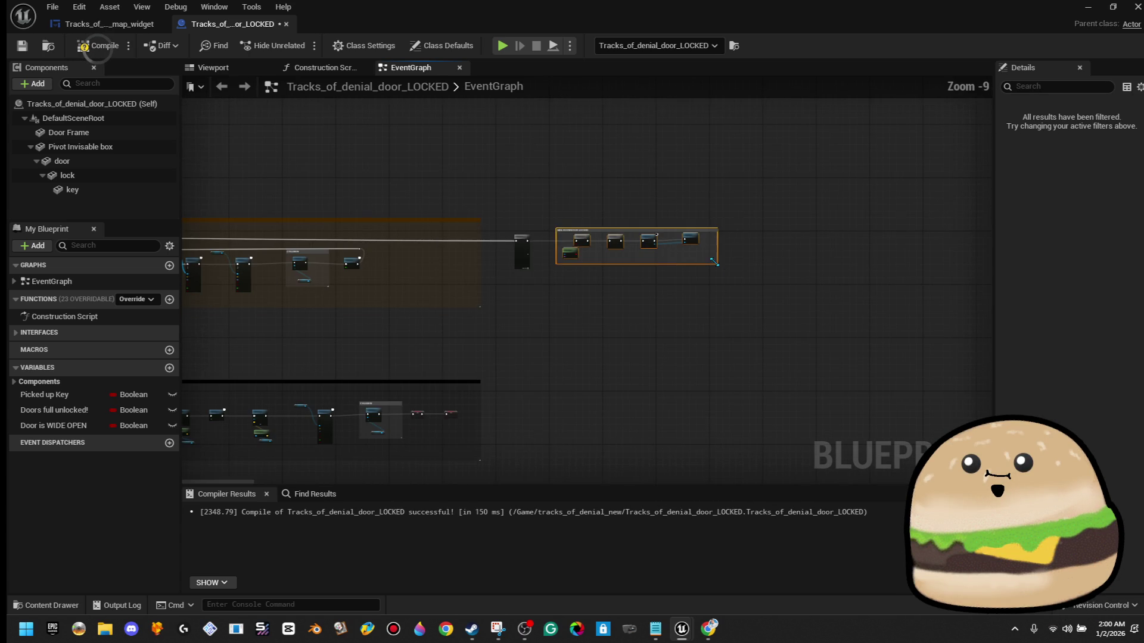
scroll(559, 322, "up", 4)
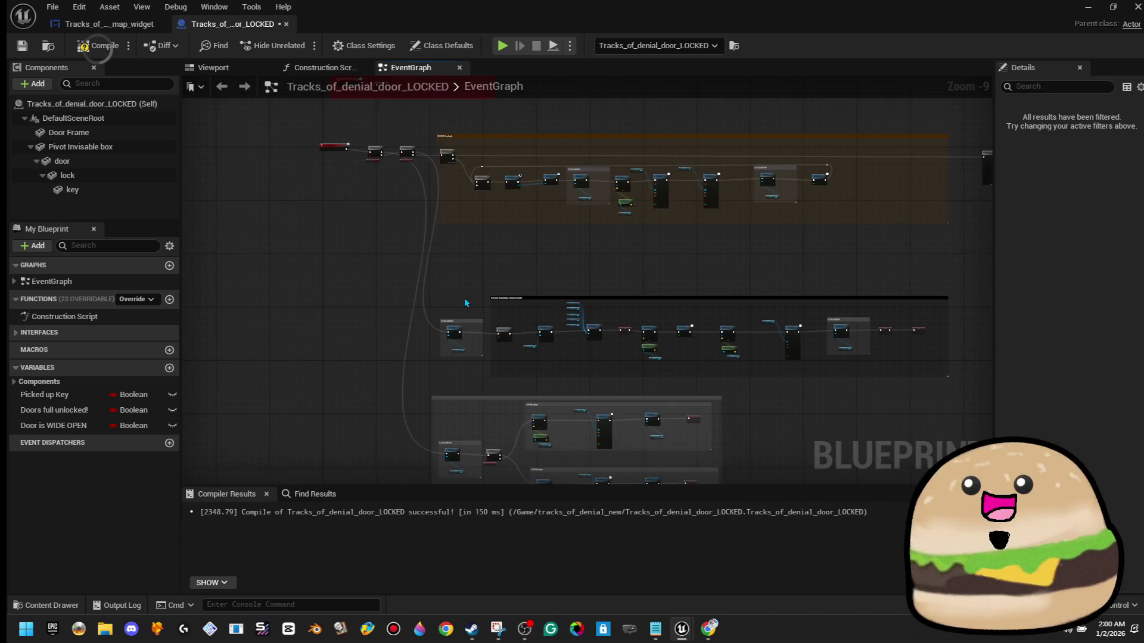
scroll(621, 318, "up", 1)
- Survey the event graph and drag the mail room comment block further right
mouse_move(620, 318)
left_mouse_down()
mouse_move(378, 230)
mouse_move(393, 300)
left_mouse_up()
scroll(400, 292, "up", 1)
scroll(588, 233, "down", 4)
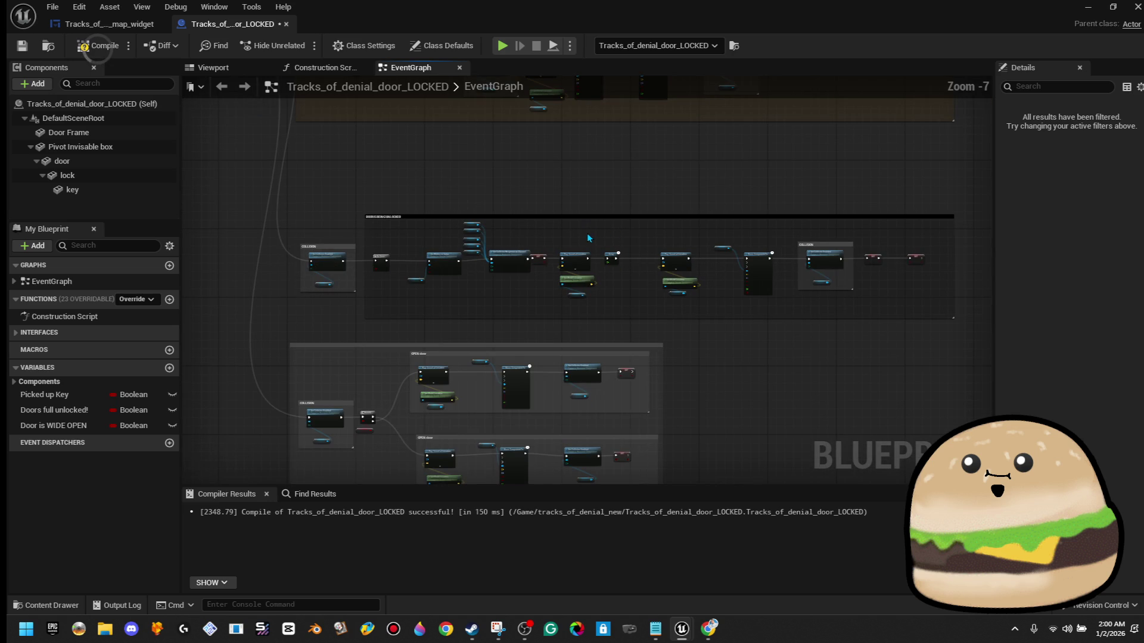
mouse_move(589, 212)
left_mouse_down()
mouse_move(501, 319)
mouse_move(483, 298)
left_mouse_up()
scroll(484, 298, "up", 2)
scroll(685, 295, "up", 1)
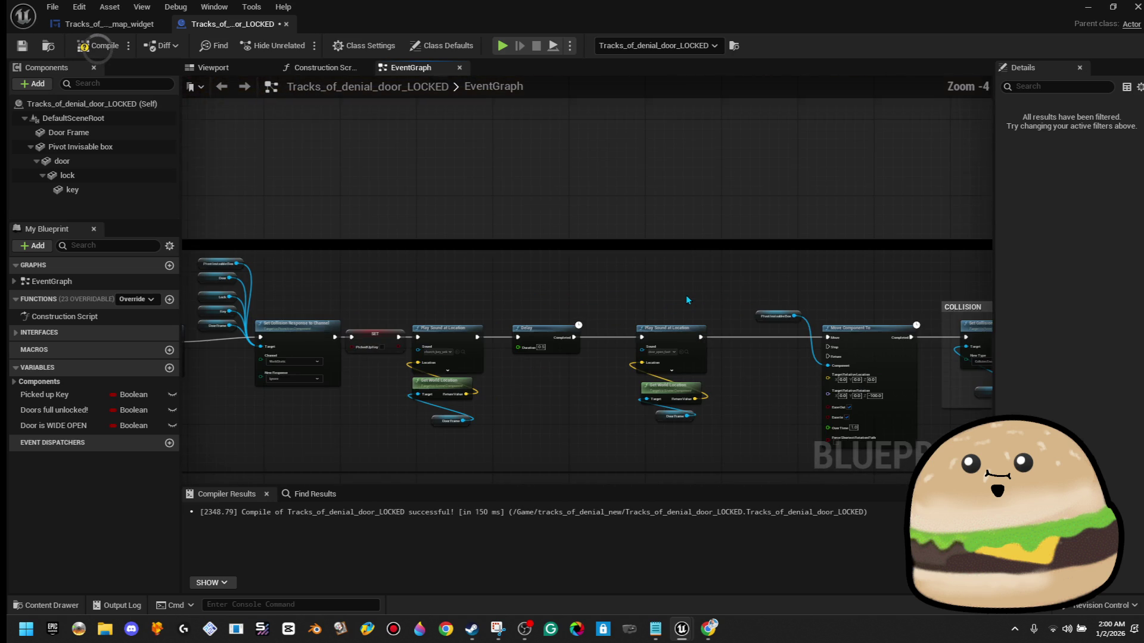
mouse_move(713, 299)
left_mouse_down()
mouse_move(707, 281)
mouse_move(429, 230)
left_mouse_up()
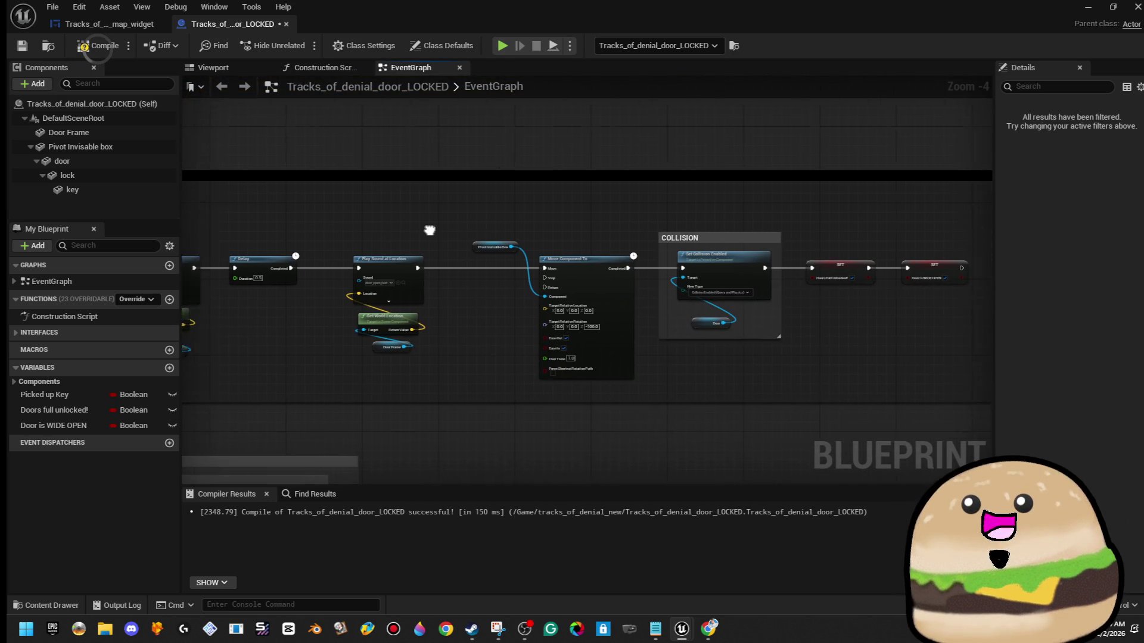
scroll(466, 303, "down", 4)
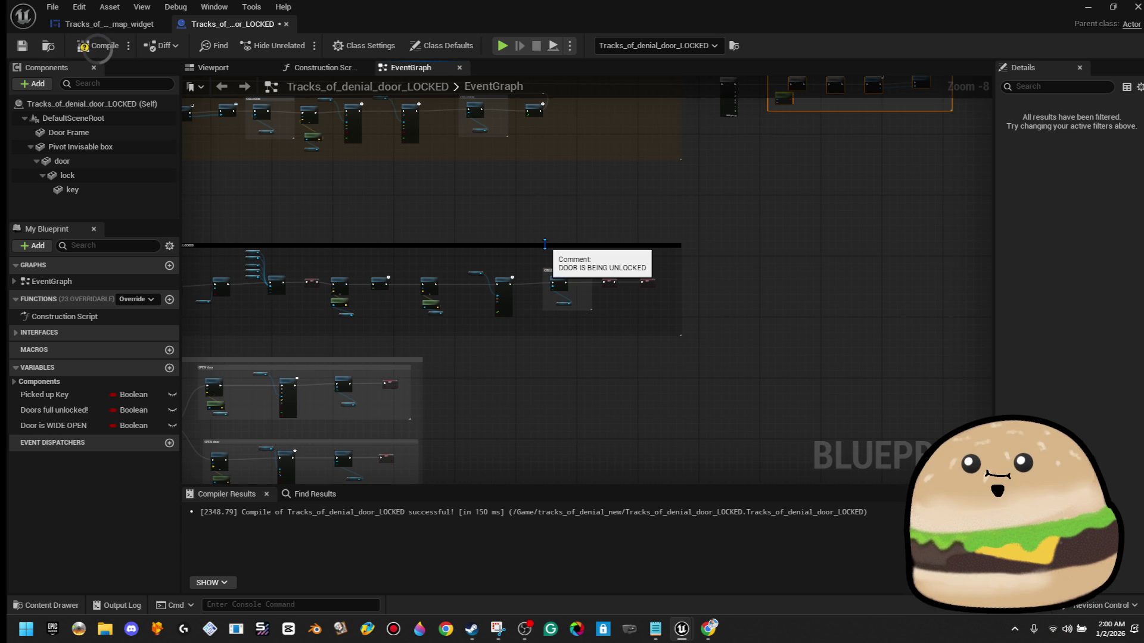
mouse_move(528, 221)
left_mouse_down()
mouse_move(662, 231)
mouse_move(649, 262)
mouse_move(655, 296)
mouse_move(658, 279)
mouse_move(592, 316)
mouse_move(565, 282)
mouse_move(523, 262)
left_mouse_up()
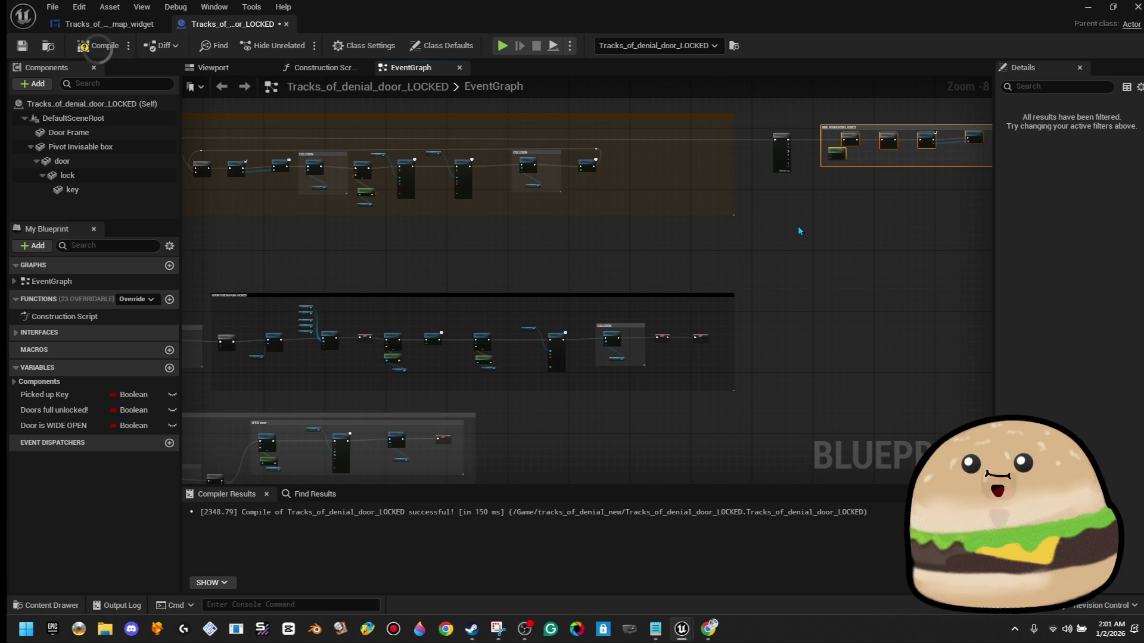
scroll(707, 241, "down", 1)
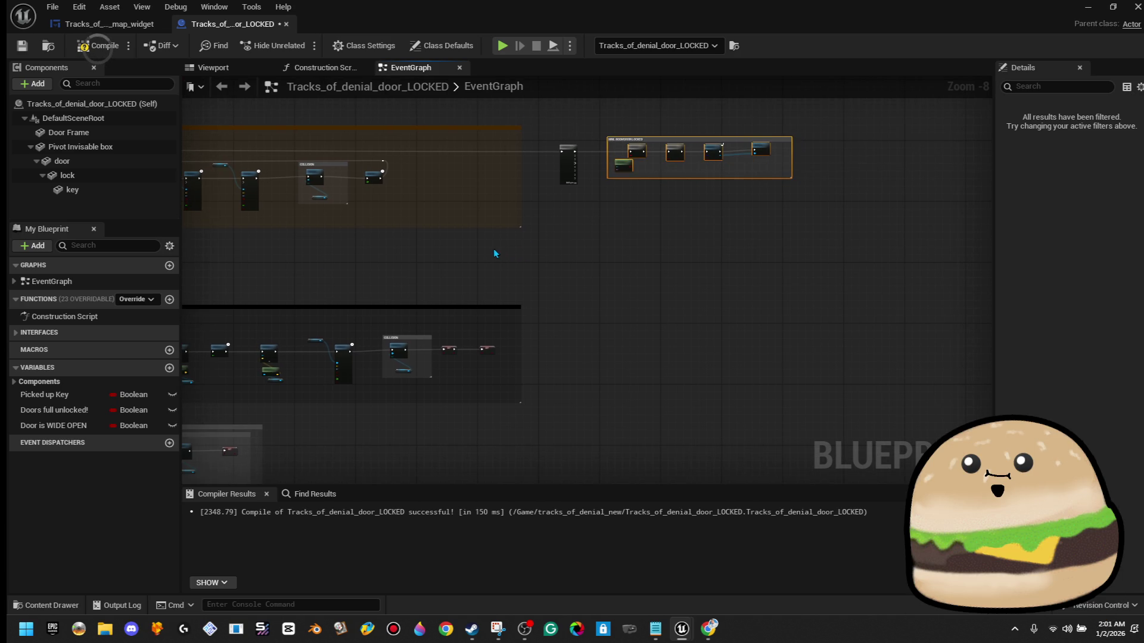
scroll(520, 242, "down", 1)
left_click_drag(522, 246, 758, 245)
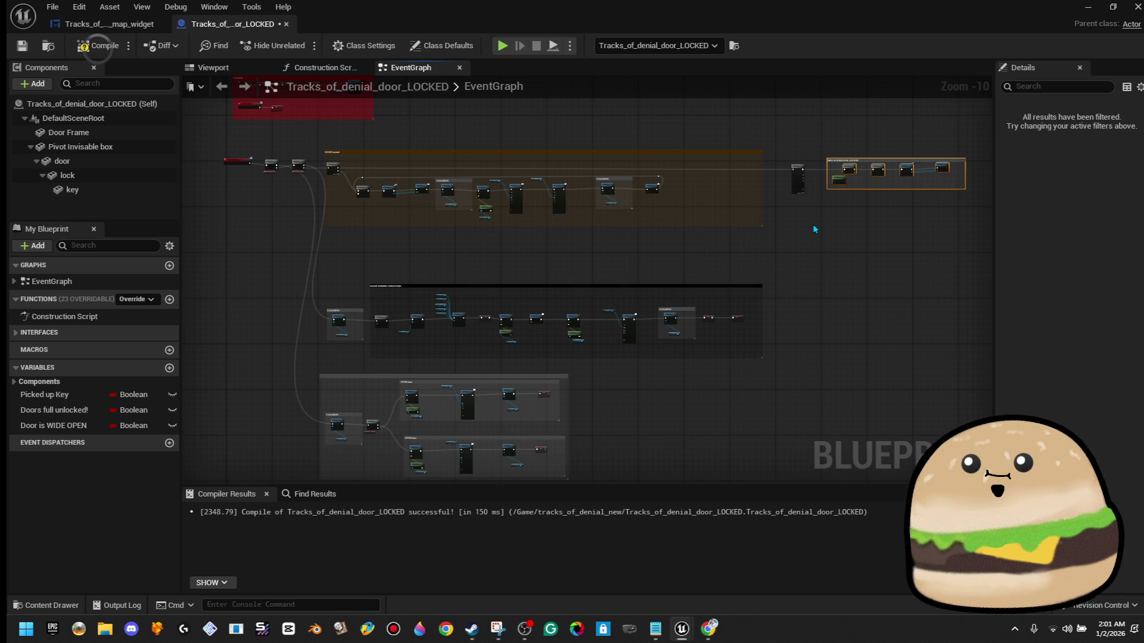
scroll(812, 225, "up", 8)
scroll(889, 170, "down", 5)
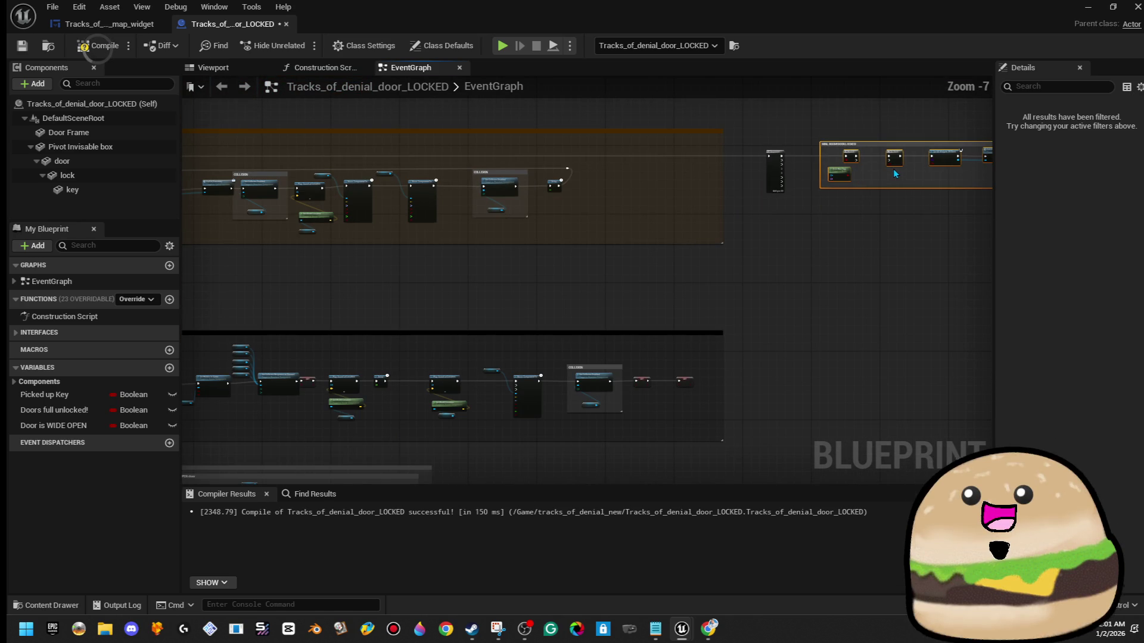
mouse_move(765, 346)
left_mouse_down()
mouse_move(646, 360)
mouse_move(636, 336)
left_mouse_up()
scroll(366, 272, "down", 3)
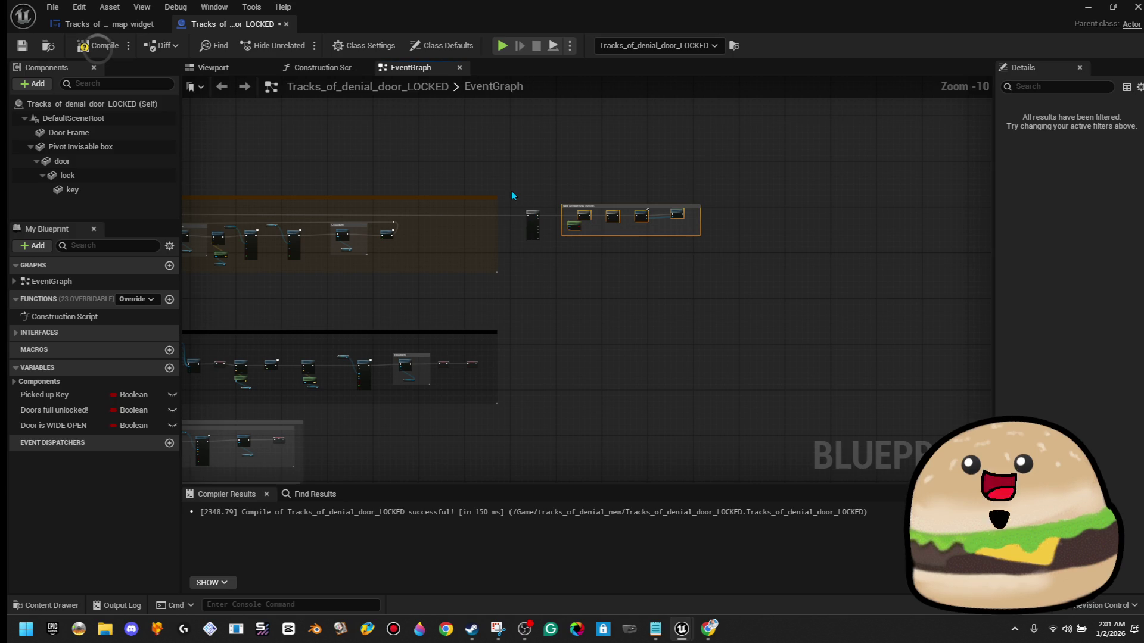
left_click_drag(659, 221, 856, 218)
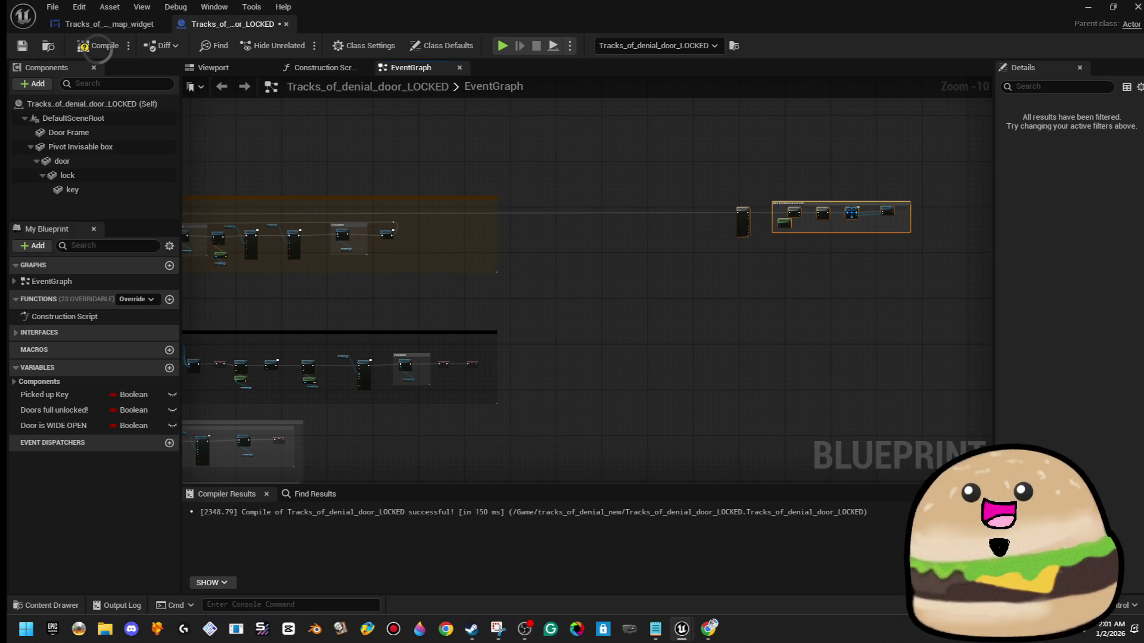
- Navigate to the DOOR IS BEING UNLOCKED section and zoom in on it
left_click_drag(459, 300, 561, 239)
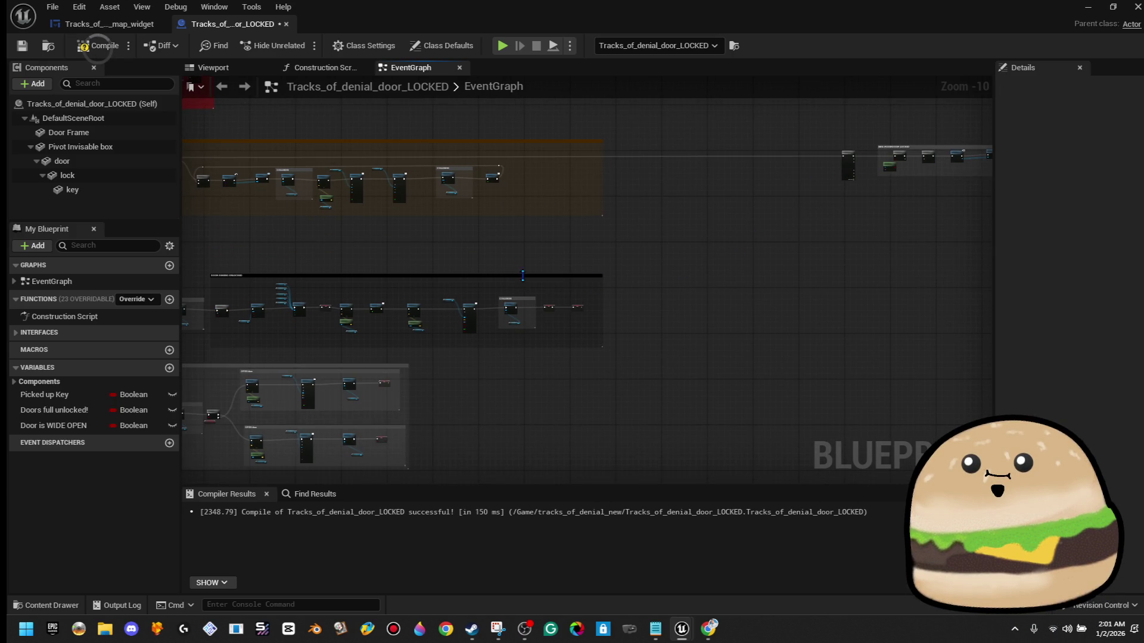
scroll(522, 275, "up", 2)
left_click_drag(195, 314, 564, 253)
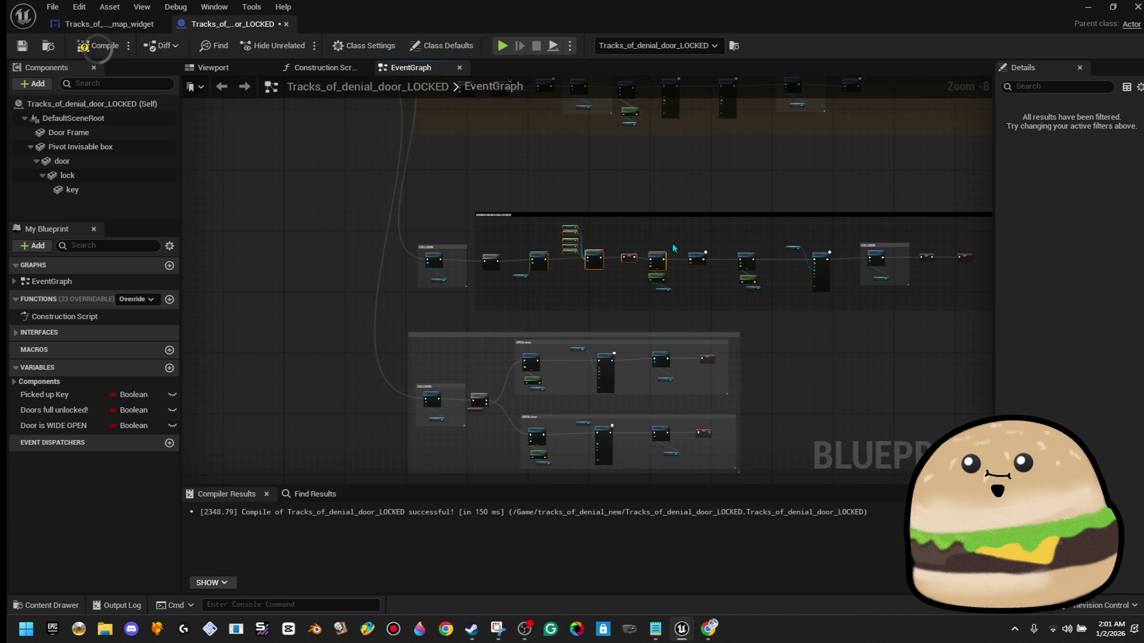
scroll(725, 179, "up", 2)
scroll(725, 203, "down", 1)
left_click_drag(725, 203, 315, 232)
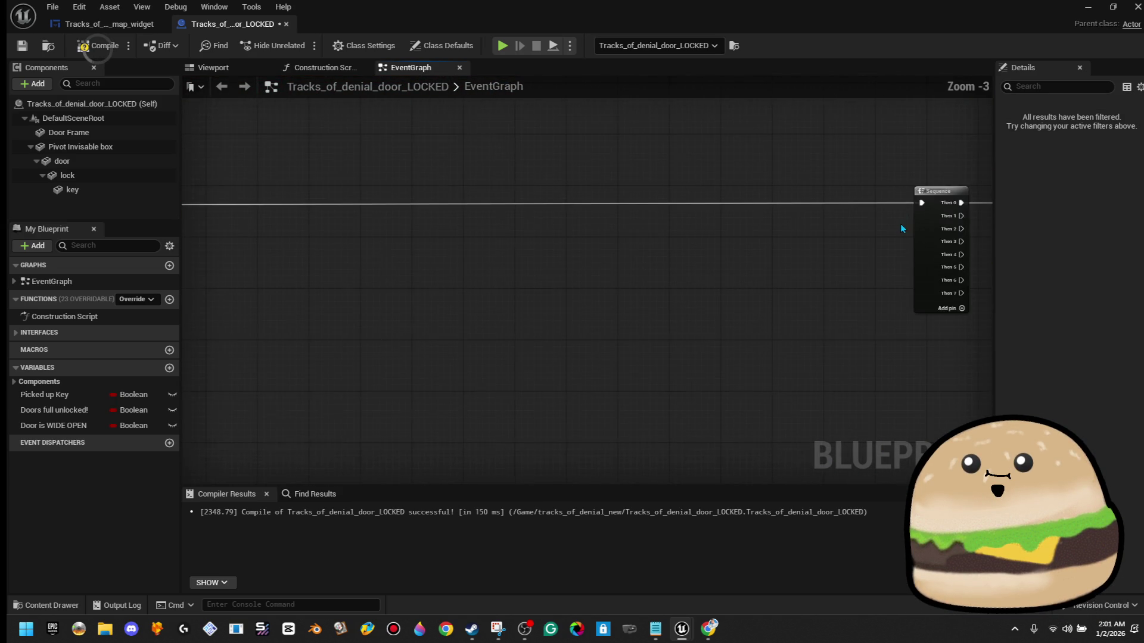
scroll(695, 294, "down", 1)
mouse_move(695, 293)
left_mouse_down()
mouse_move(690, 195)
mouse_move(953, 292)
left_mouse_up()
scroll(486, 231, "up", 5)
scroll(484, 226, "down", 5)
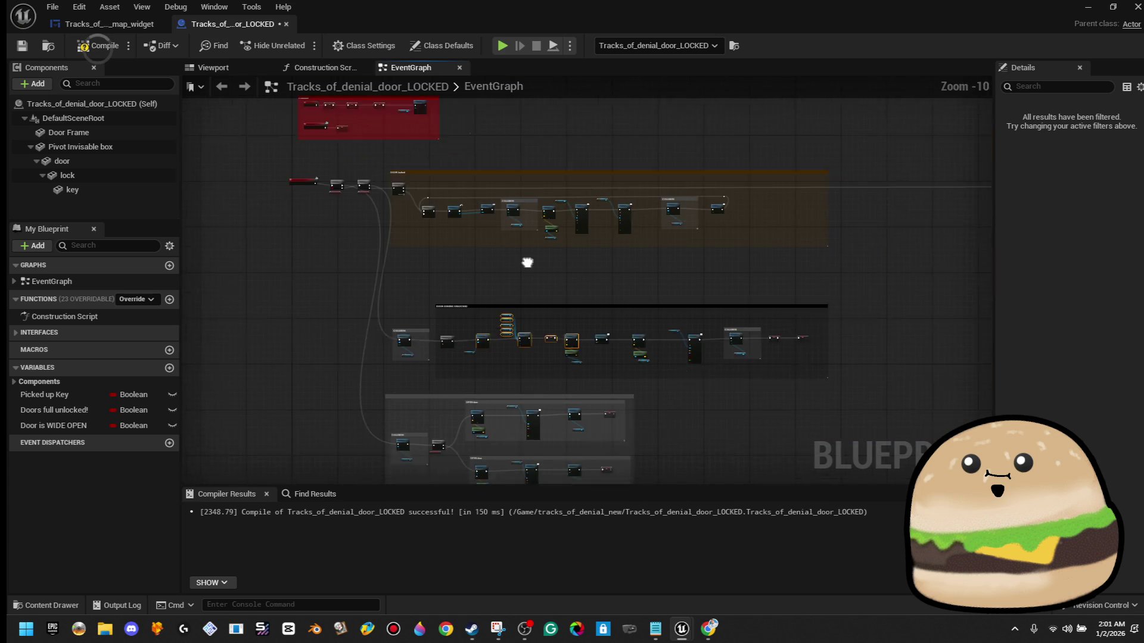
left_click_drag(534, 242, 419, 255)
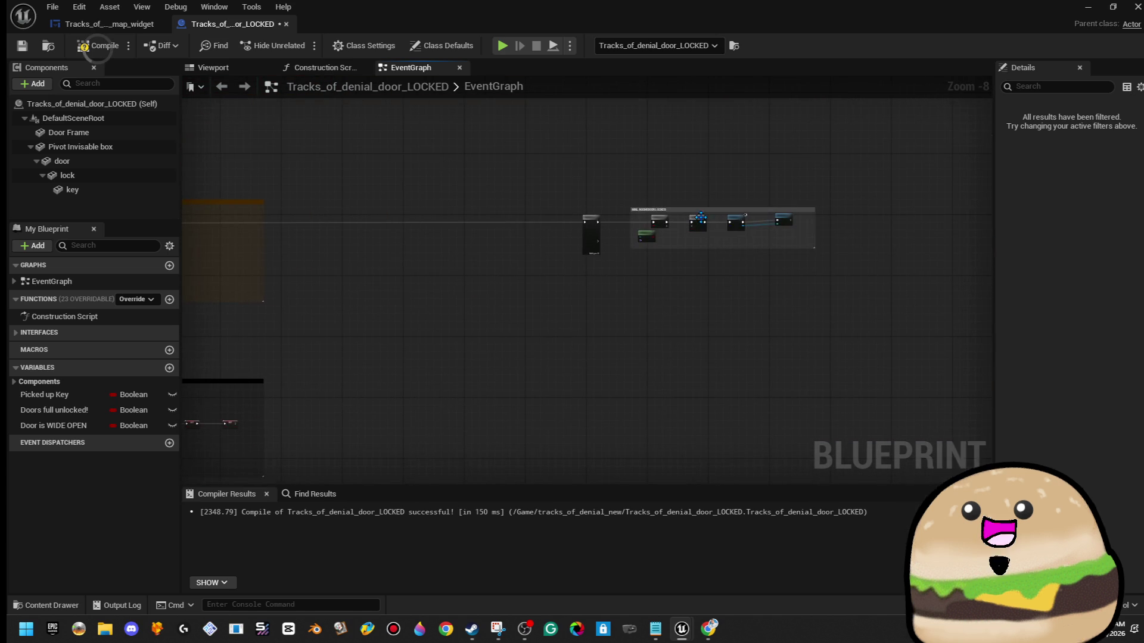
scroll(714, 233, "up", 4)
scroll(406, 305, "down", 8)
scroll(746, 233, "up", 4)
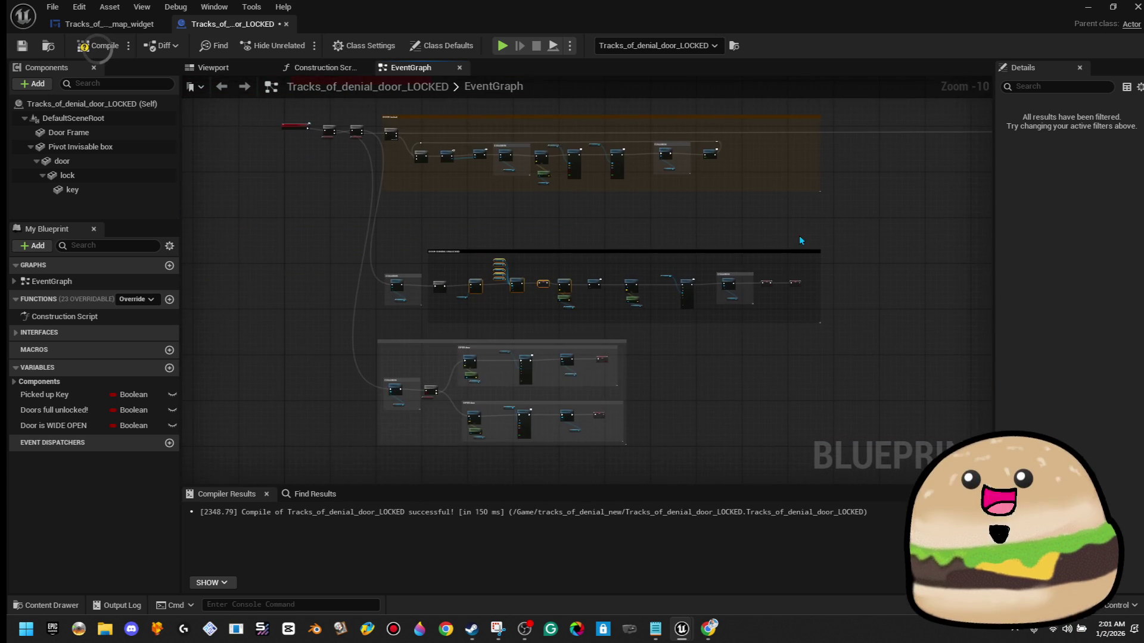
scroll(377, 237, "up", 2)
left_click_drag(305, 228, 760, 322)
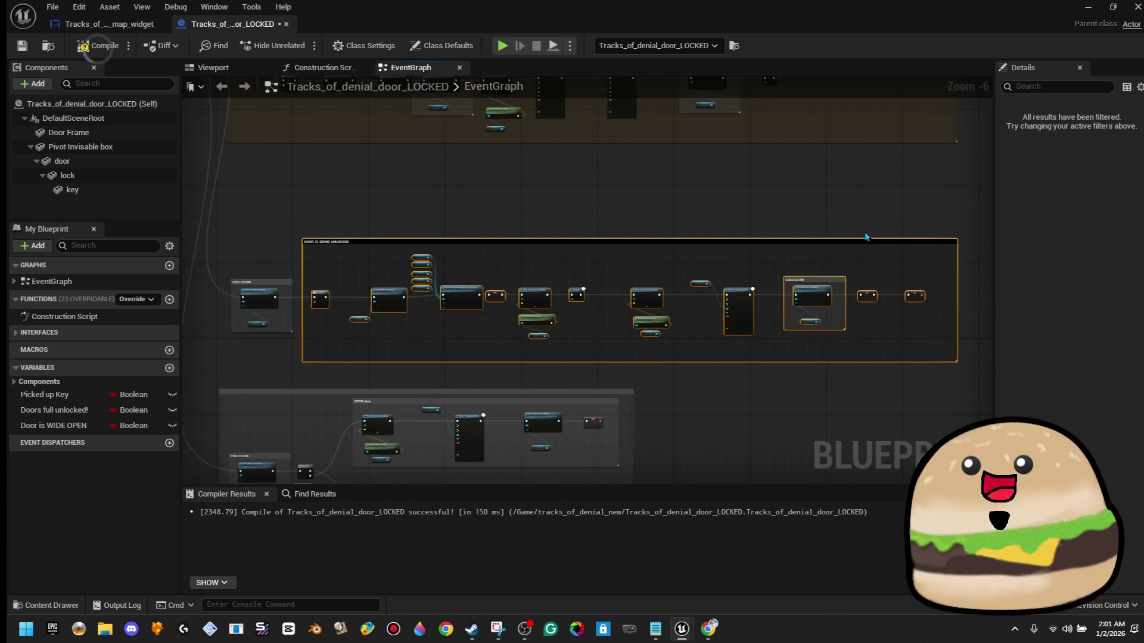
left_click(498, 286)
scroll(323, 296, "up", 4)
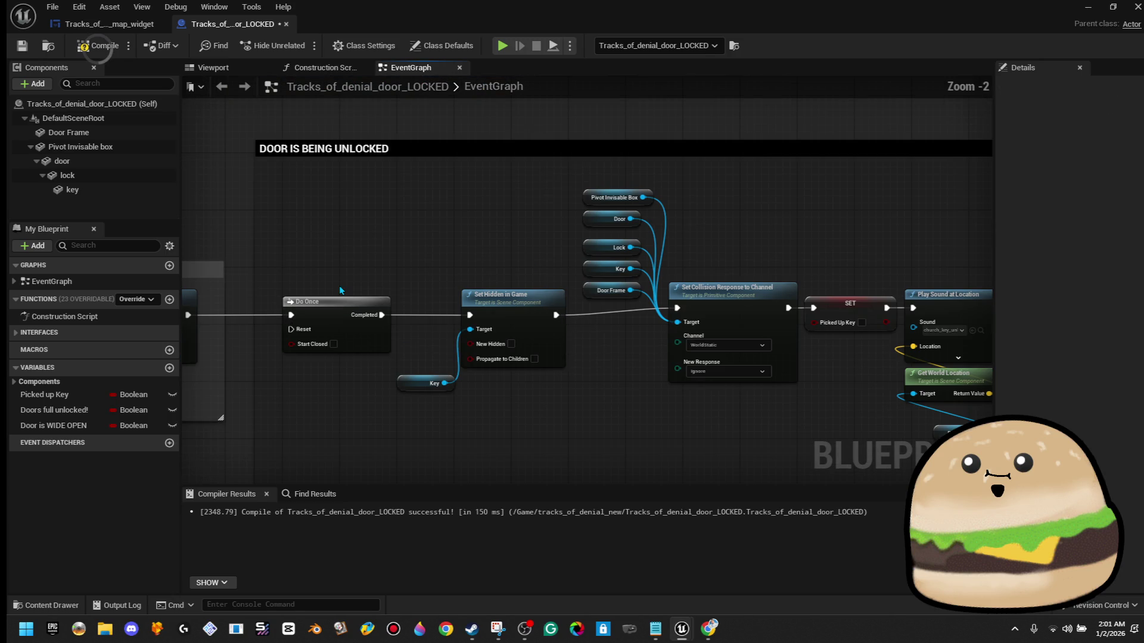
- Add a Sequence node off Do Once's Completed pin and break Then 0's link to Set Hidden in Game
mouse_move(347, 321)
left_mouse_down()
mouse_move(324, 325)
mouse_move(467, 322)
left_mouse_up()
key("s")
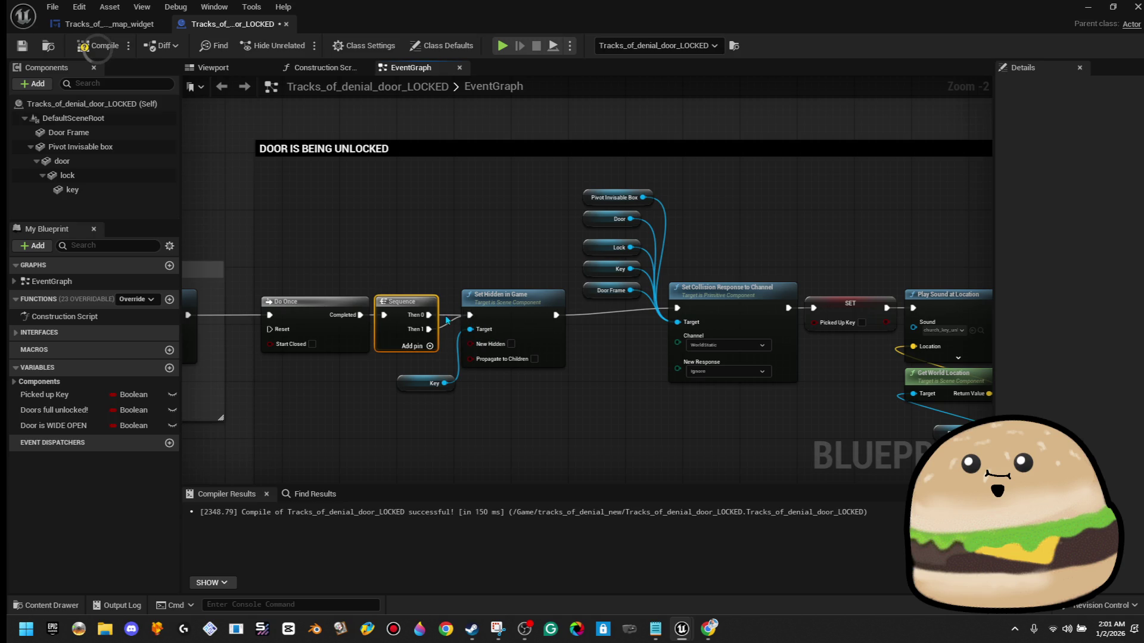
right_click(427, 315)
left_click(454, 365)
mouse_move(903, 224)
left_mouse_down()
mouse_move(1117, 212)
mouse_move(899, 217)
mouse_move(784, 248)
mouse_move(526, 269)
left_mouse_up()
left_click(856, 234)
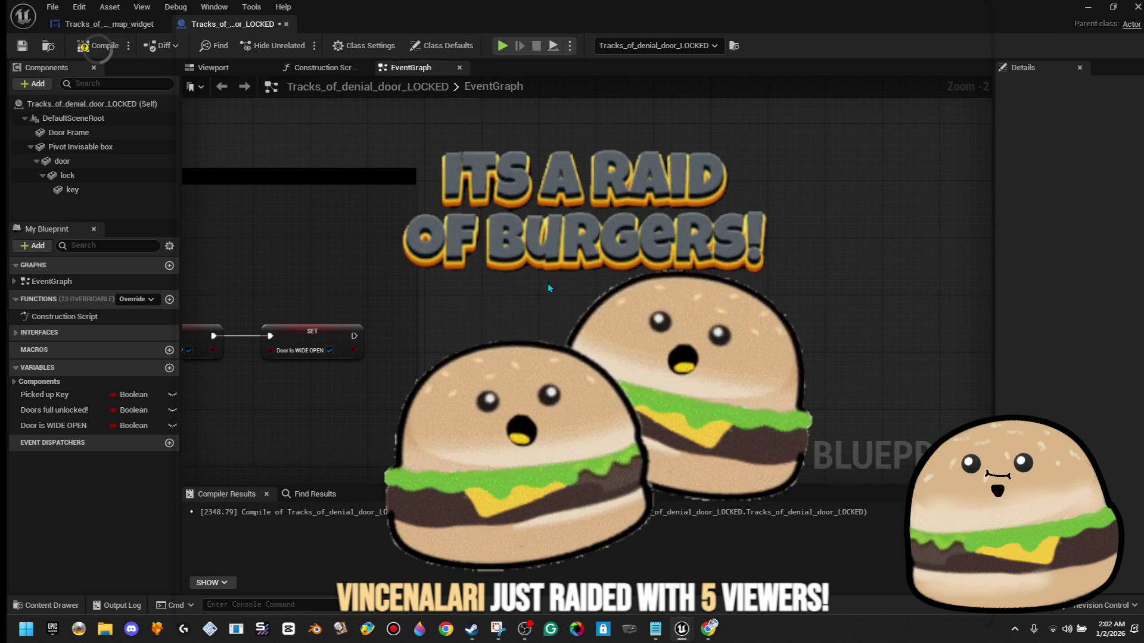
- Select the MAIL ROOM DOOR LOCKED comment and put its Comment Text field into editing
scroll(550, 291, "down", 3)
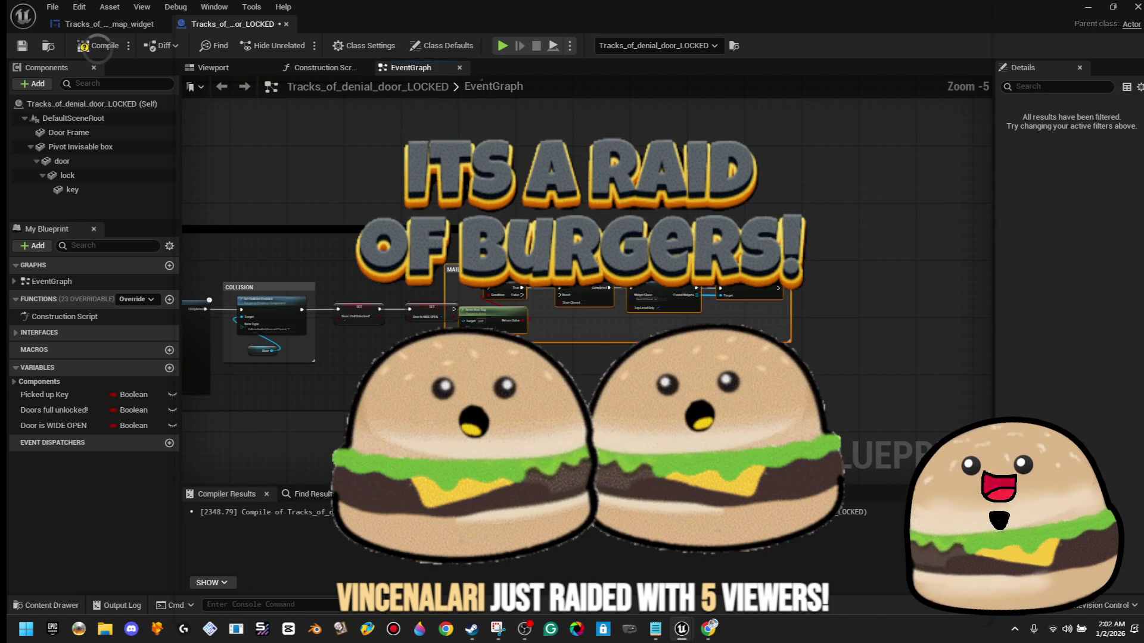
scroll(661, 288, "down", 6)
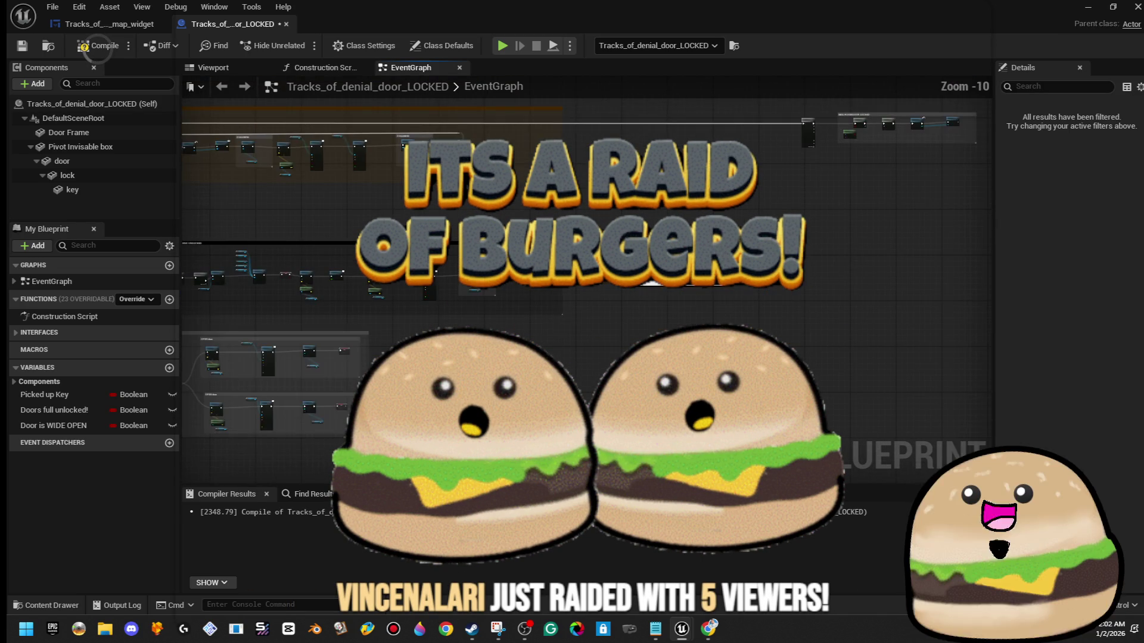
scroll(662, 288, "up", 4)
scroll(661, 287, "up", 1)
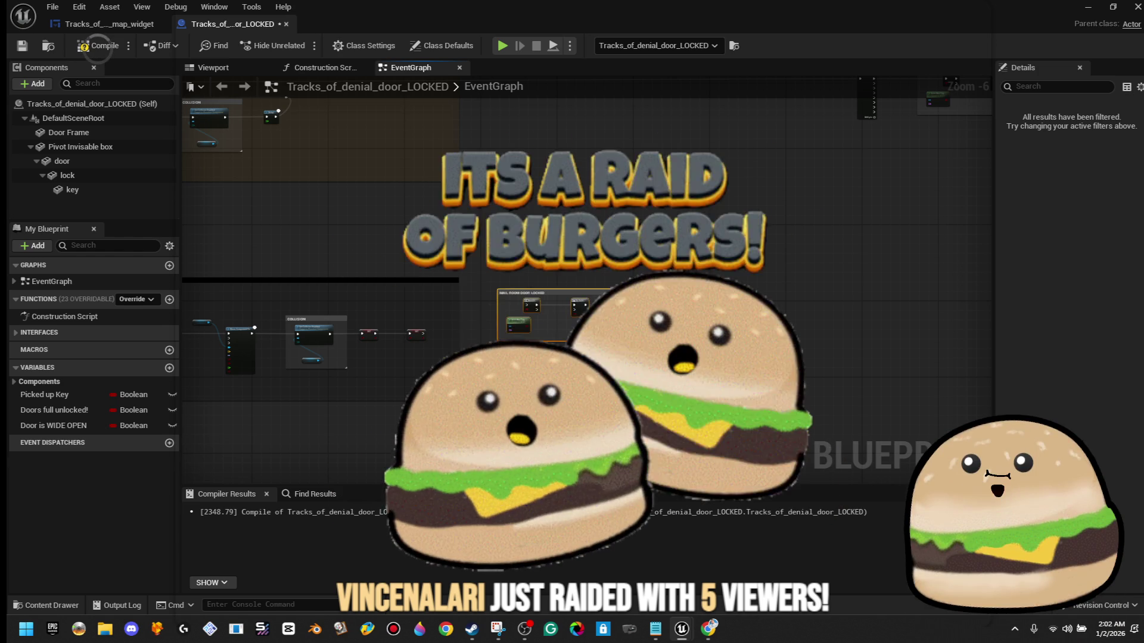
scroll(484, 315, "up", 5)
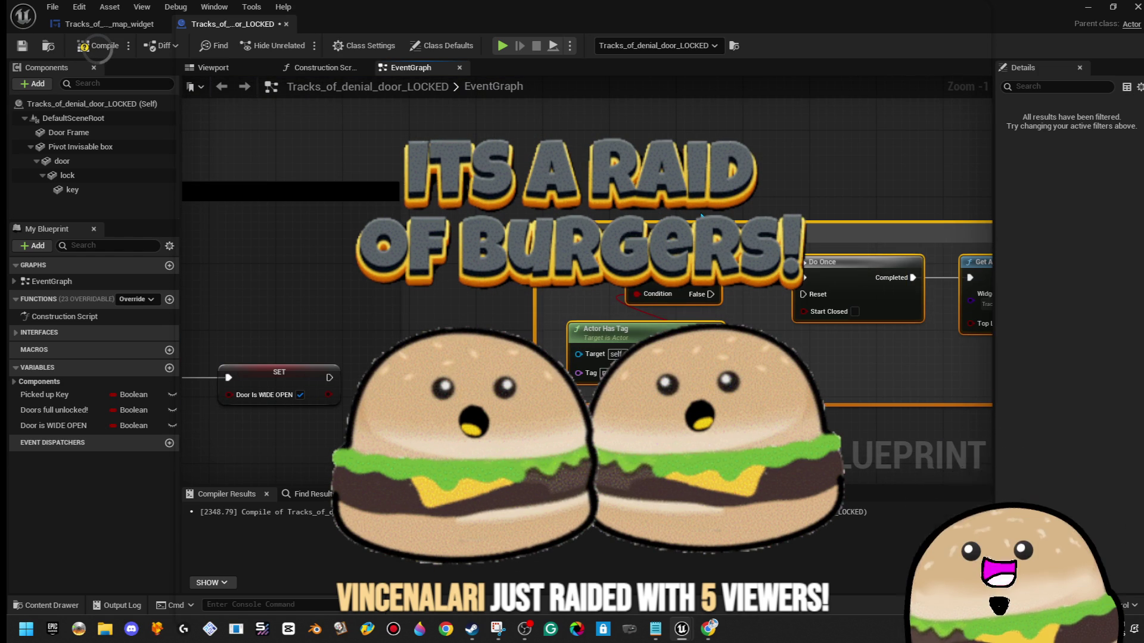
left_click(804, 234)
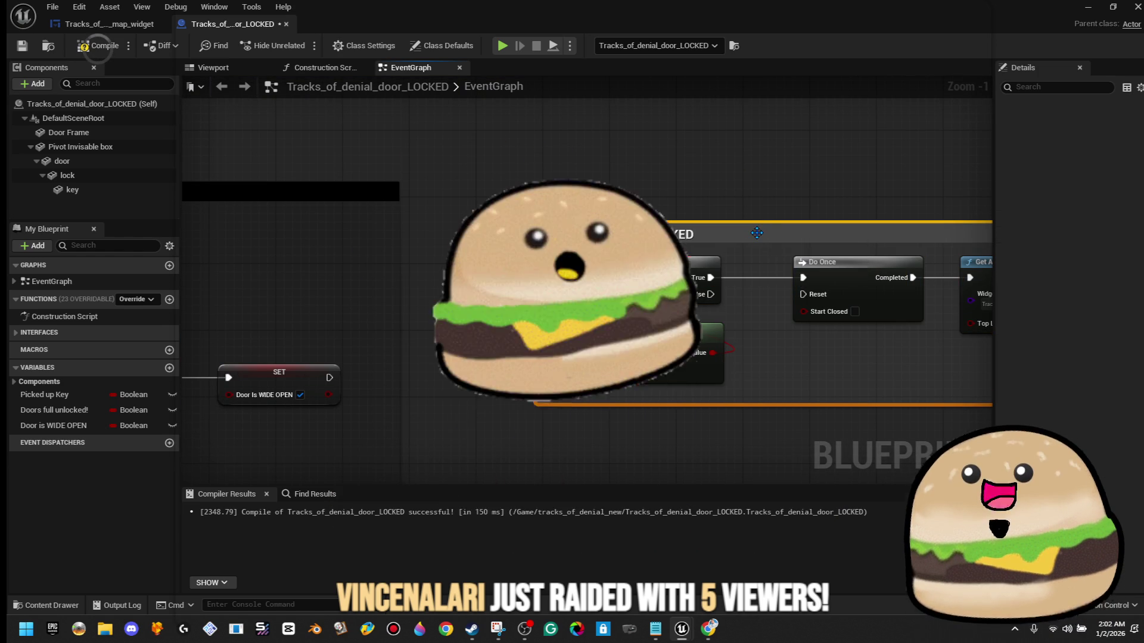
left_click(1080, 119)
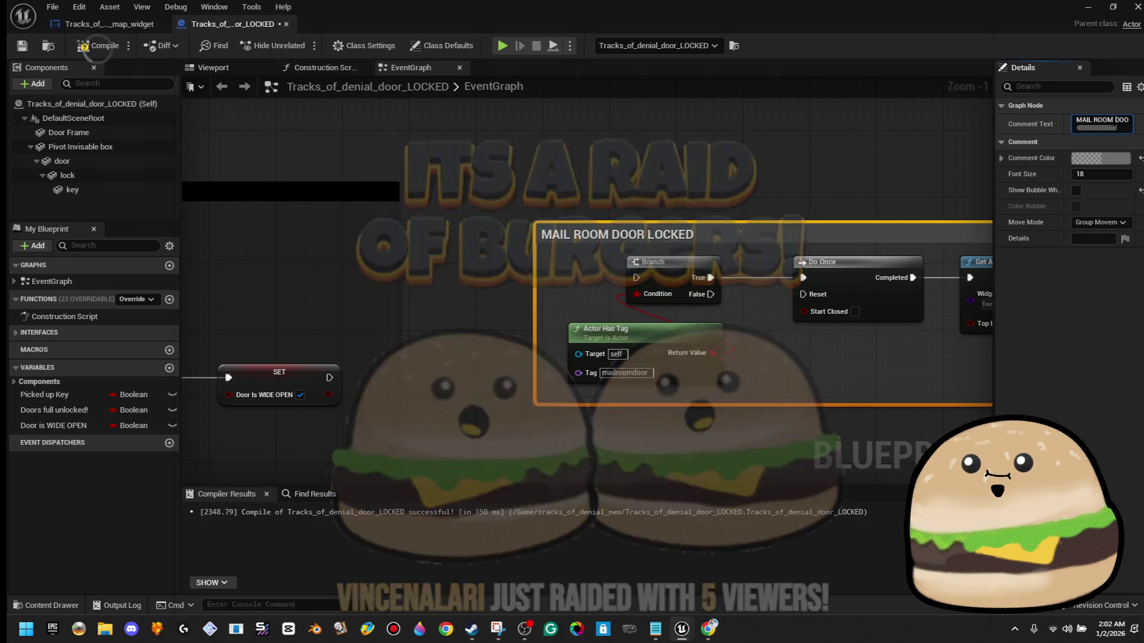
- Insert 'un' before LOCKED so the comment reads MAIL ROOM DOOR unLOCKED
left_click(1126, 119)
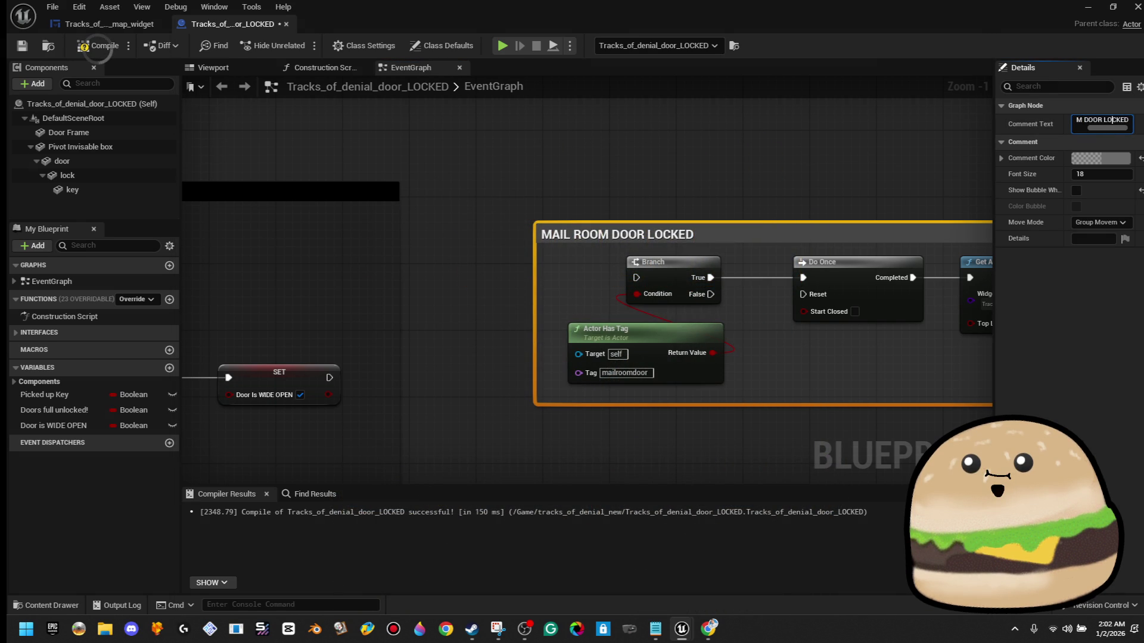
type("un")
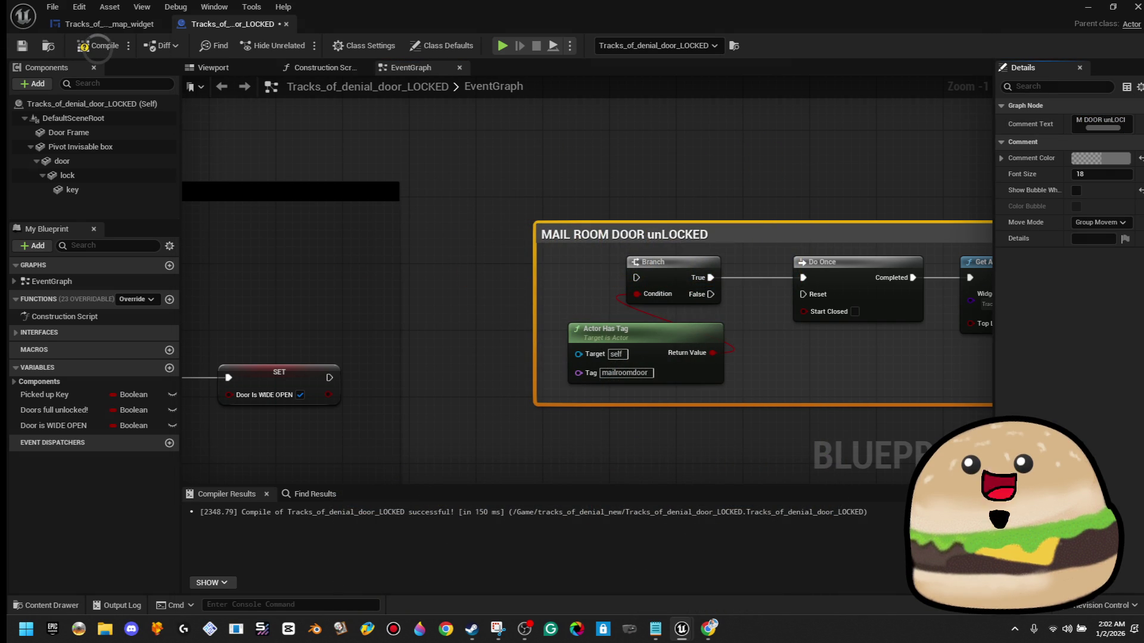
key("alt+Tab")
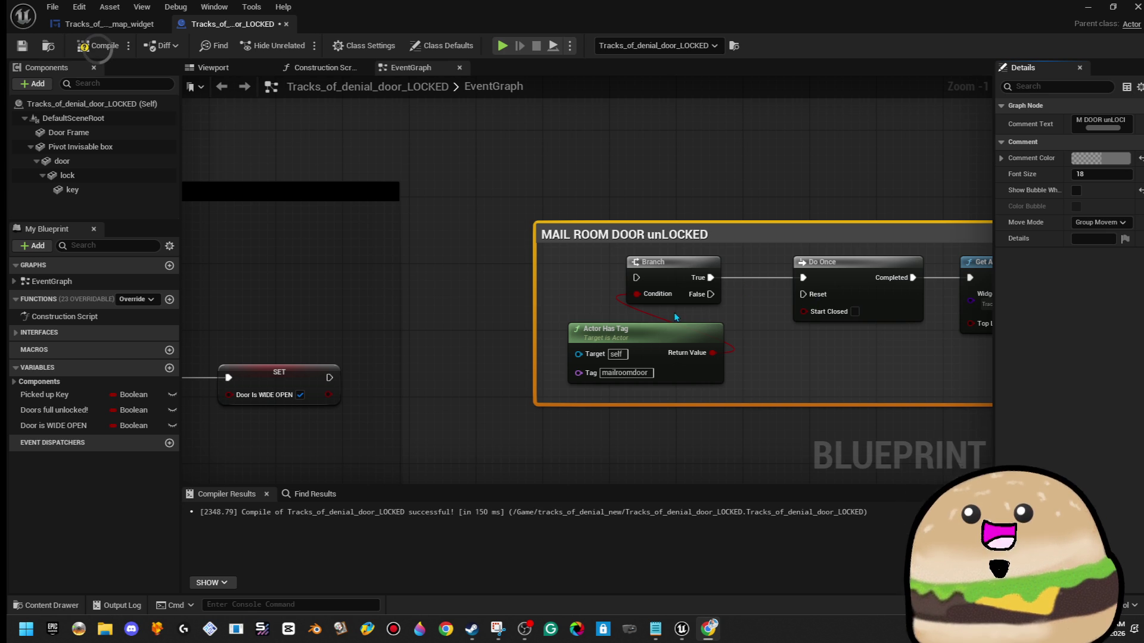
- Wire the mail room nodes into the Sequence node
scroll(677, 317, "down", 4)
mouse_move(869, 289)
left_mouse_down()
mouse_move(205, 280)
mouse_move(396, 327)
mouse_move(507, 322)
mouse_move(481, 349)
left_mouse_up()
left_click(474, 341)
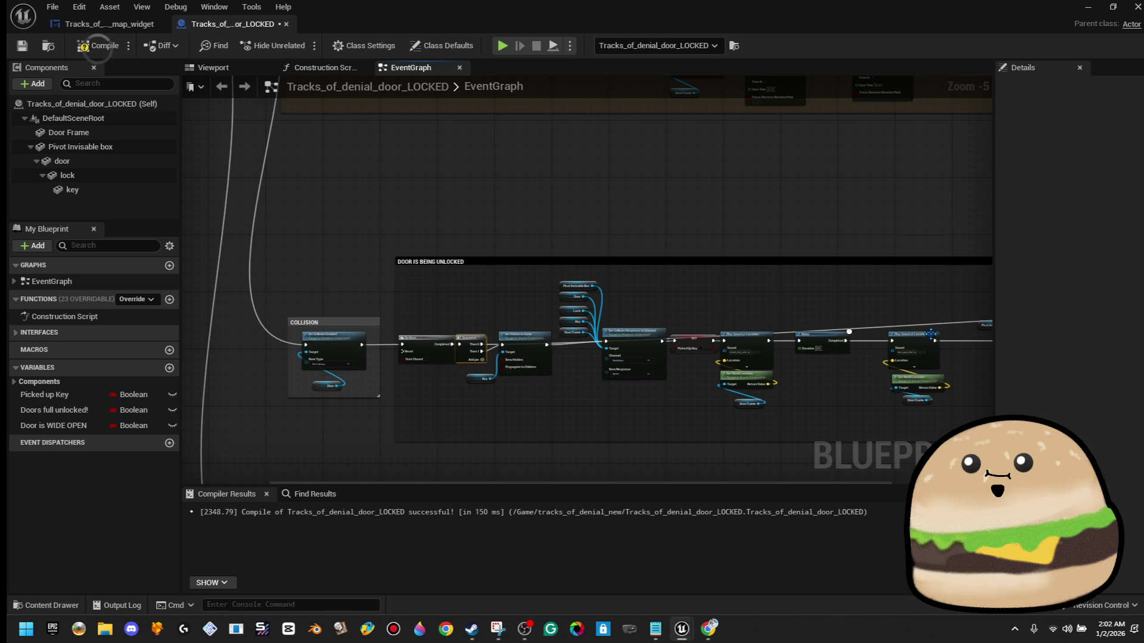
- Add a reroute point to tidy the long wire and nudge the MAIL ROOM DOOR unLOCKED group up
double_click(935, 326)
left_click_drag(935, 324, 510, 275)
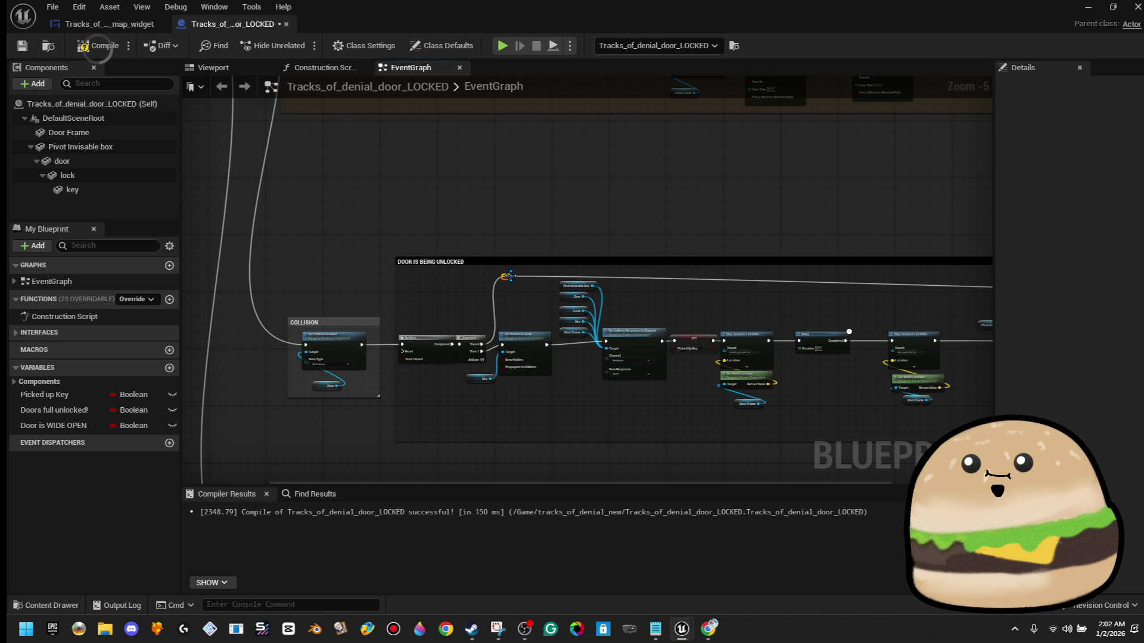
mouse_move(741, 334)
left_mouse_down()
mouse_move(558, 225)
mouse_move(926, 349)
left_mouse_up()
mouse_move(569, 310)
left_mouse_down()
mouse_move(569, 292)
mouse_move(939, 277)
mouse_move(792, 324)
left_mouse_up()
scroll(938, 277, "down", 4)
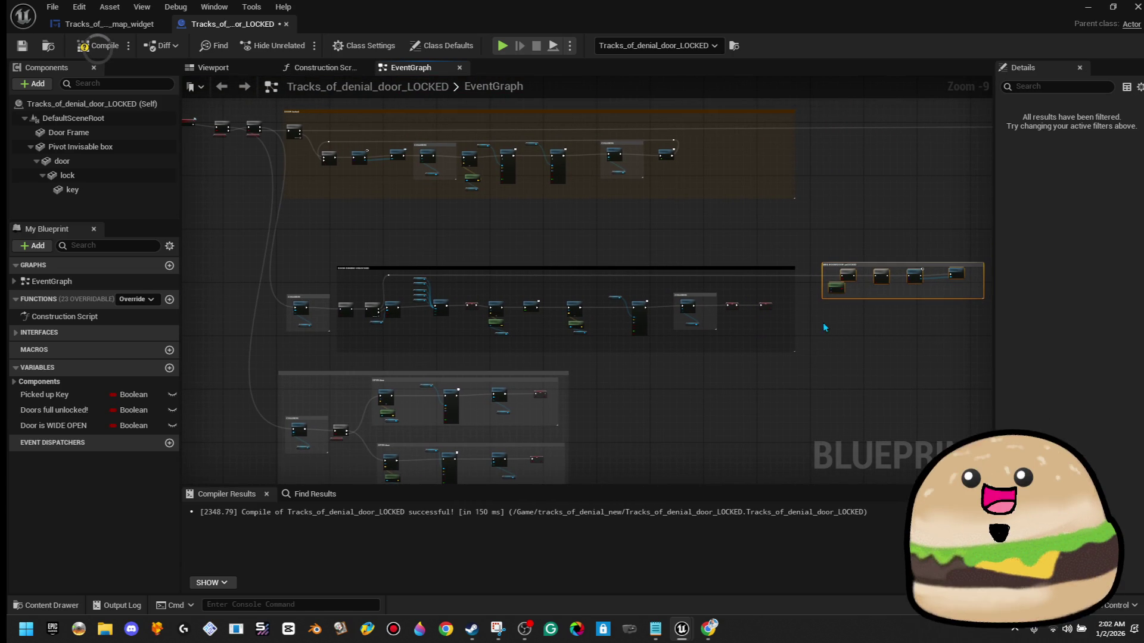
scroll(294, 256, "up", 6)
mouse_move(874, 270)
left_mouse_down()
mouse_move(421, 235)
mouse_move(858, 258)
mouse_move(689, 222)
mouse_move(523, 213)
mouse_move(534, 208)
mouse_move(409, 221)
left_mouse_up()
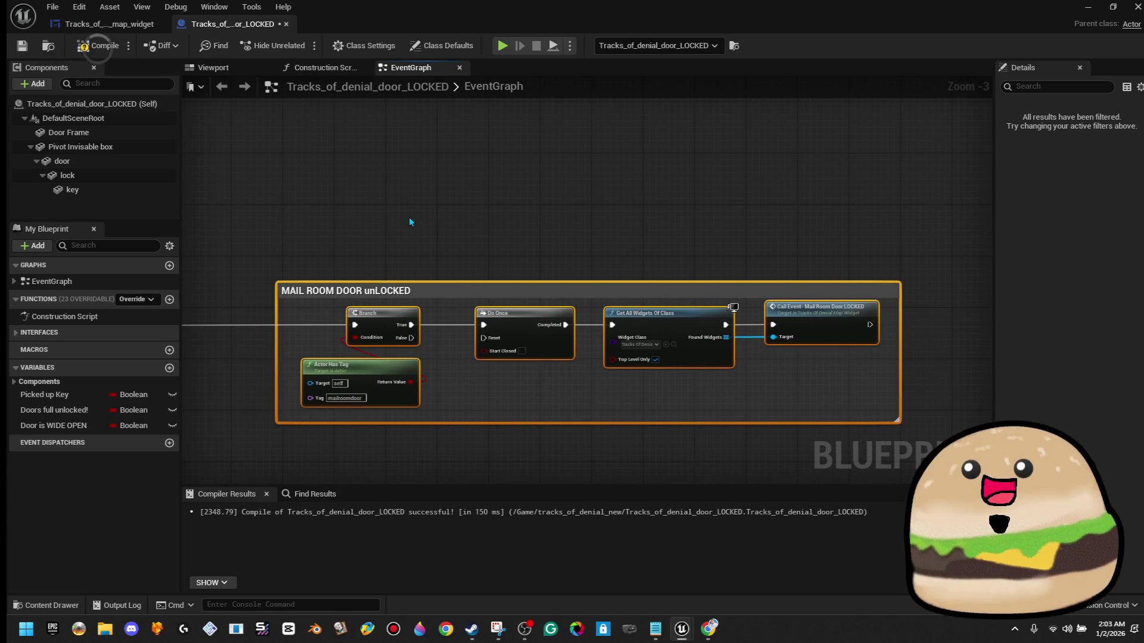
- Compile the door blueprint, then check the Branch and Call Event nodes
left_click(543, 387)
left_click(97, 46)
scroll(413, 339, "up", 3)
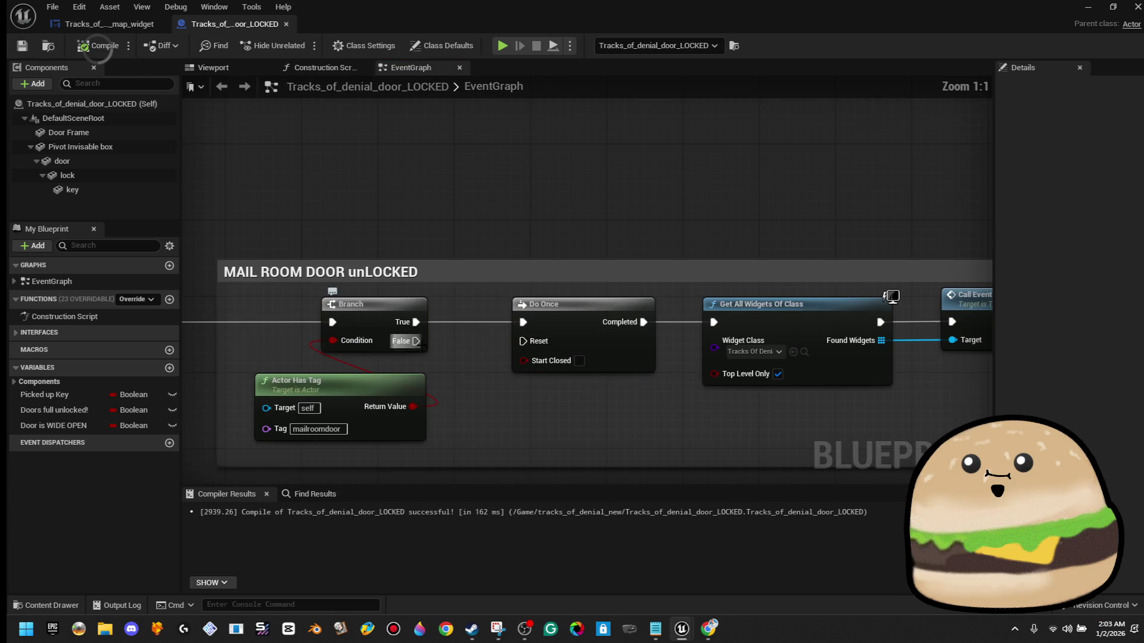
left_click_drag(414, 344, 474, 378)
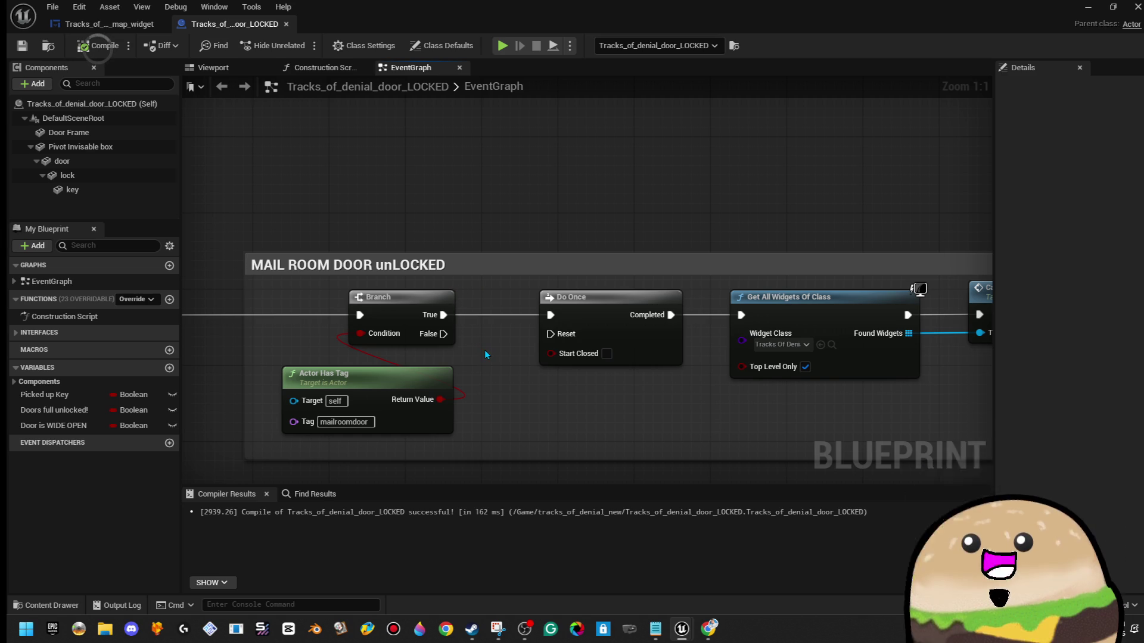
scroll(485, 355, "down", 2)
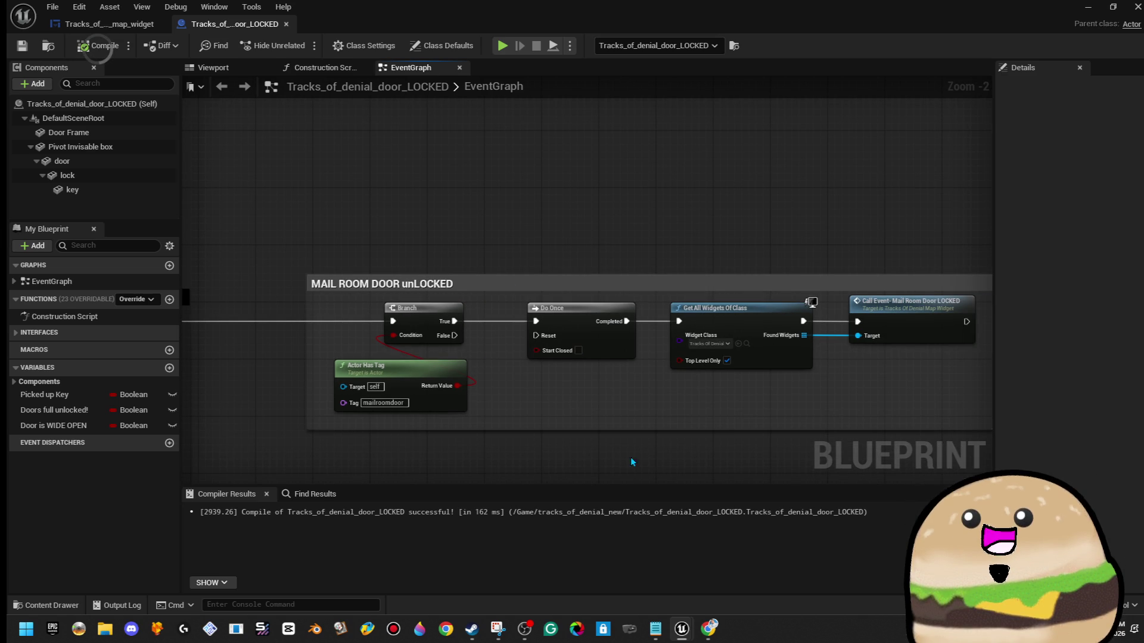
left_click_drag(831, 404, 756, 379)
- Replace the LOCKED Call Event with Call Event - Mail Room Door Unlocked off Get All Widgets
left_click(856, 304)
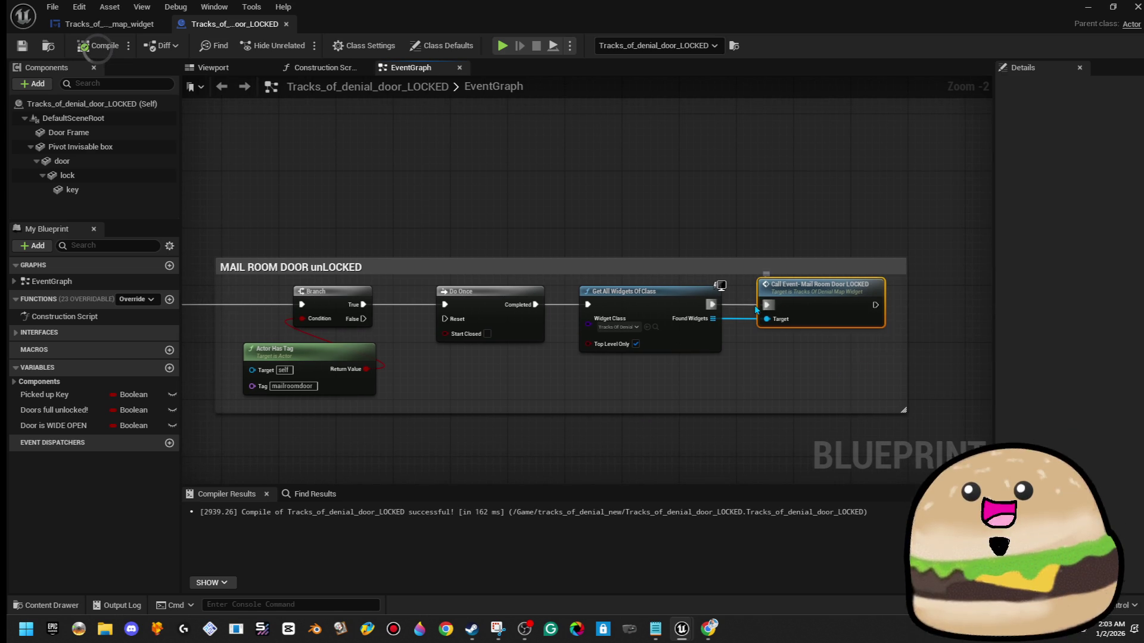
key("Delete")
mouse_move(712, 304)
left_mouse_down()
mouse_move(766, 293)
mouse_move(787, 306)
left_mouse_up()
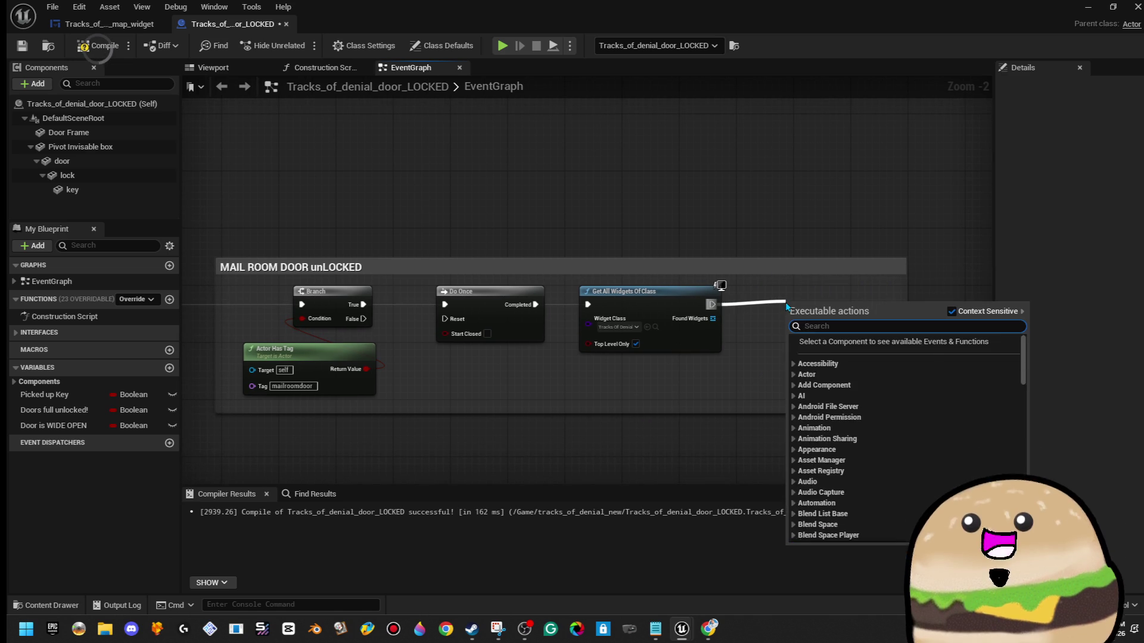
type("c")
key("BackSpace")
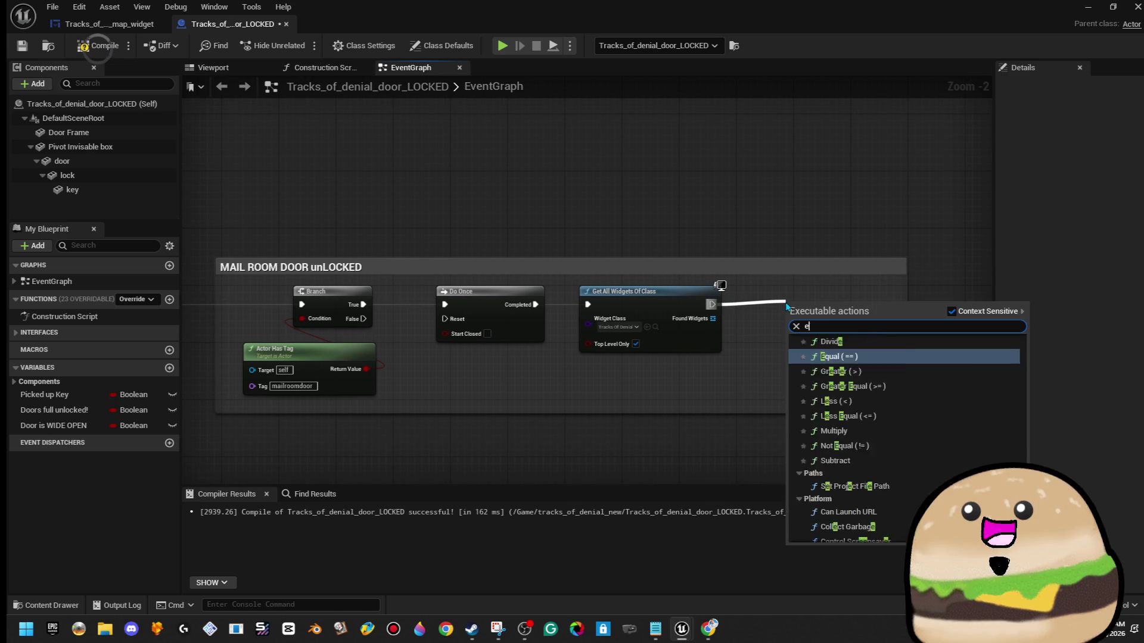
type("event lob")
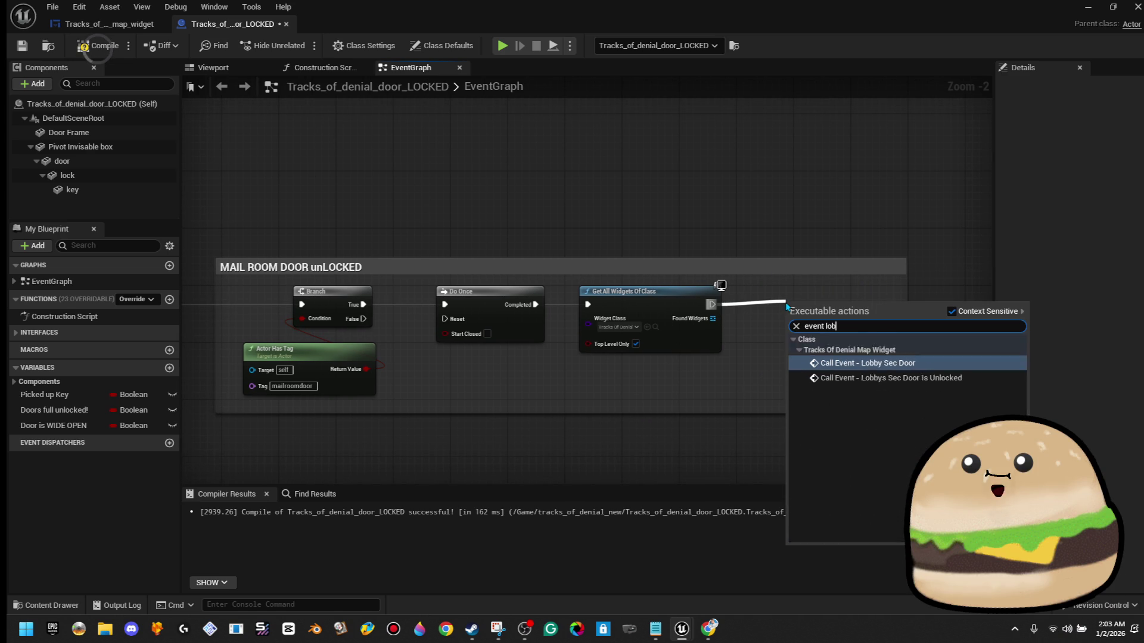
key("BackSpace")
key("BackSpace")
key("BackSpace")
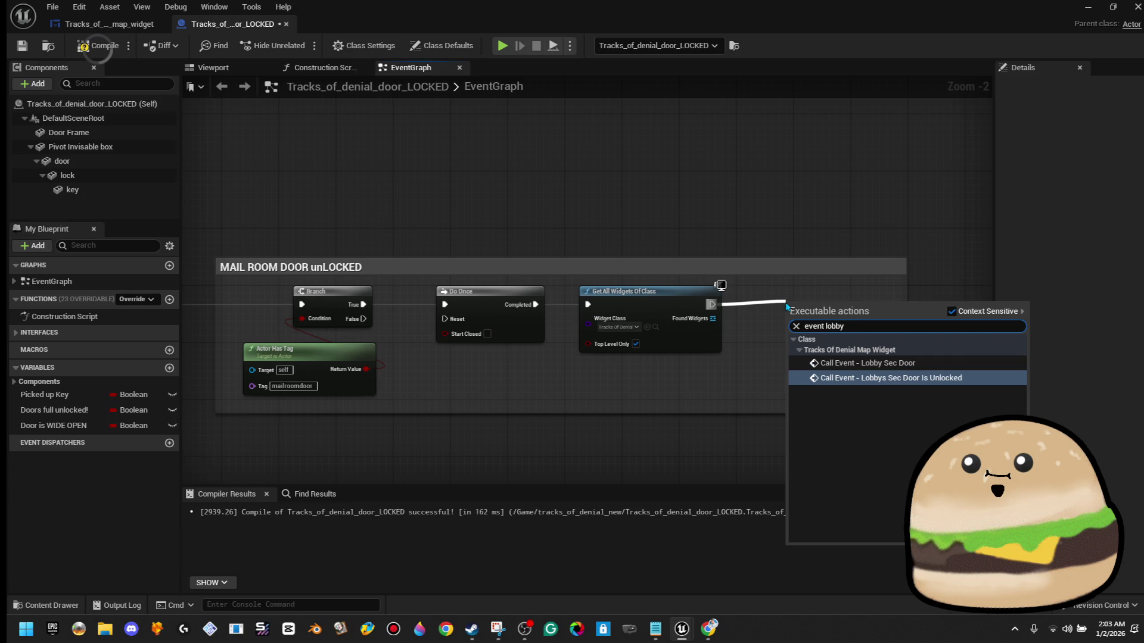
key("BackSpace")
key("BackSpace")
key("BackSpace")
type("mail room")
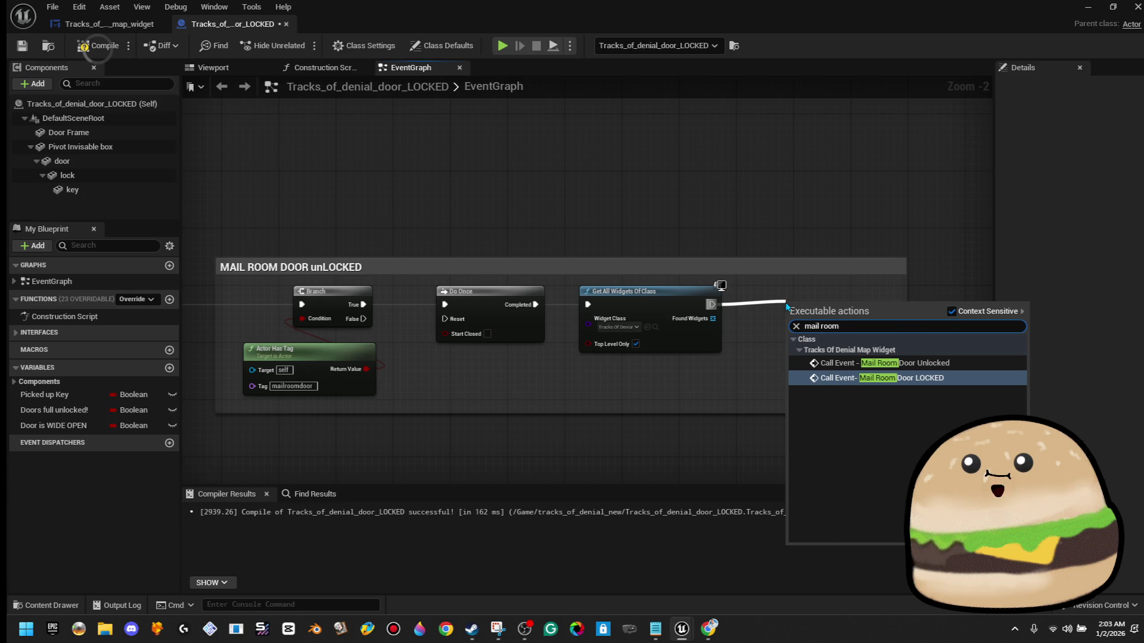
left_click(796, 363)
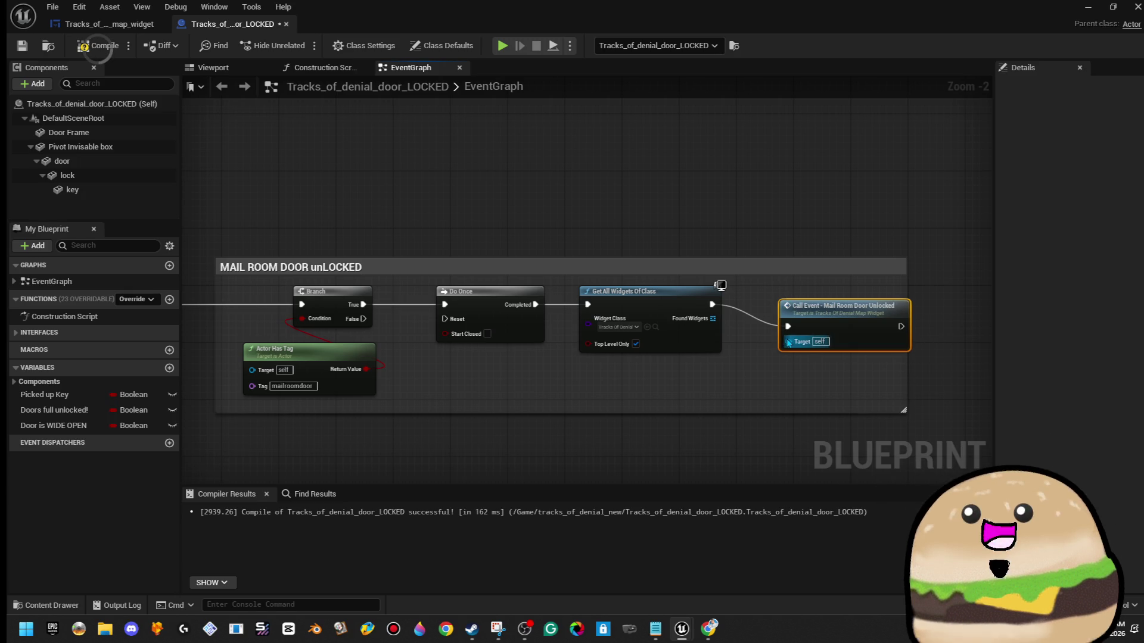
- Connect Found Widgets to the new node's Target, shift the group right, and recompile
mouse_move(788, 342)
left_mouse_down()
mouse_move(706, 328)
mouse_move(712, 319)
left_mouse_up()
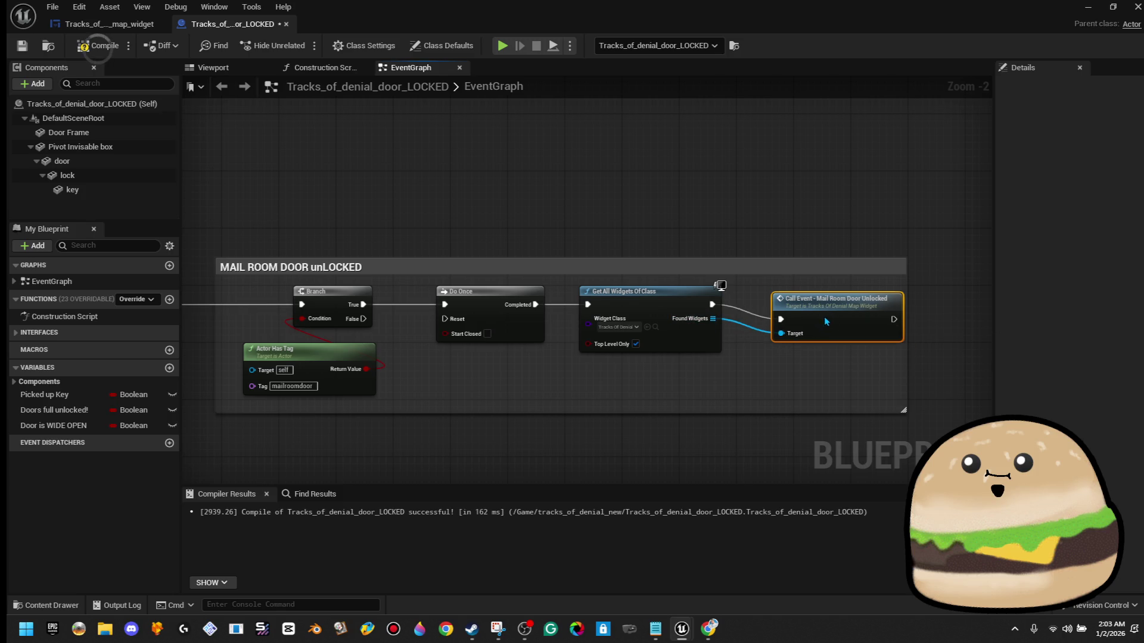
left_click_drag(720, 359, 776, 352)
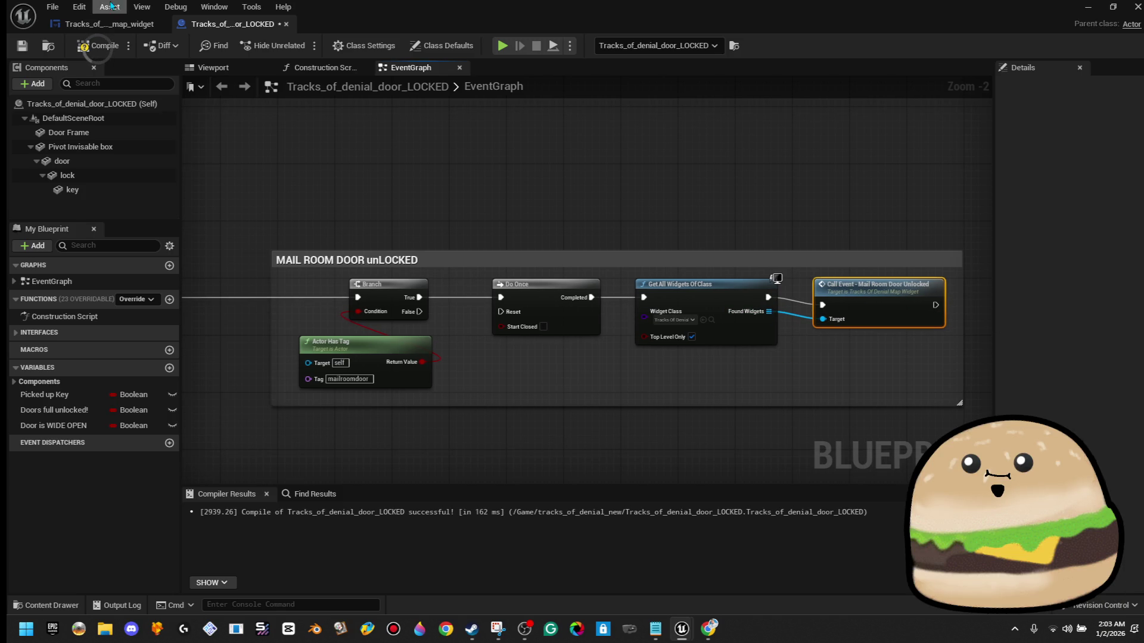
left_click(98, 45)
- Save, add a reroute point on the Branch's incoming wire, and shift the MAIL ROOM DOOR group right
left_click(22, 45)
scroll(372, 239, "down", 2)
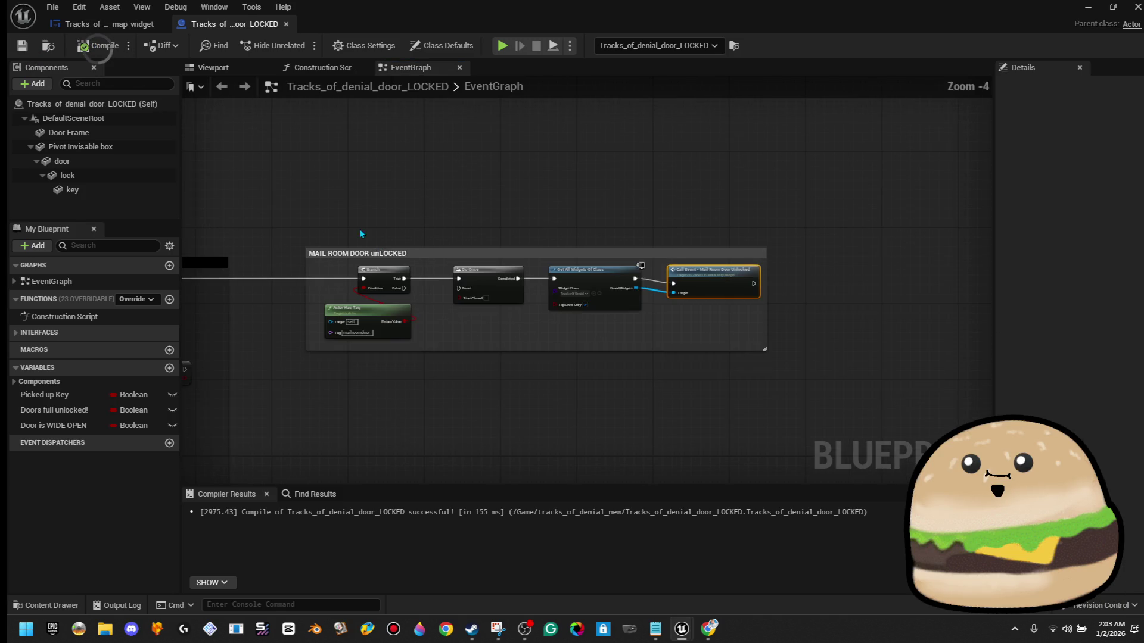
scroll(542, 223, "down", 4)
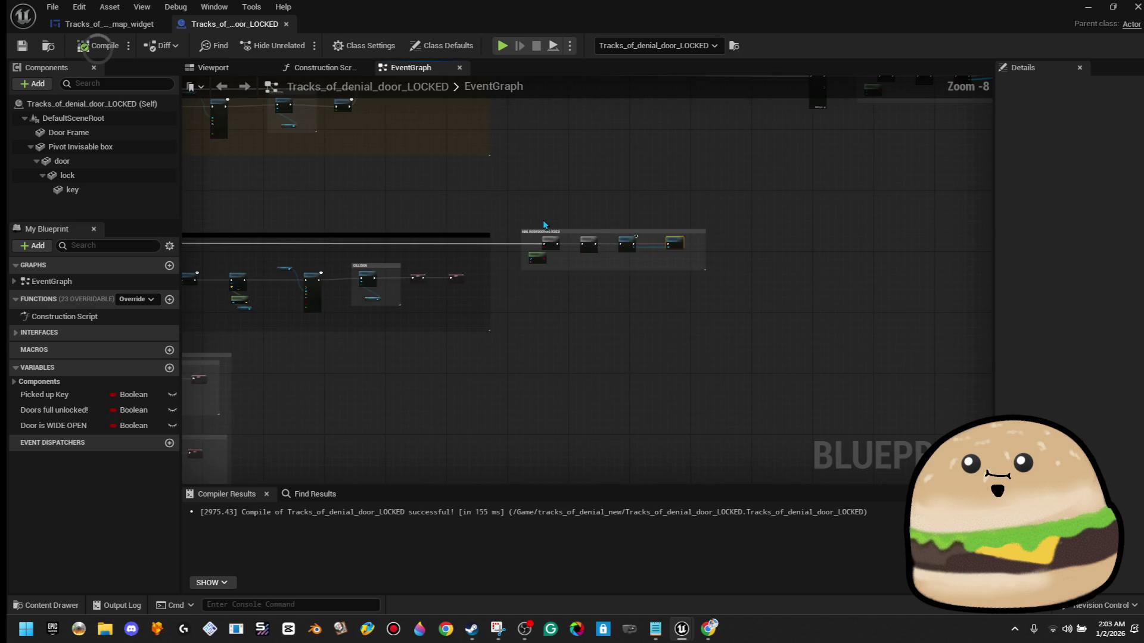
scroll(543, 224, "up", 3)
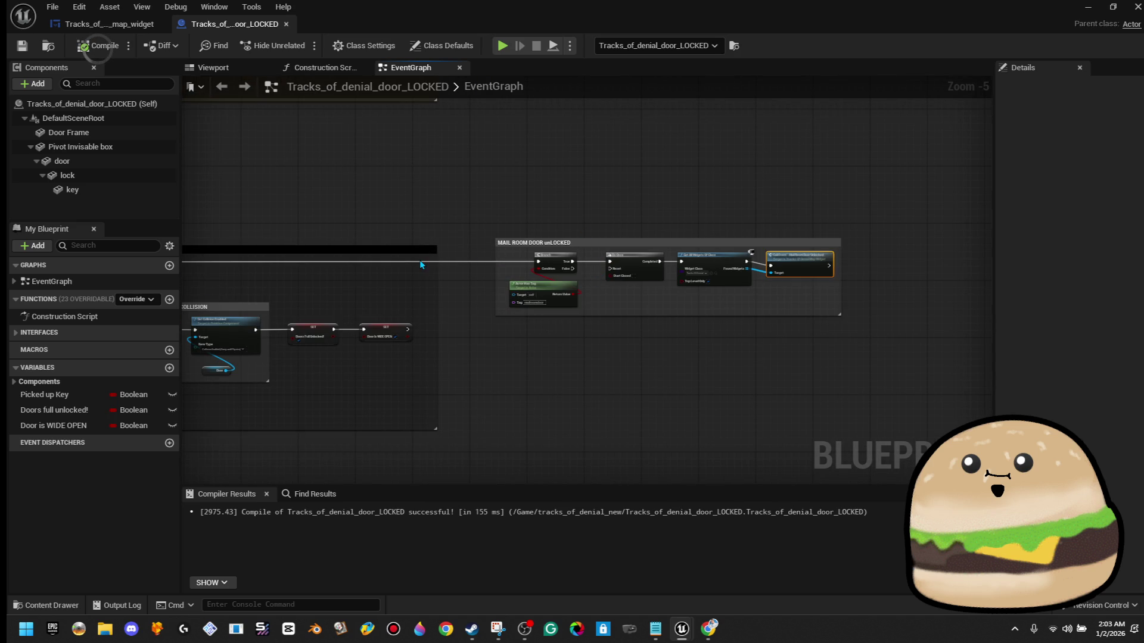
double_click(442, 259)
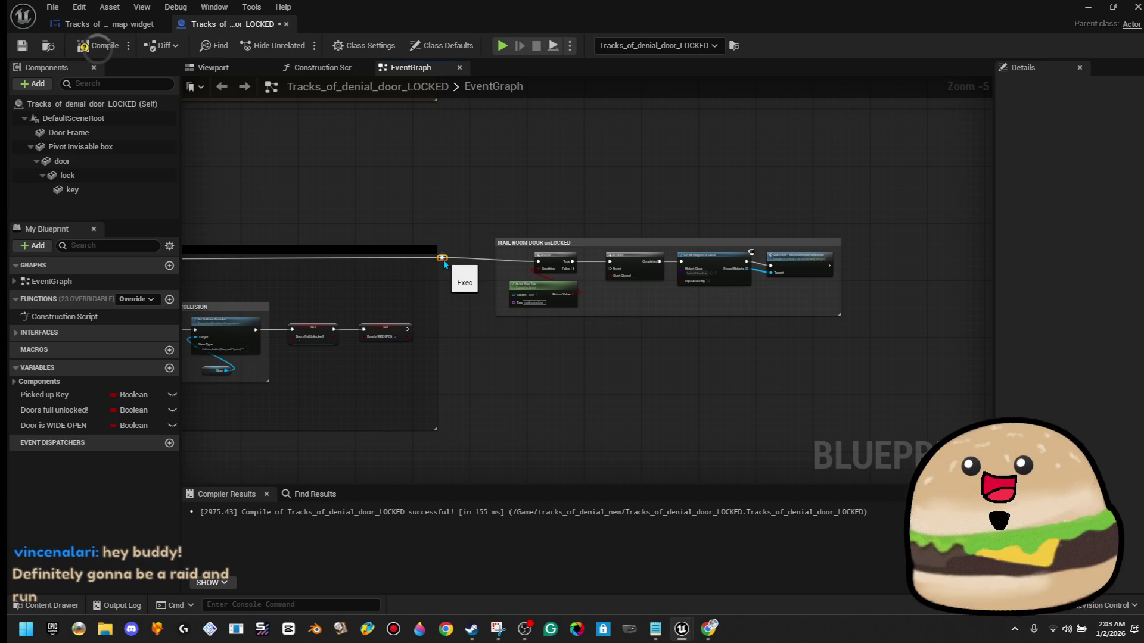
left_click_drag(448, 262, 458, 266)
left_click_drag(485, 229, 924, 331)
left_click_drag(651, 308, 683, 308)
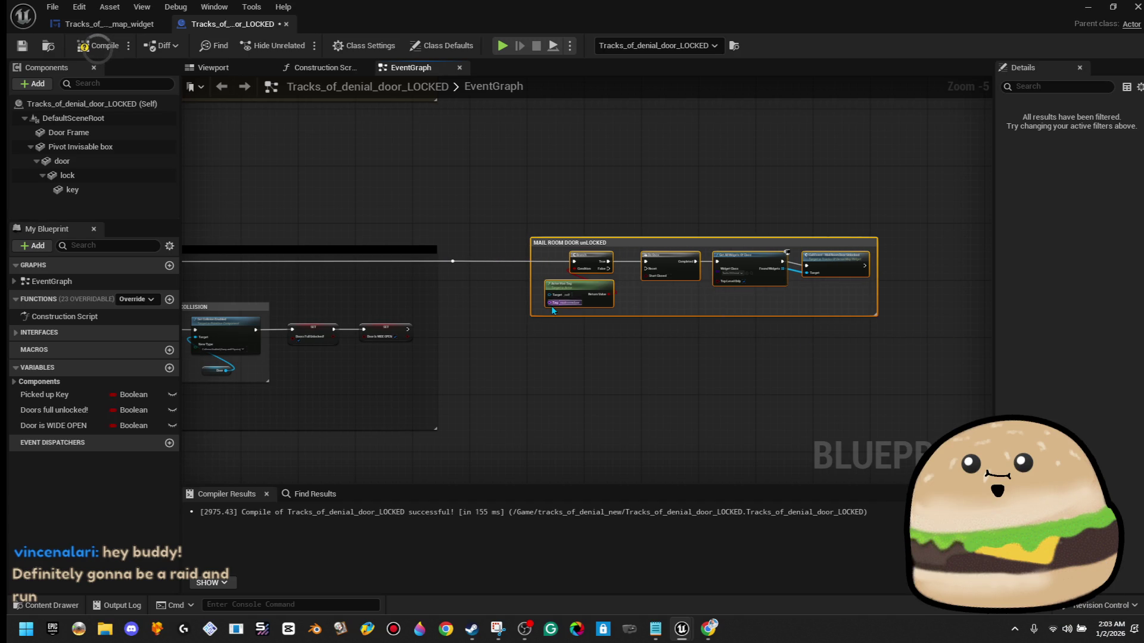
- Place a Sequence node after the reroute point before the Branch, then recompile
scroll(708, 261, "down", 6)
scroll(685, 274, "up", 9)
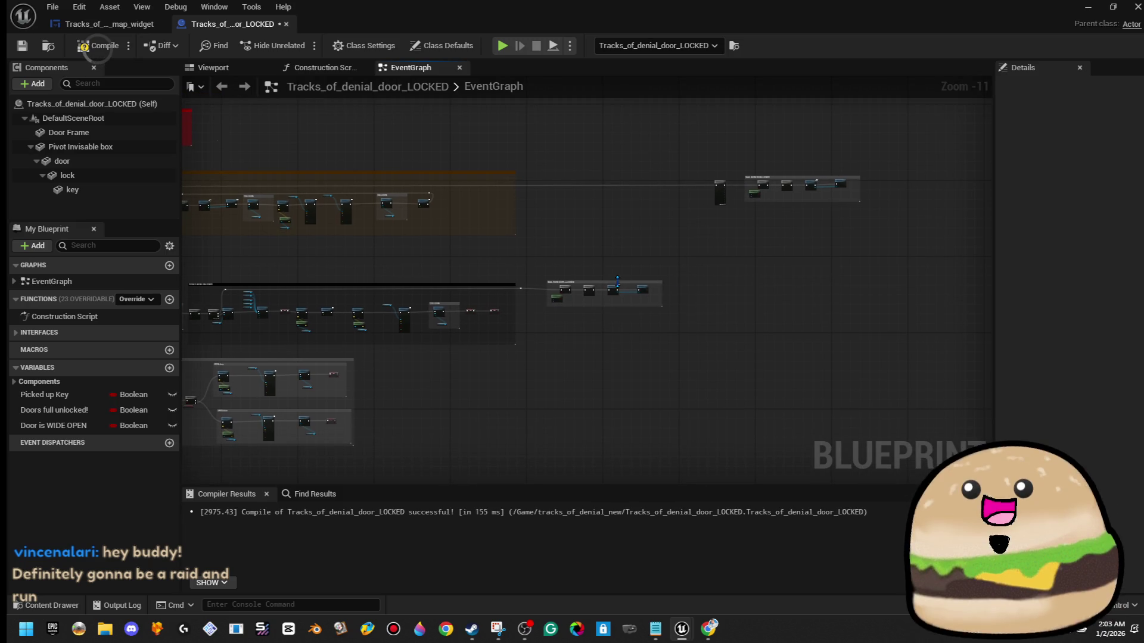
scroll(513, 312, "up", 2)
left_click_drag(538, 235, 531, 391)
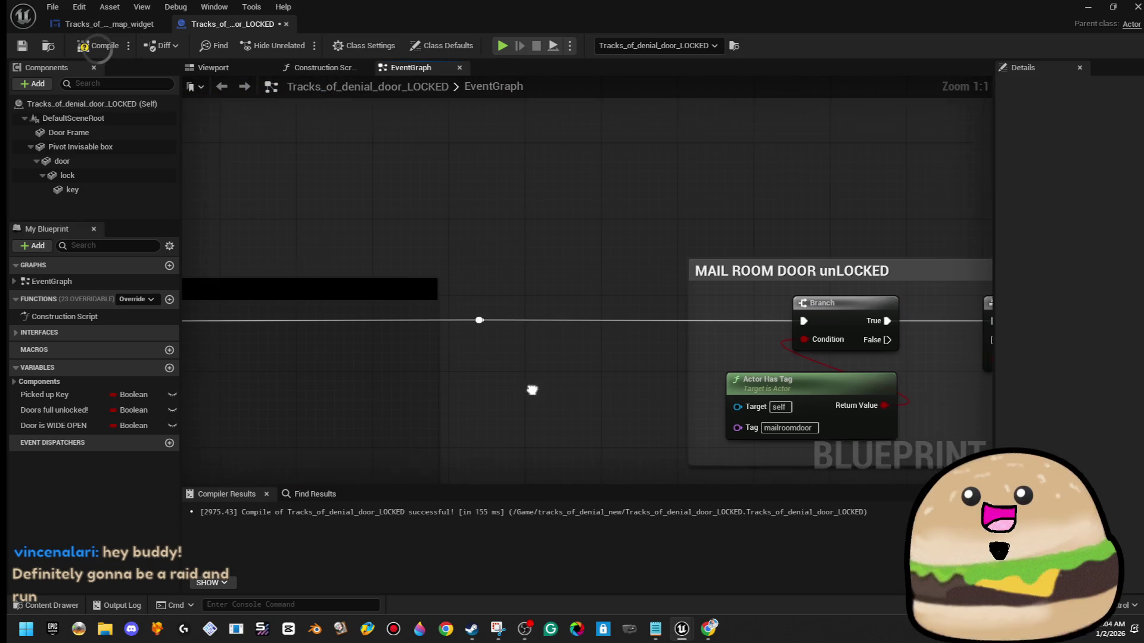
left_click_drag(484, 310, 539, 317)
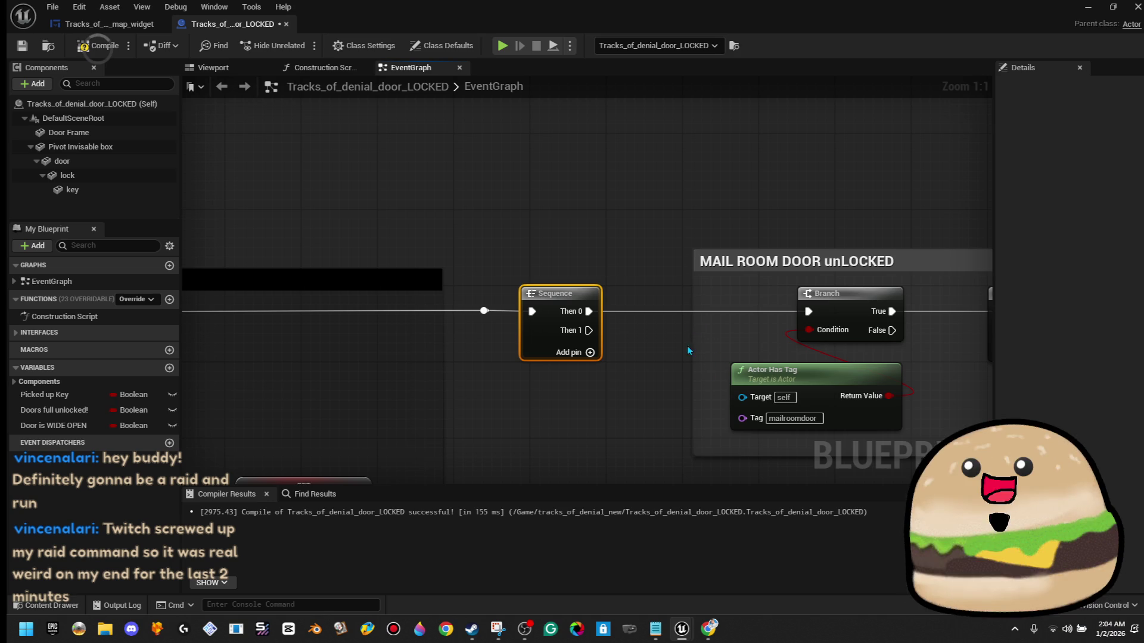
scroll(689, 350, "down", 3)
left_click_drag(667, 327, 373, 303)
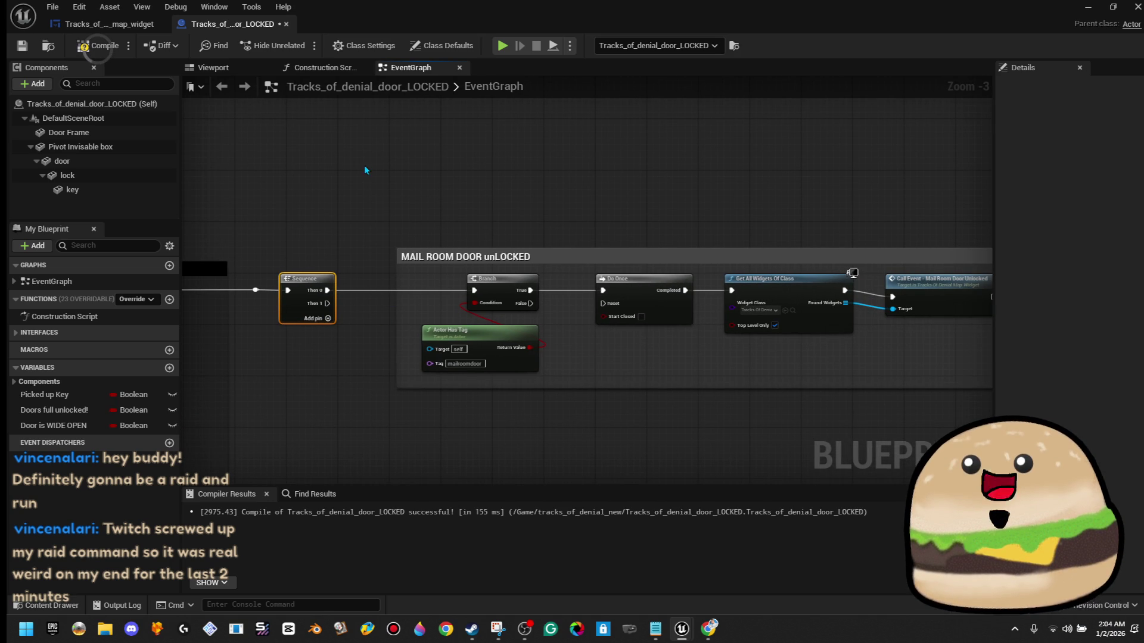
left_click(98, 46)
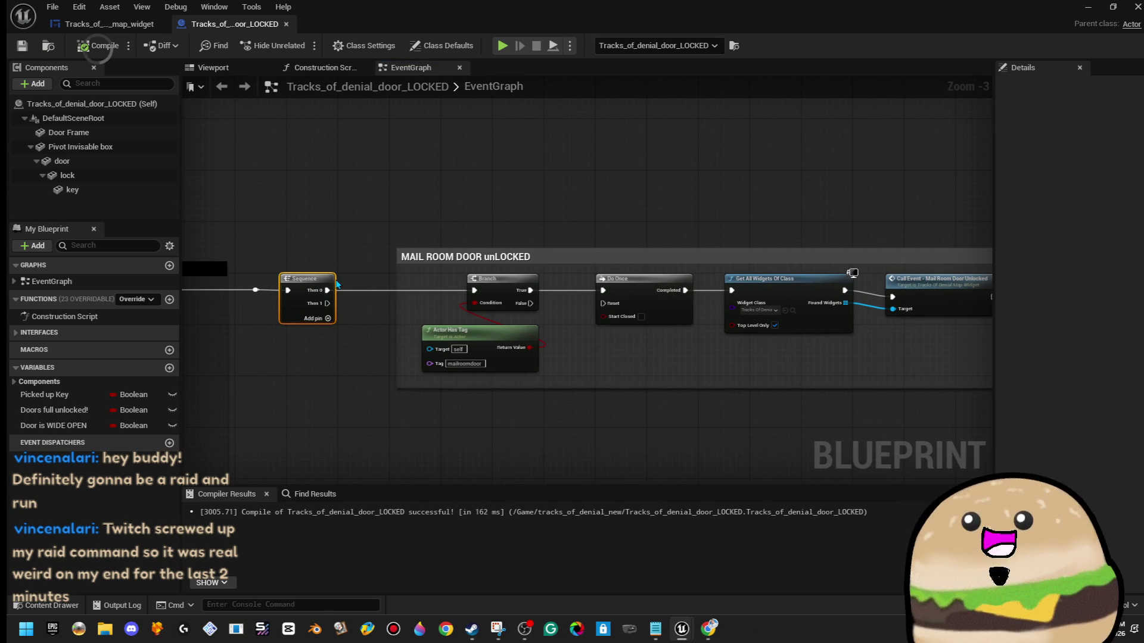
scroll(644, 284, "down", 3)
left_click(787, 278)
scroll(826, 265, "up", 2)
left_click(825, 263)
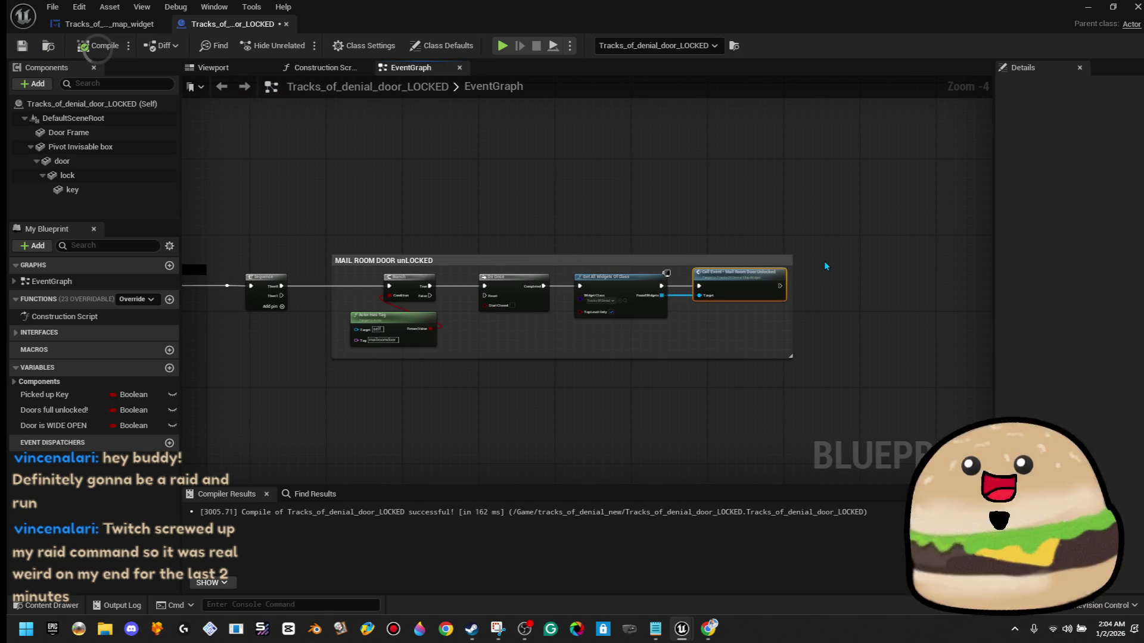
mouse_move(742, 349)
left_mouse_down()
mouse_move(342, 269)
mouse_move(393, 290)
left_mouse_up()
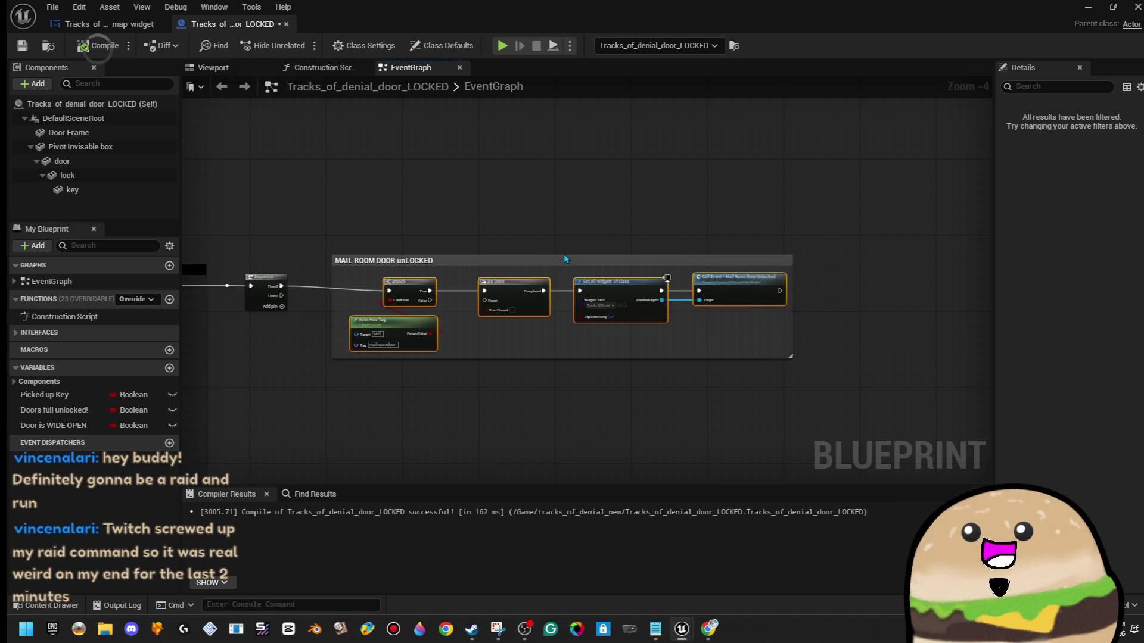
left_click(557, 263)
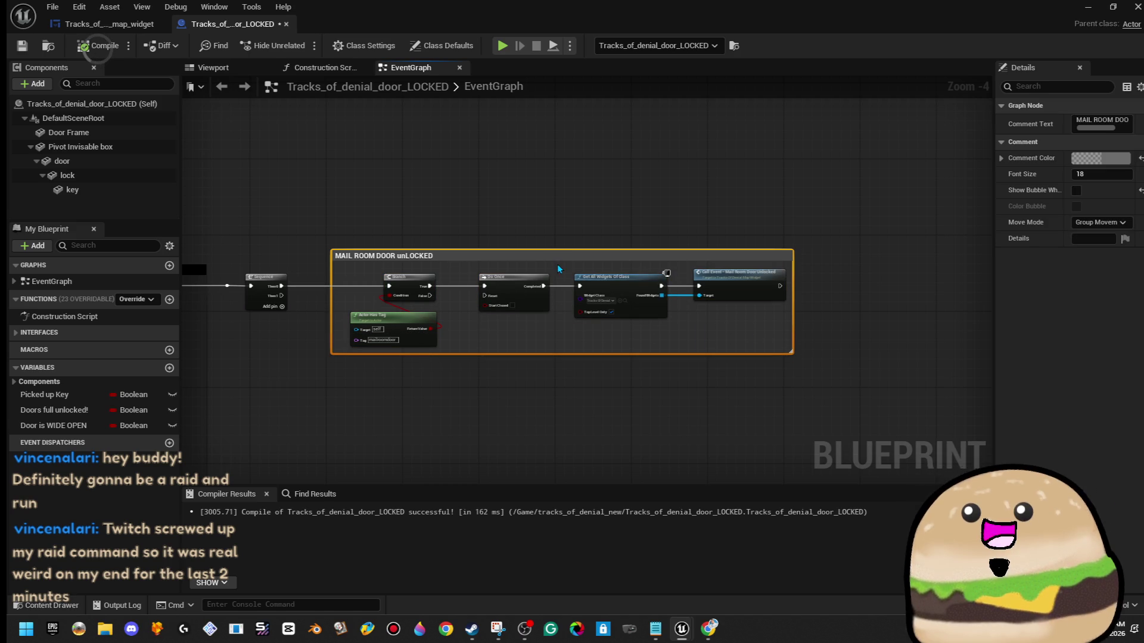
left_click(553, 205)
left_click(98, 46)
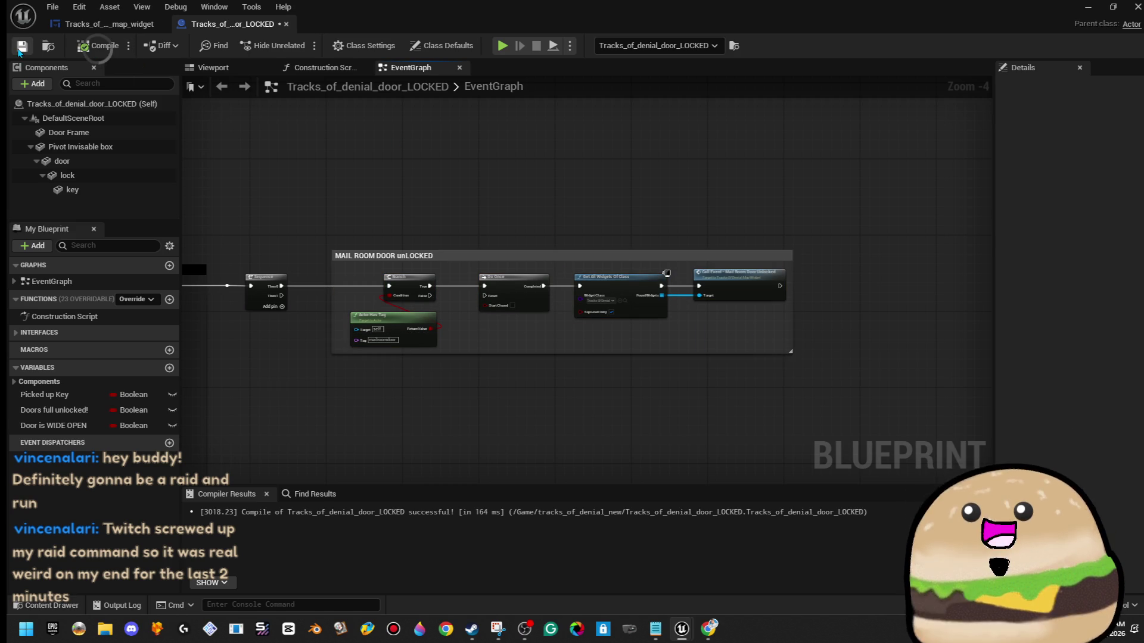
left_click(19, 48)
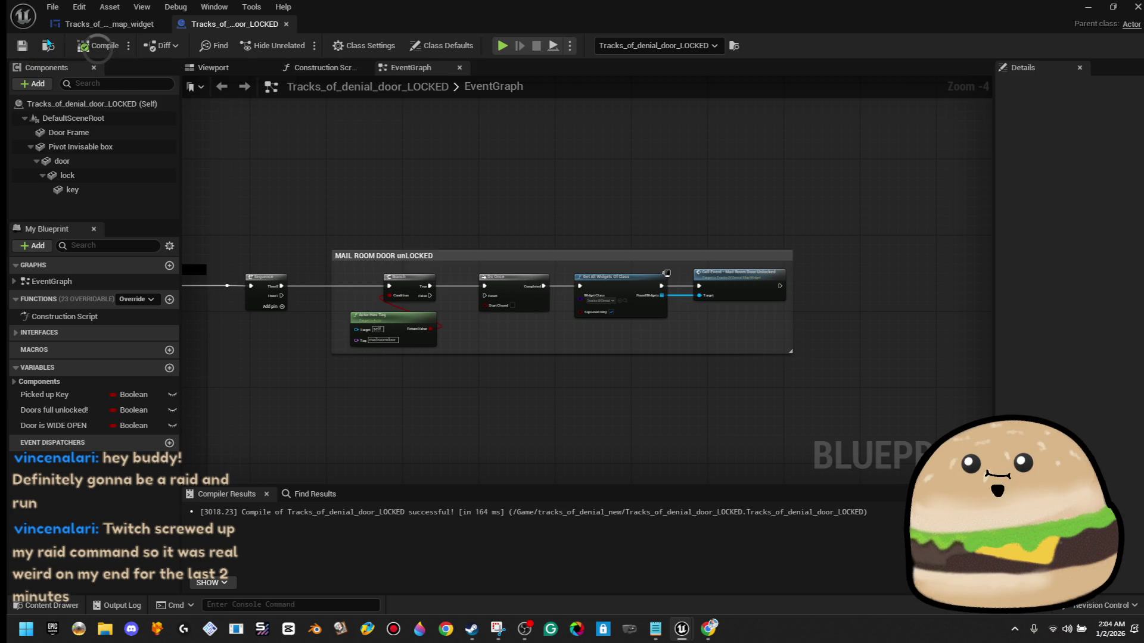
scroll(401, 275, "up", 3)
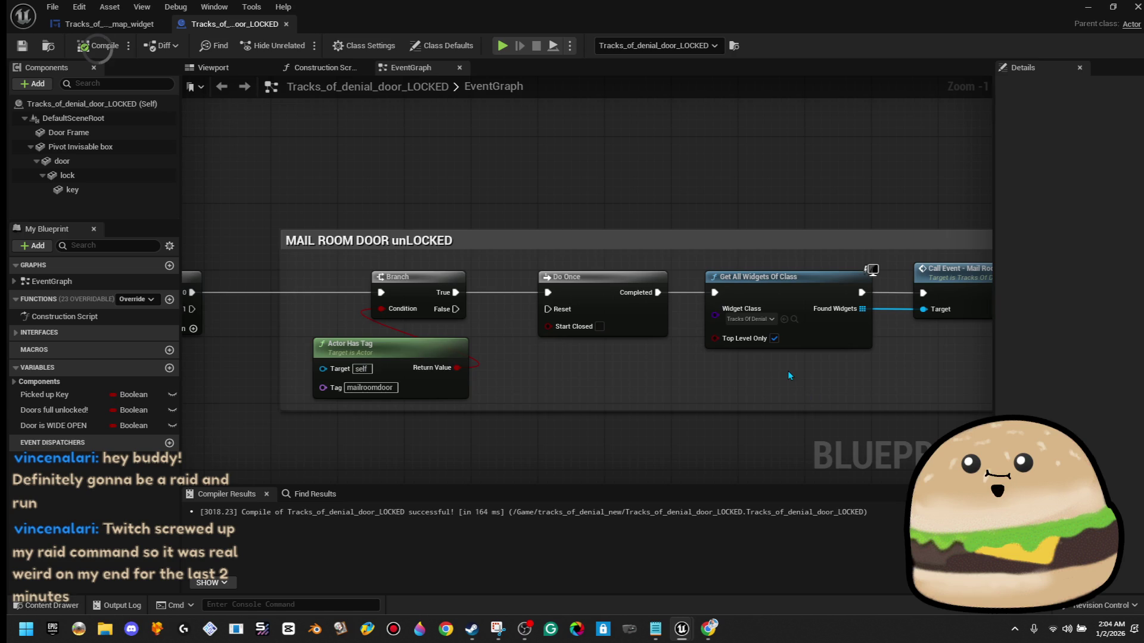
scroll(788, 376, "down", 4)
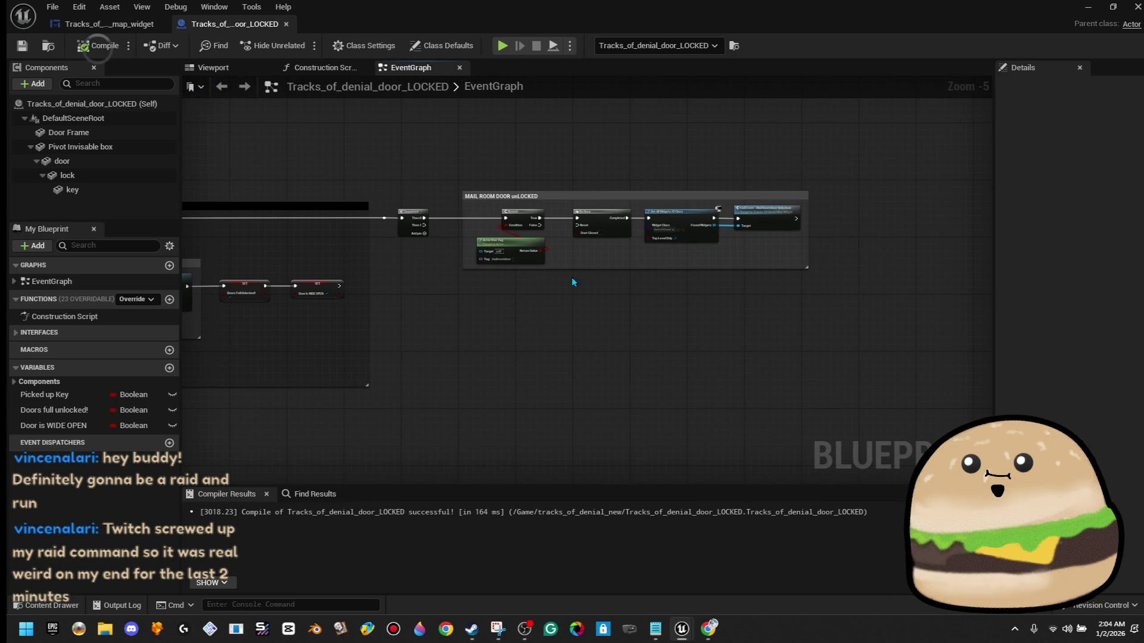
left_click_drag(572, 269, 587, 484)
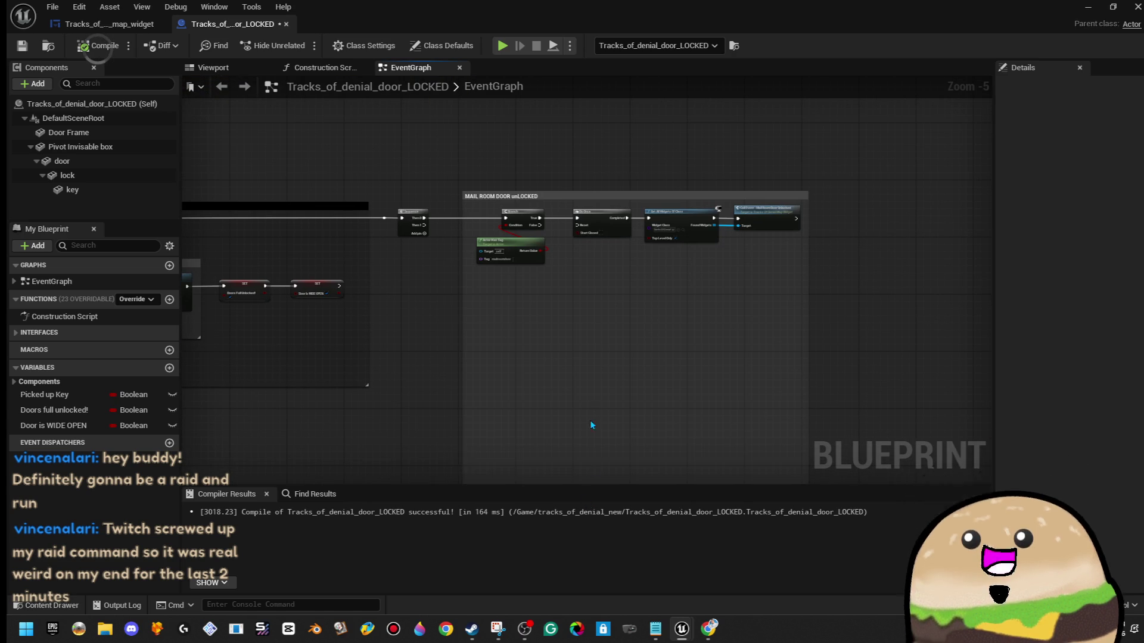
right_click(588, 124)
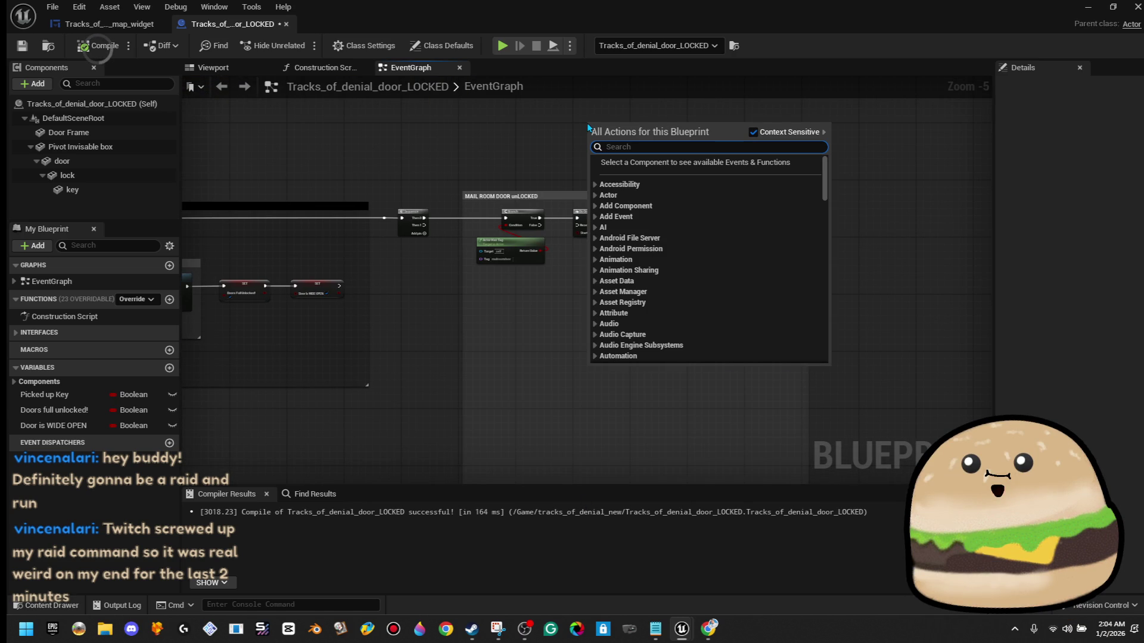
left_click(559, 169)
key("ctrl+z")
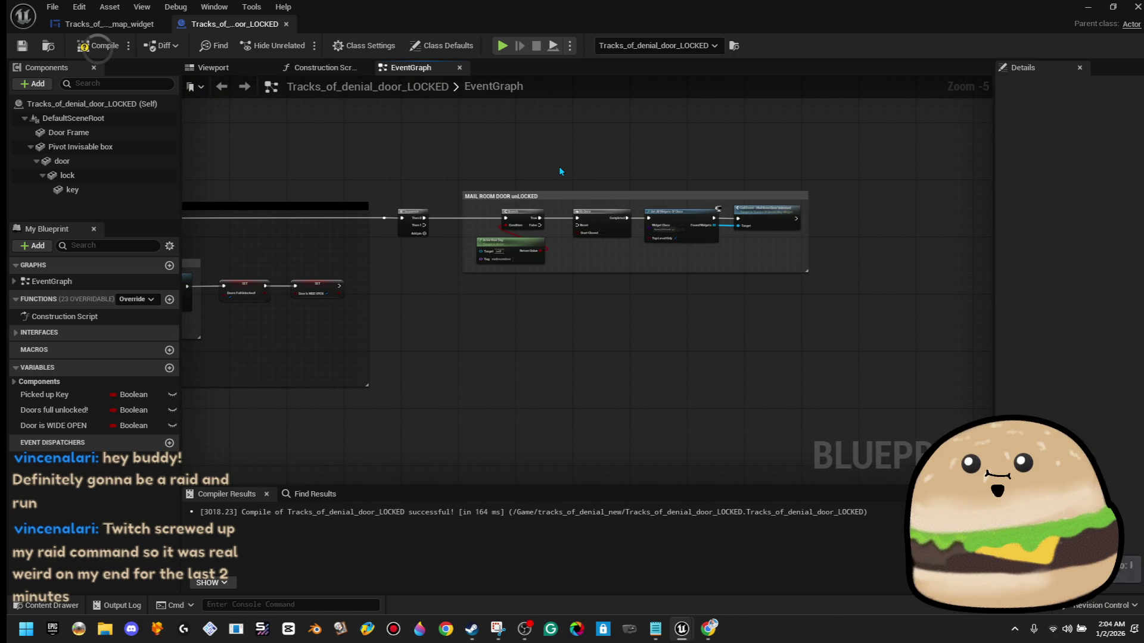
scroll(559, 166, "down", 4)
right_click(668, 227)
left_click_drag(667, 227, 822, 351)
left_click_drag(687, 306, 536, 227)
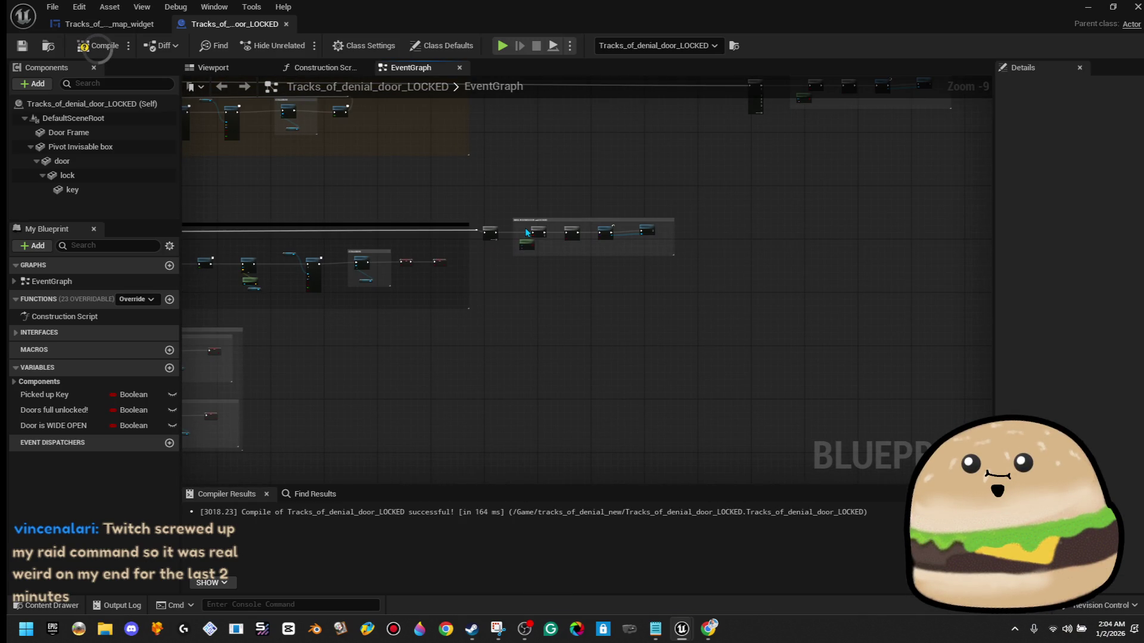
scroll(551, 233, "up", 7)
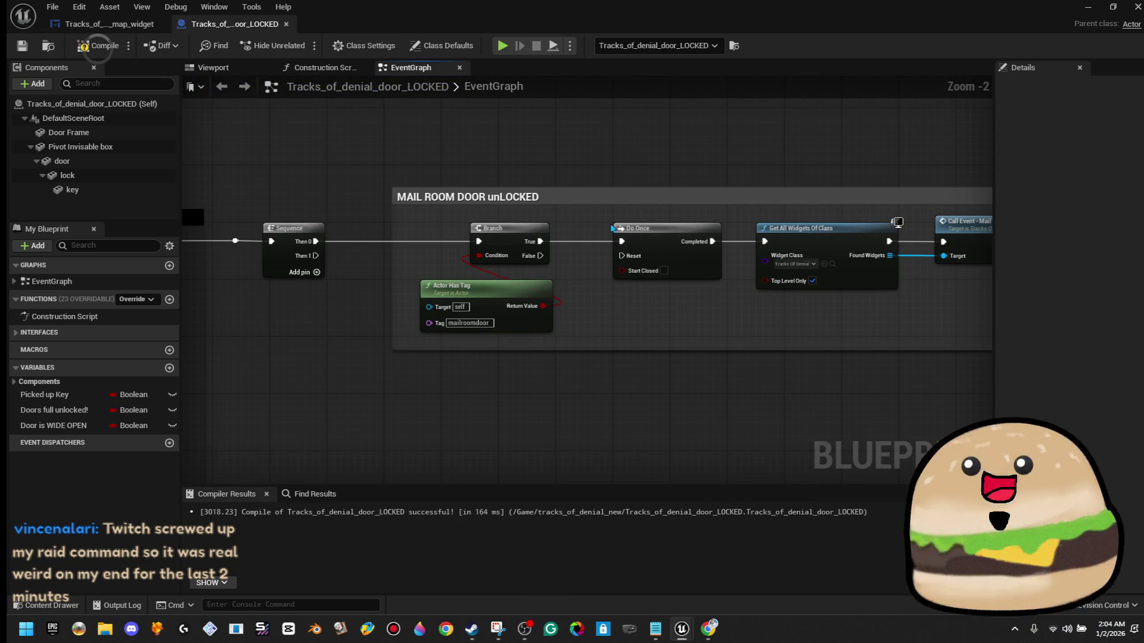
left_click_drag(582, 272, 491, 297)
scroll(498, 293, "down", 2)
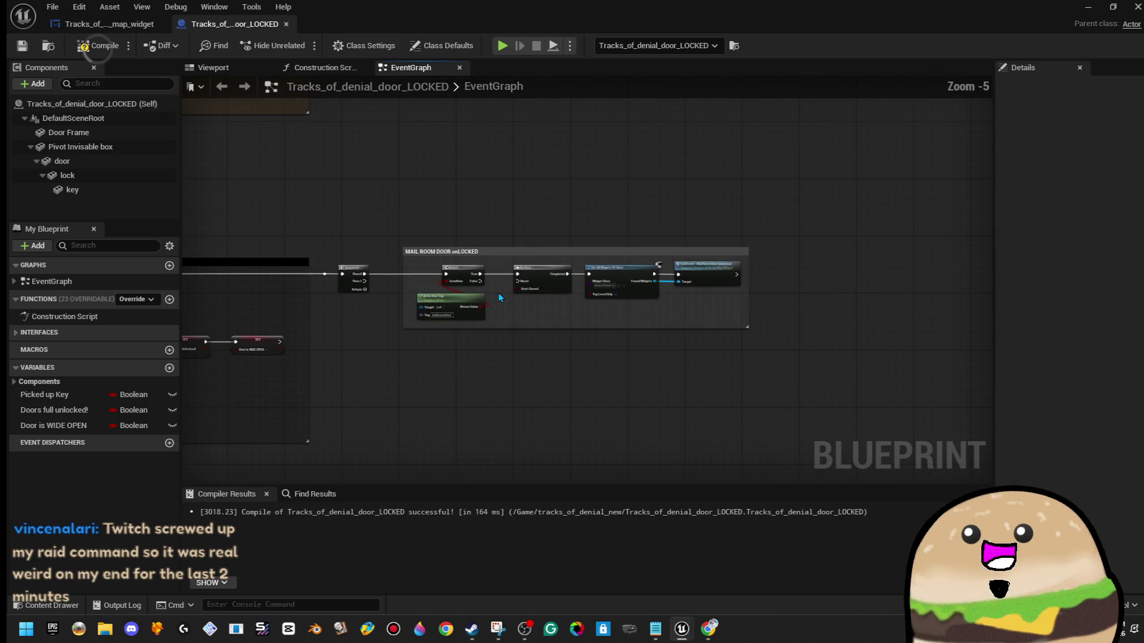
scroll(499, 298, "up", 2)
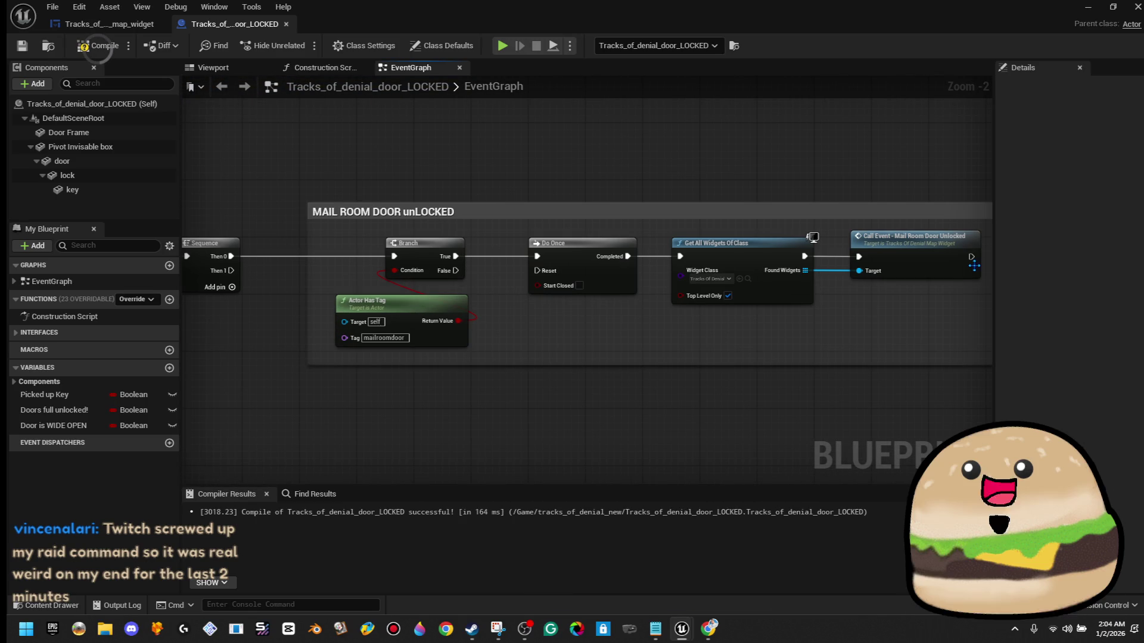
- Bring up the Tracks_of_denial_map_widget EventGraph and compile the widget blueprint
left_click(128, 25)
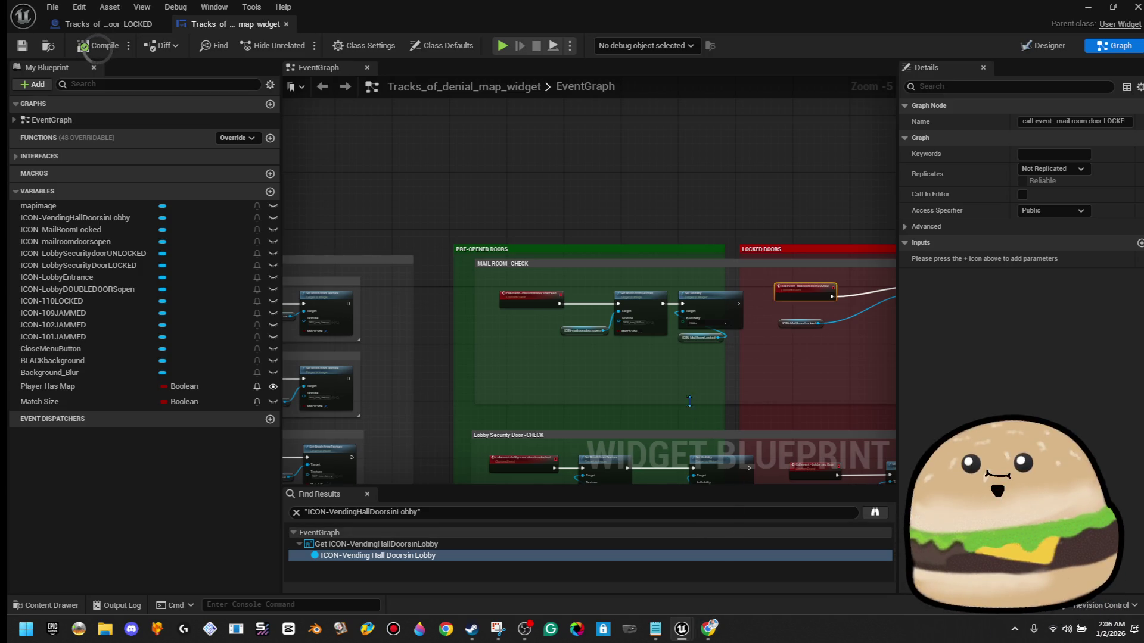
scroll(678, 367, "up", 4)
scroll(678, 367, "down", 6)
scroll(683, 365, "up", 4)
scroll(683, 364, "down", 1)
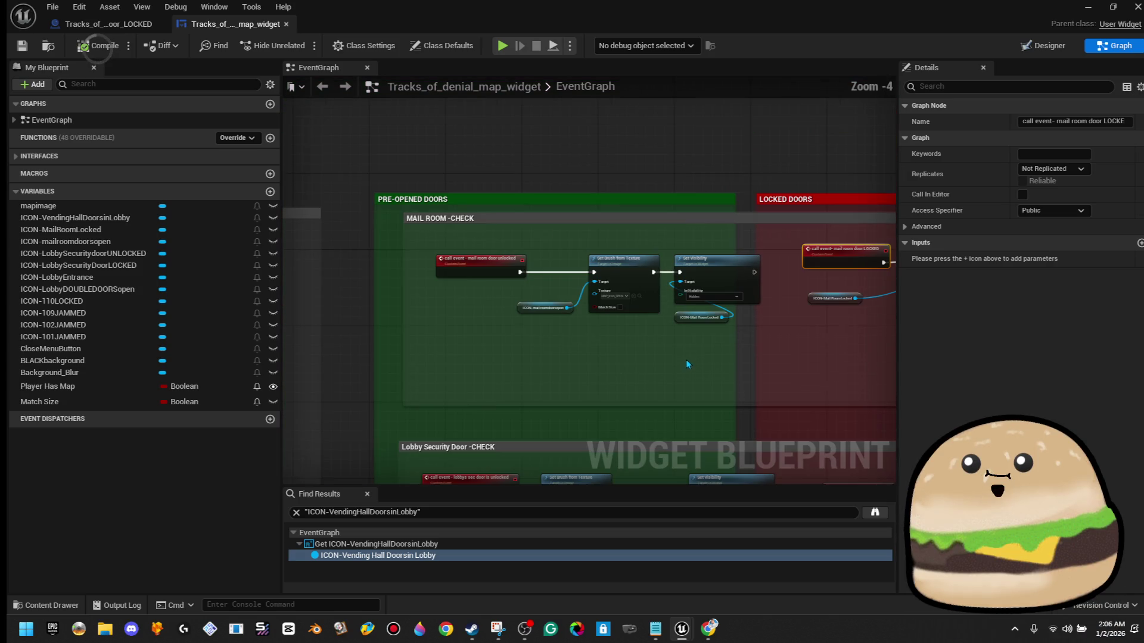
left_click(107, 47)
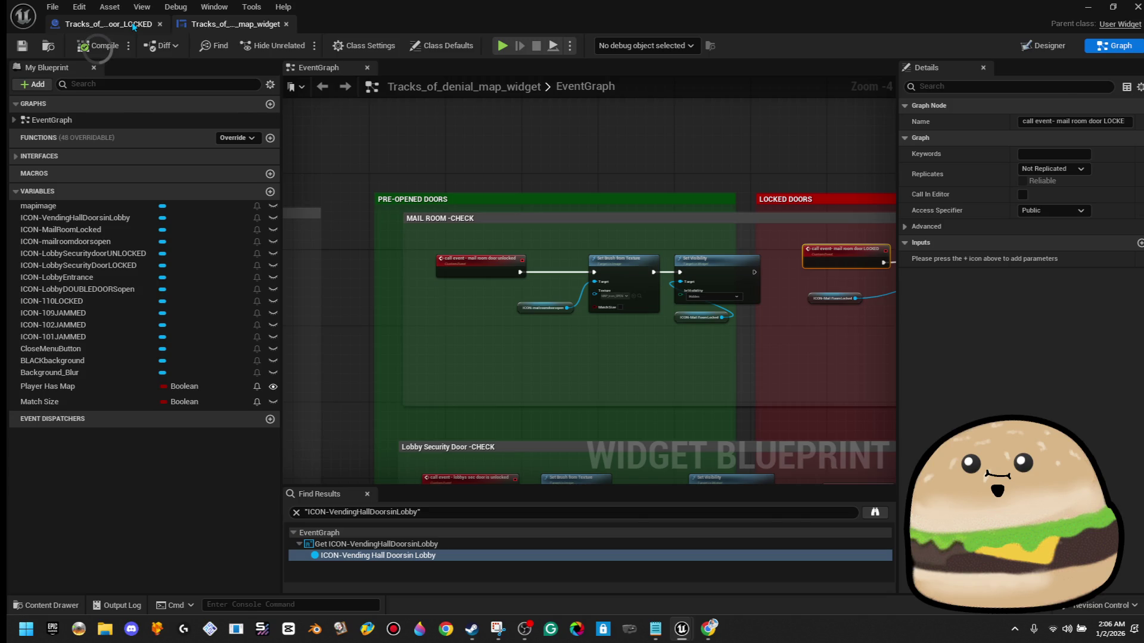
- Recompile the door_LOCKED blueprint and return to the level
left_click(134, 26)
left_click(98, 46)
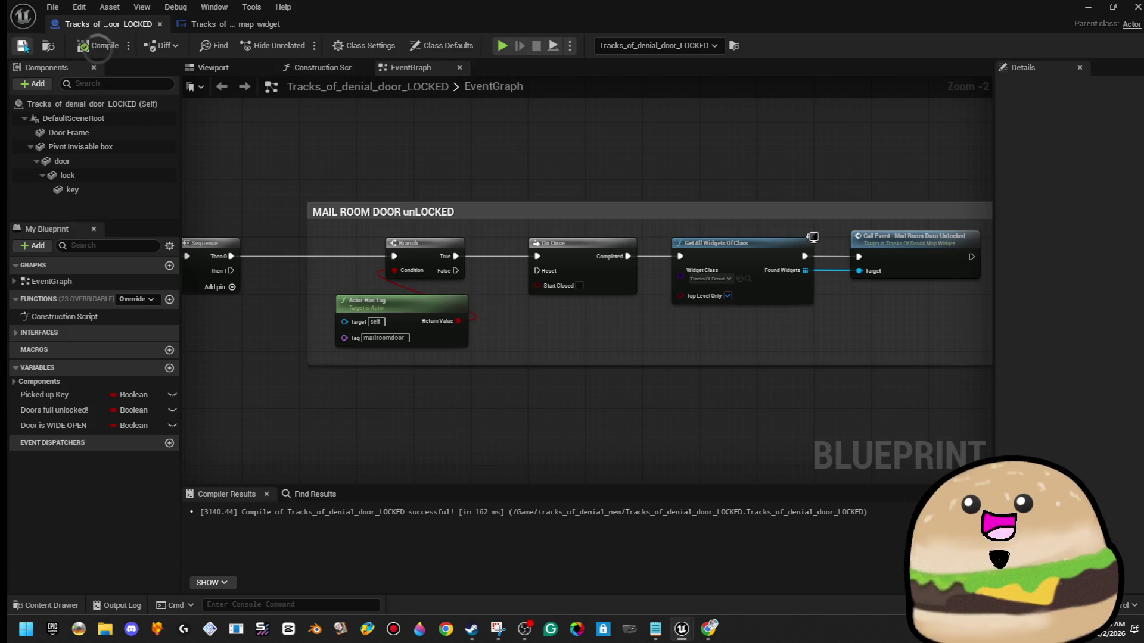
left_click(1088, 6)
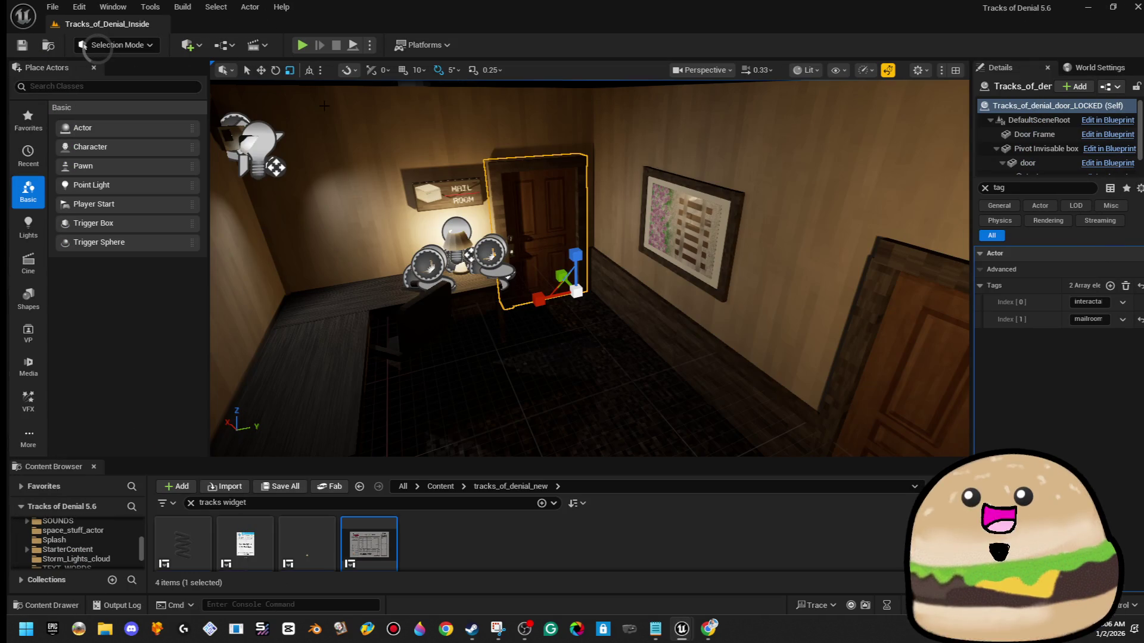
- Play the level full screen, walk to the doors, open the motel map, then stop
key("alt+p")
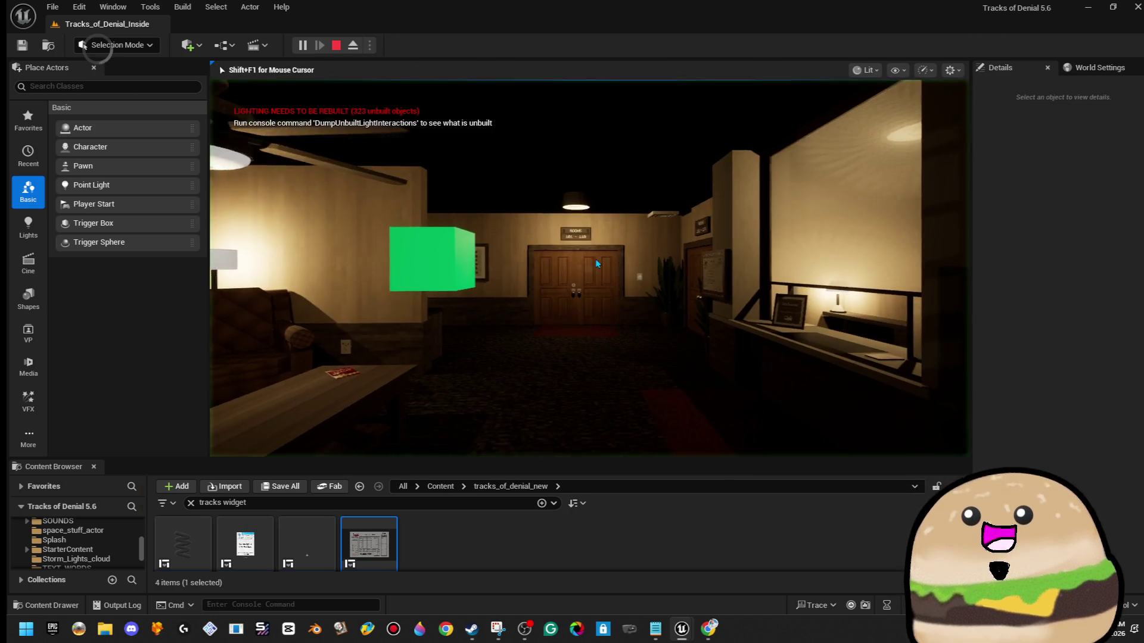
key("F11")
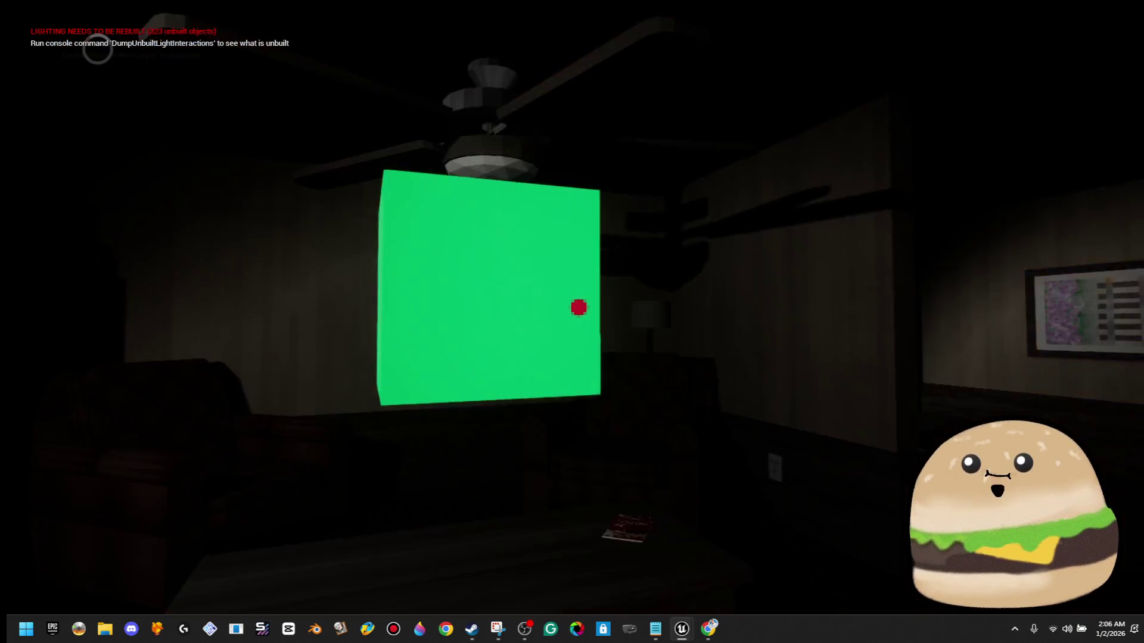
key("w")
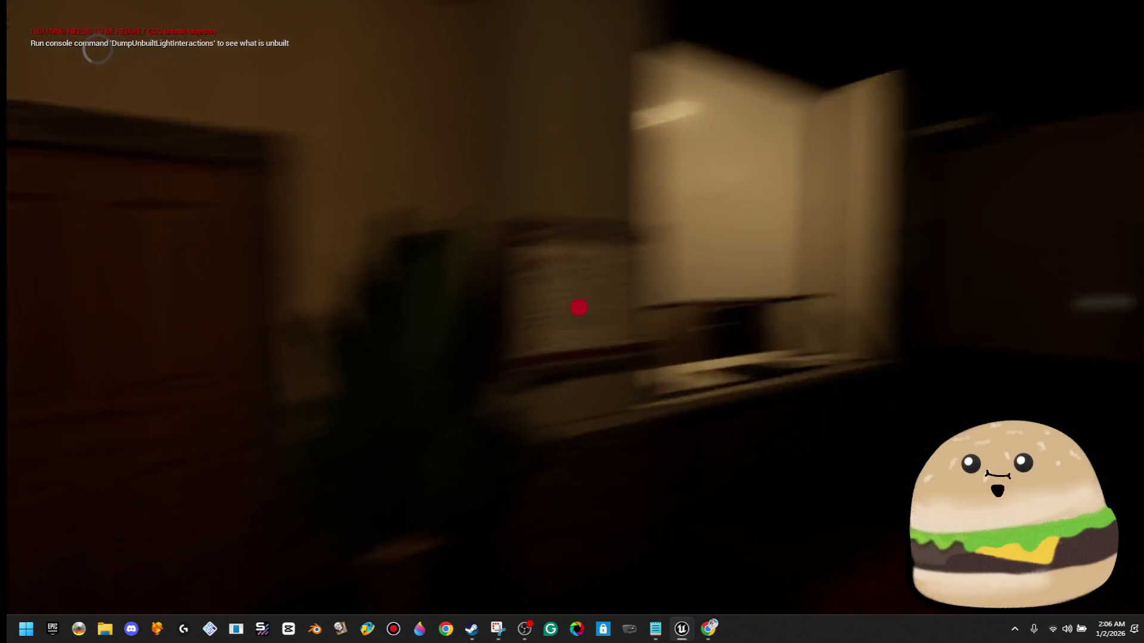
key("e")
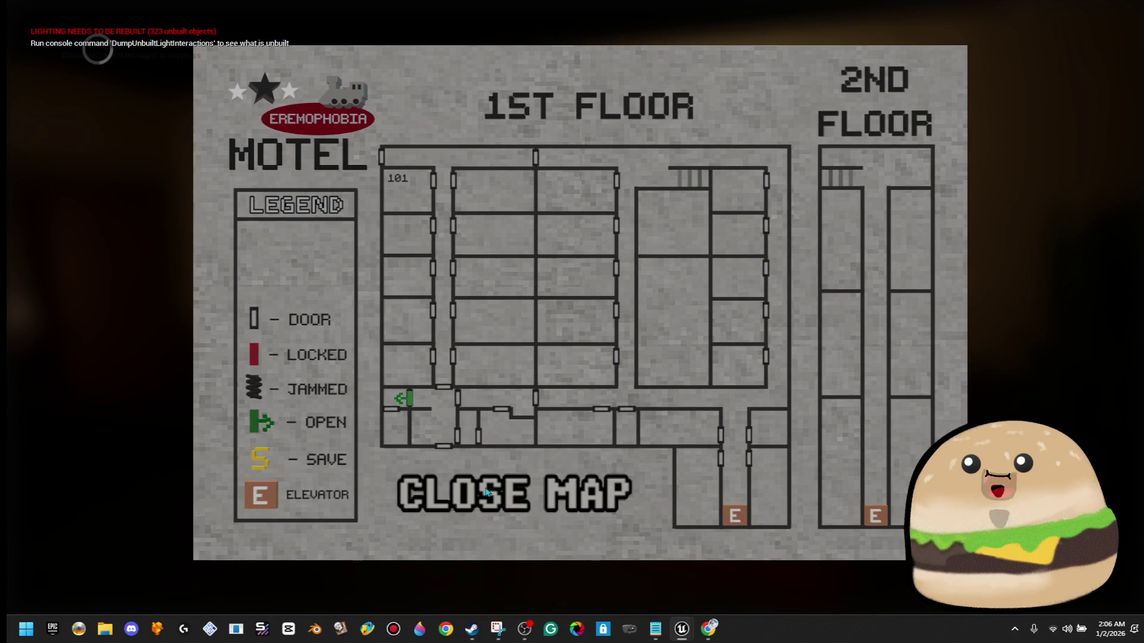
key("Escape")
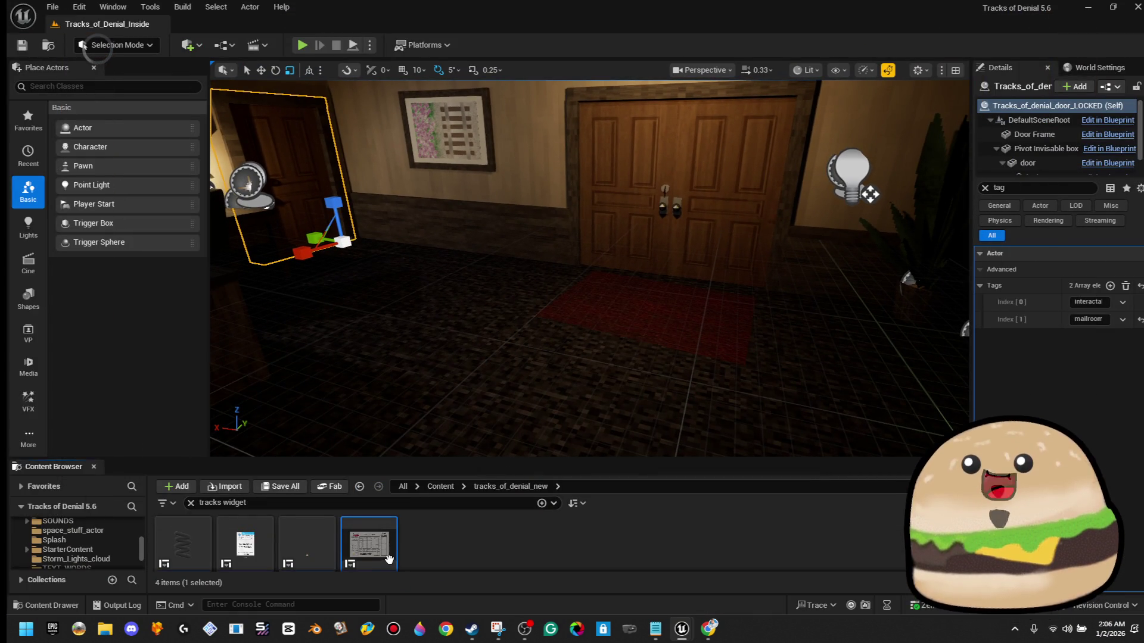
- In Designer, set the ICON- mail room doors open Brush Image to invisible_texture and compile
double_click(389, 560)
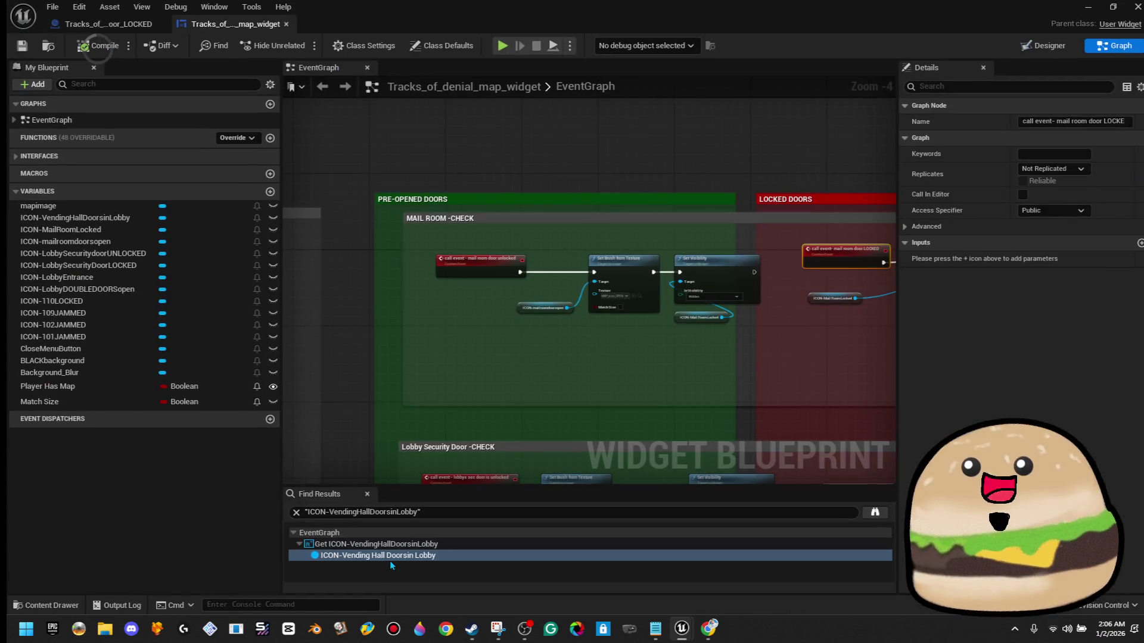
left_click(1044, 45)
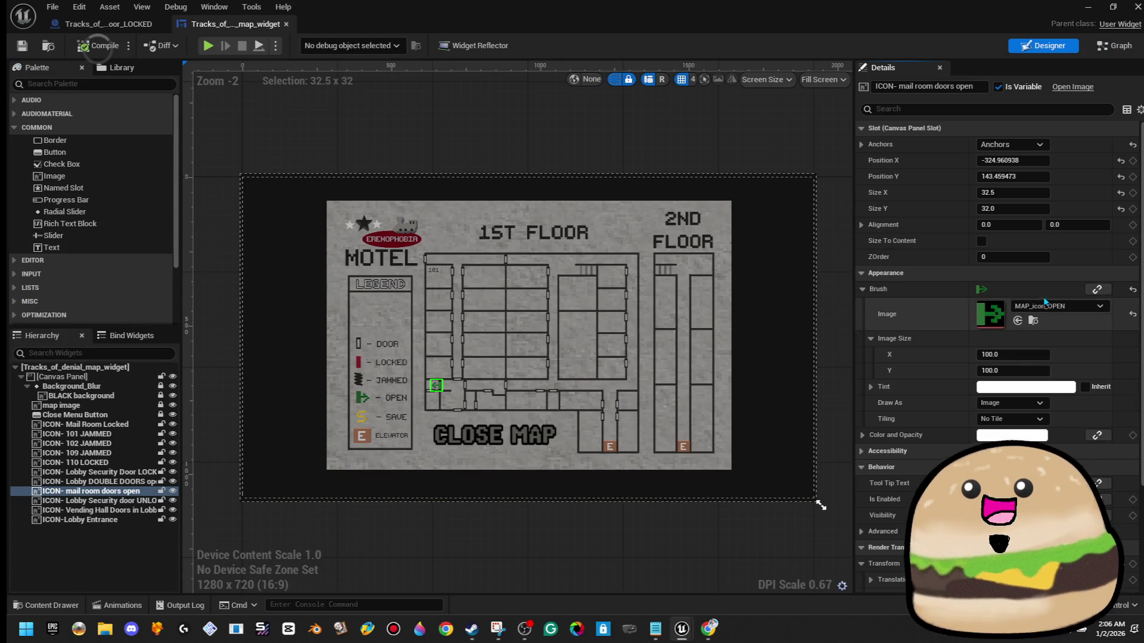
left_click(1062, 307)
type("nvis")
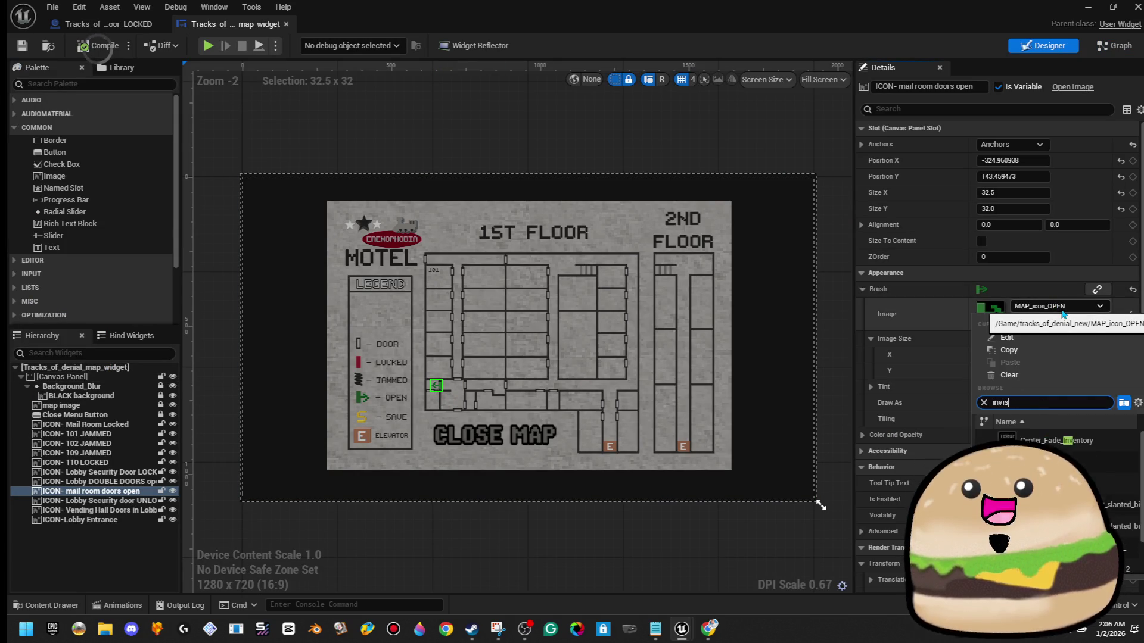
key("Return")
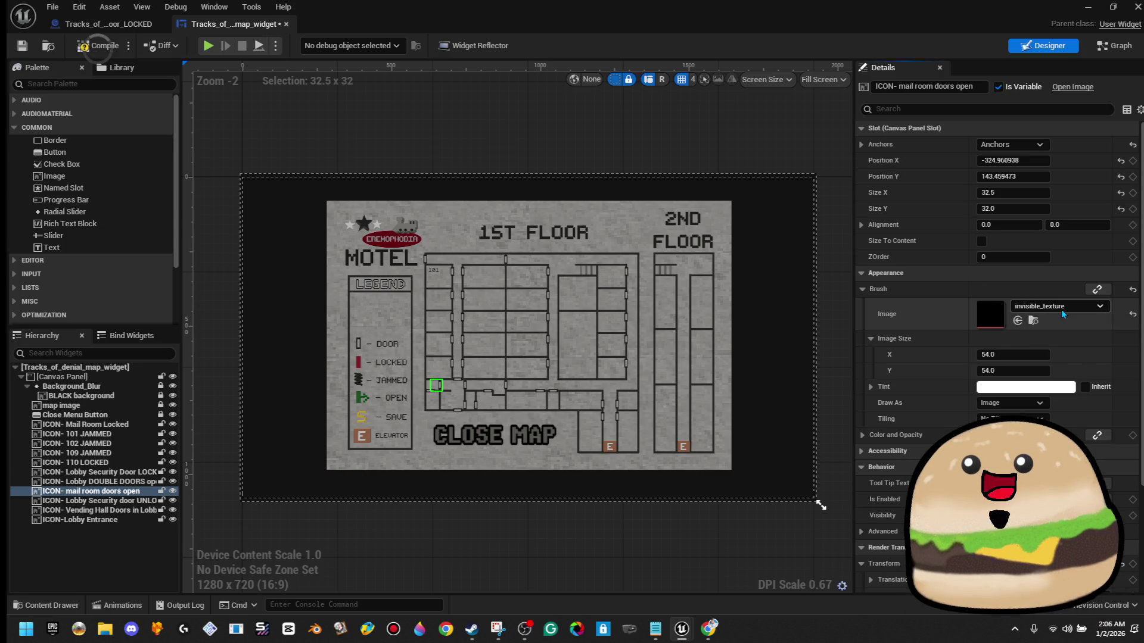
left_click(105, 48)
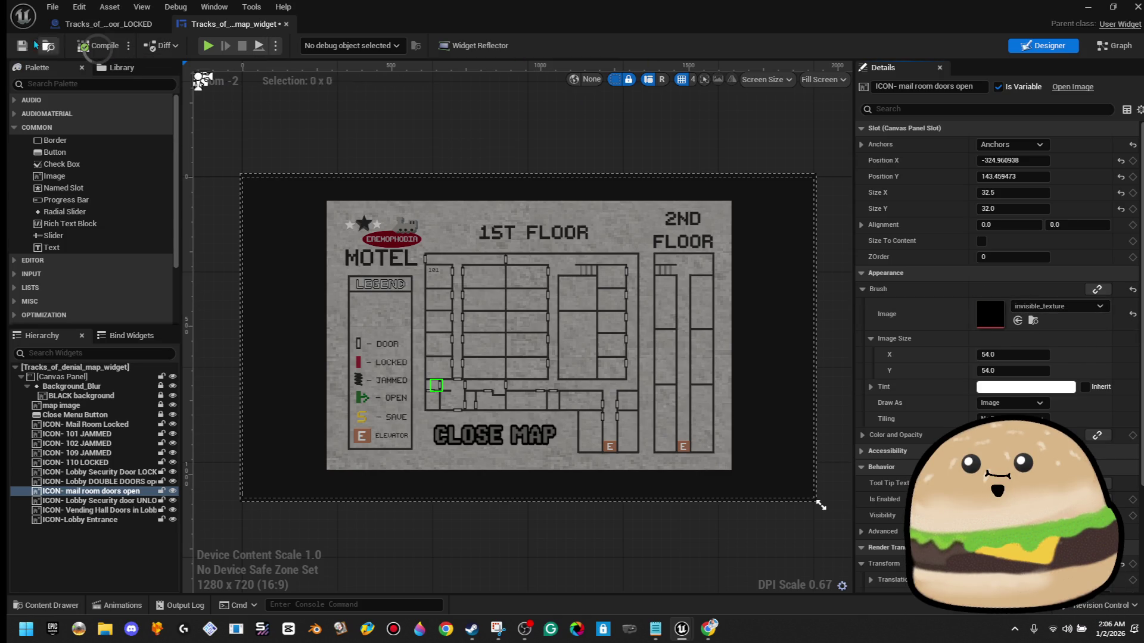
- Close the map widget blueprint, go back to the level, and reopen the widget
left_click(286, 24)
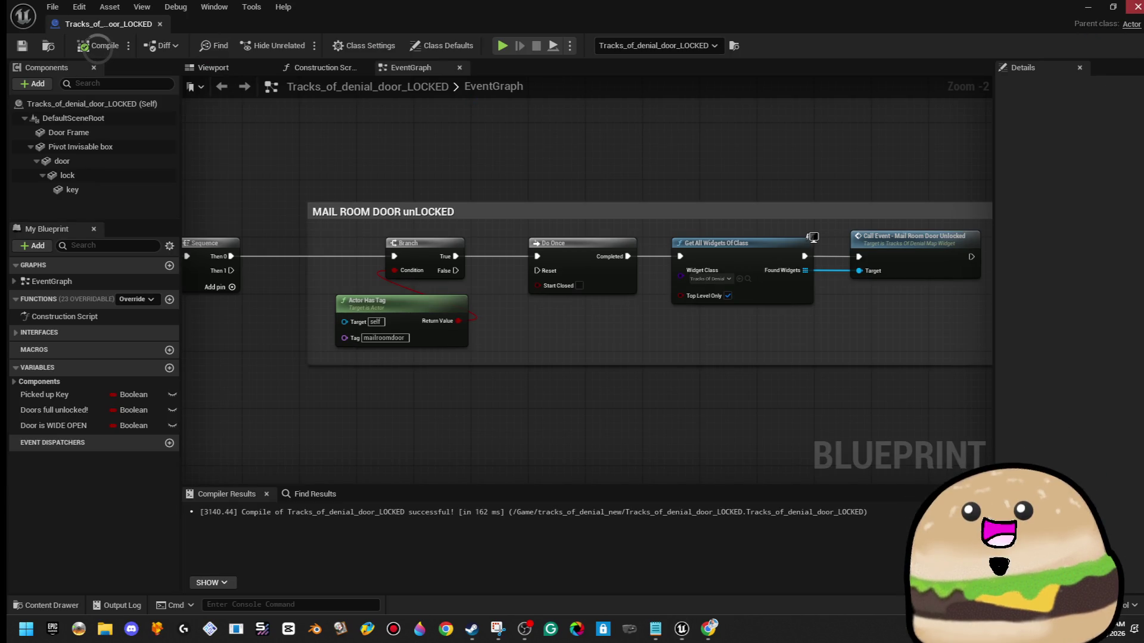
left_click(1087, 7)
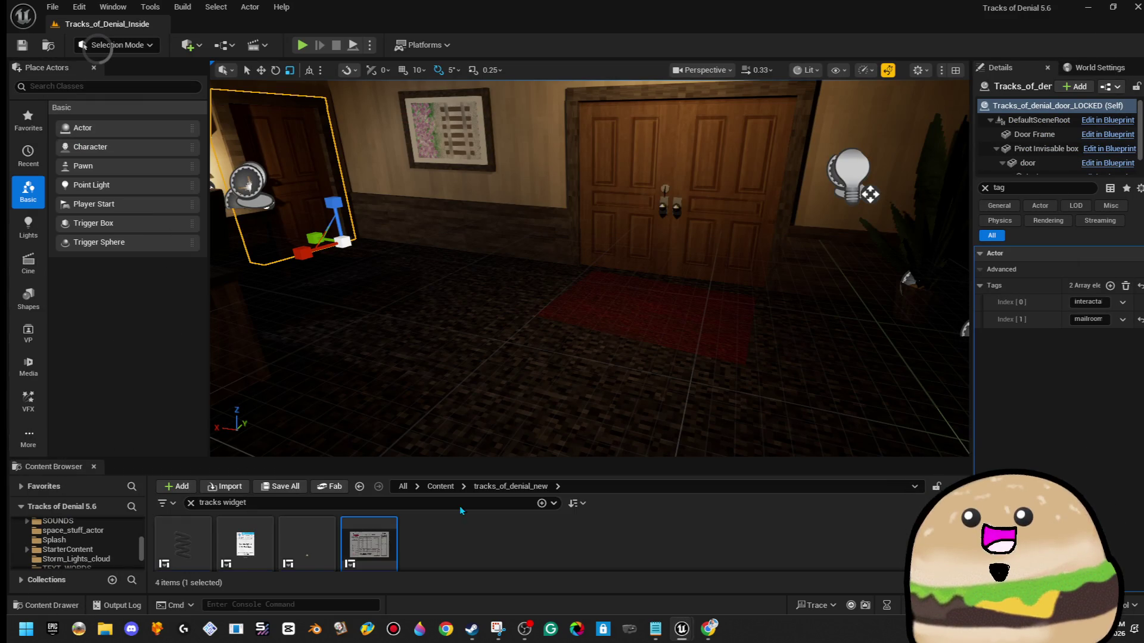
double_click(372, 554)
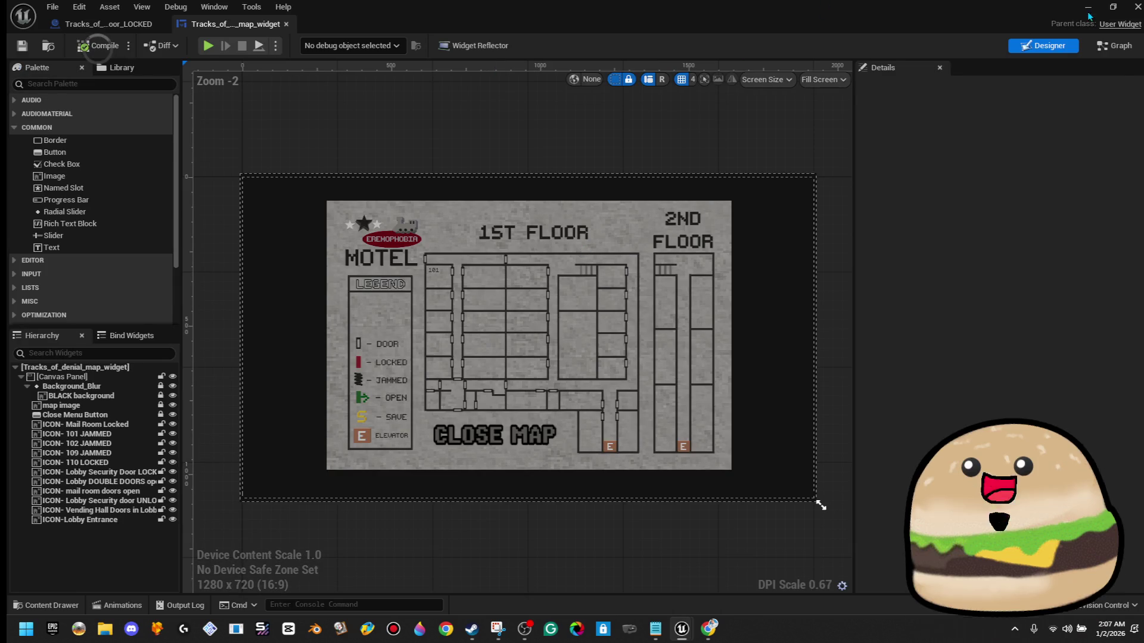
- Start a full-screen play session and check the motel floor map's door icons several times
left_click(1087, 7)
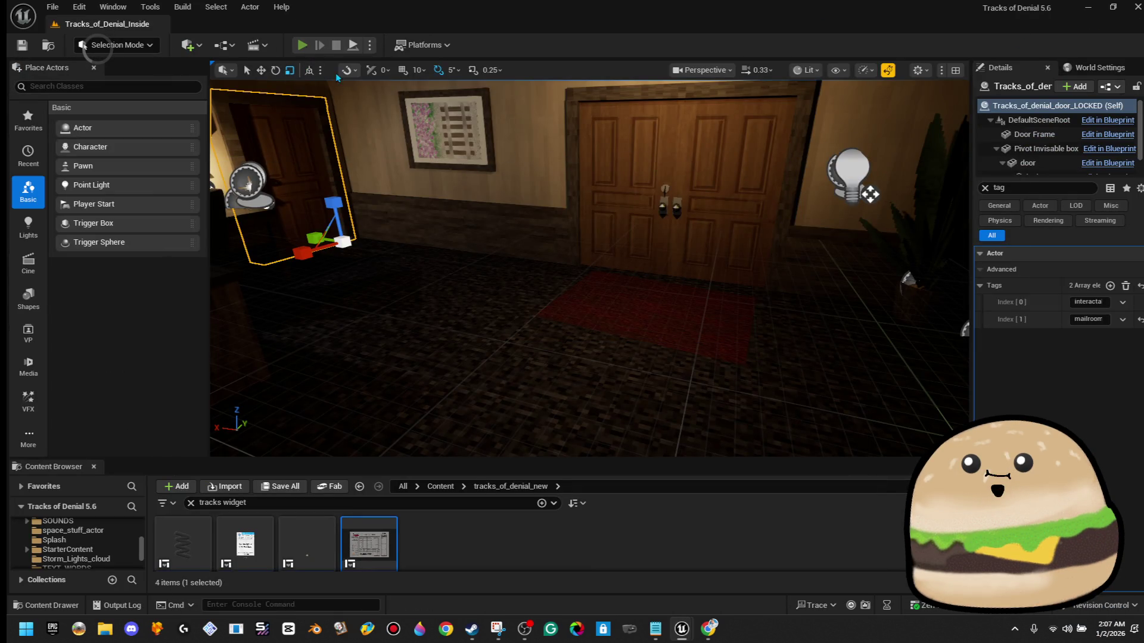
key("alt+p")
key("F11")
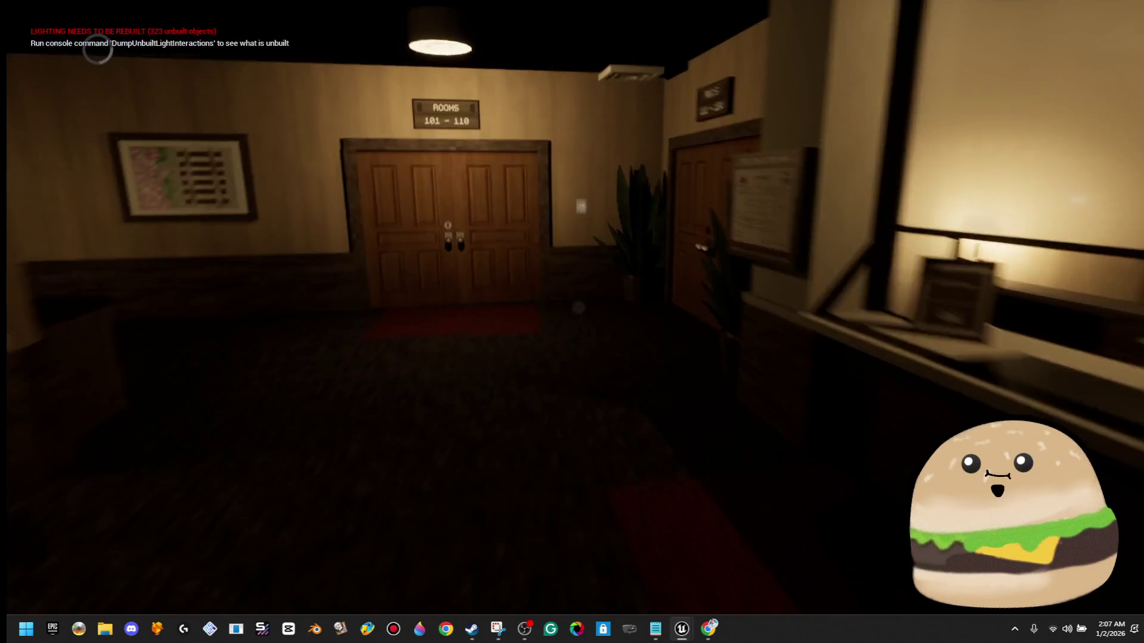
key("e")
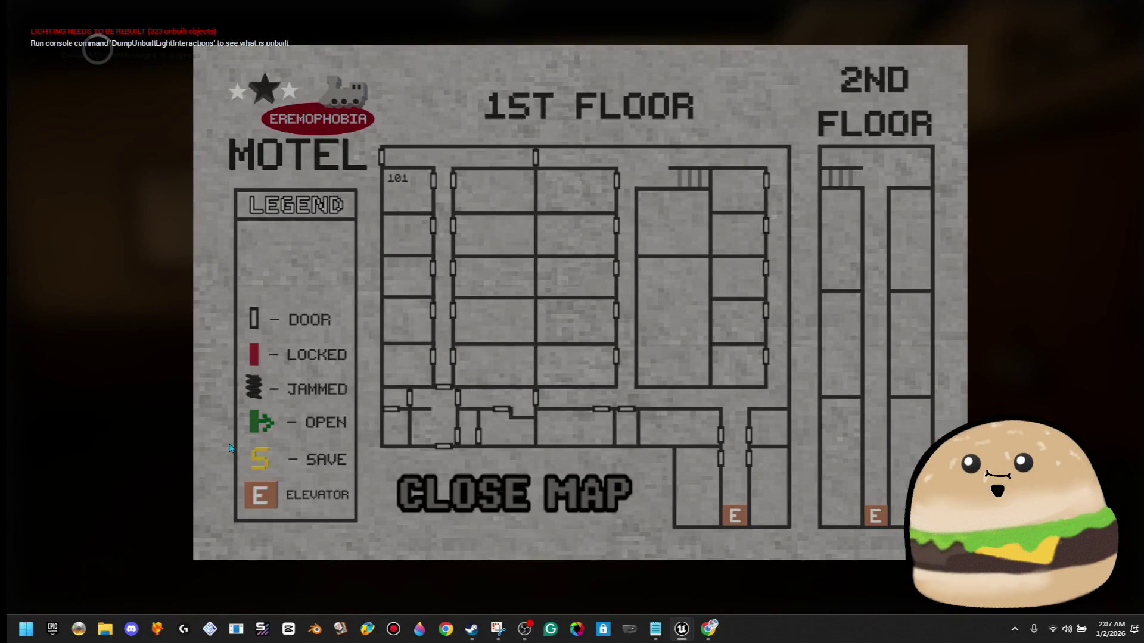
left_click(499, 484)
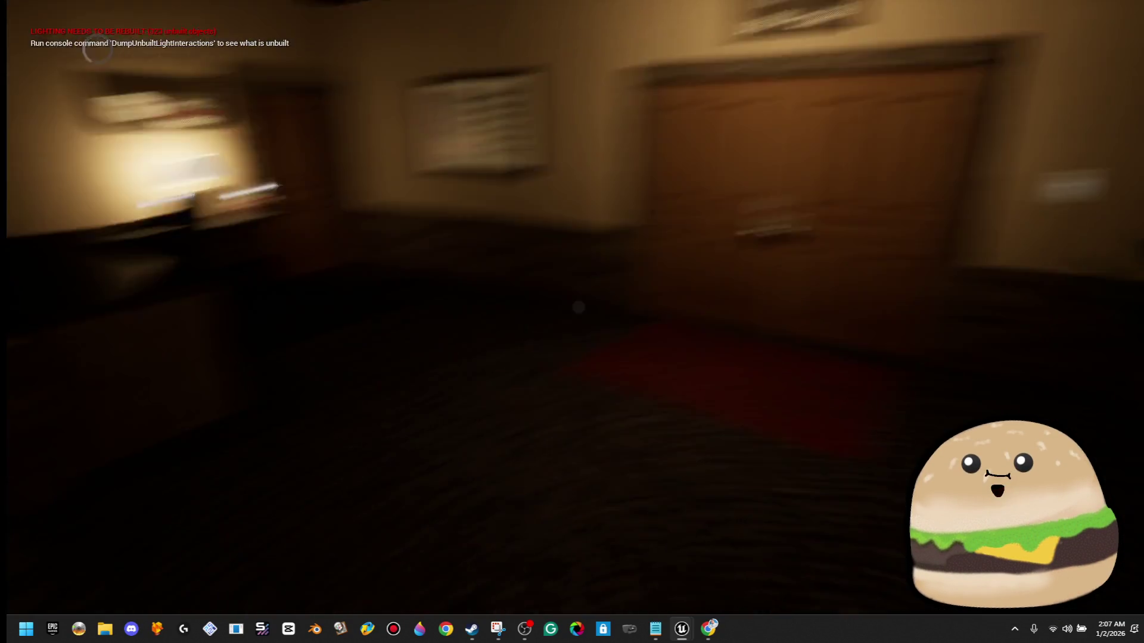
key("e")
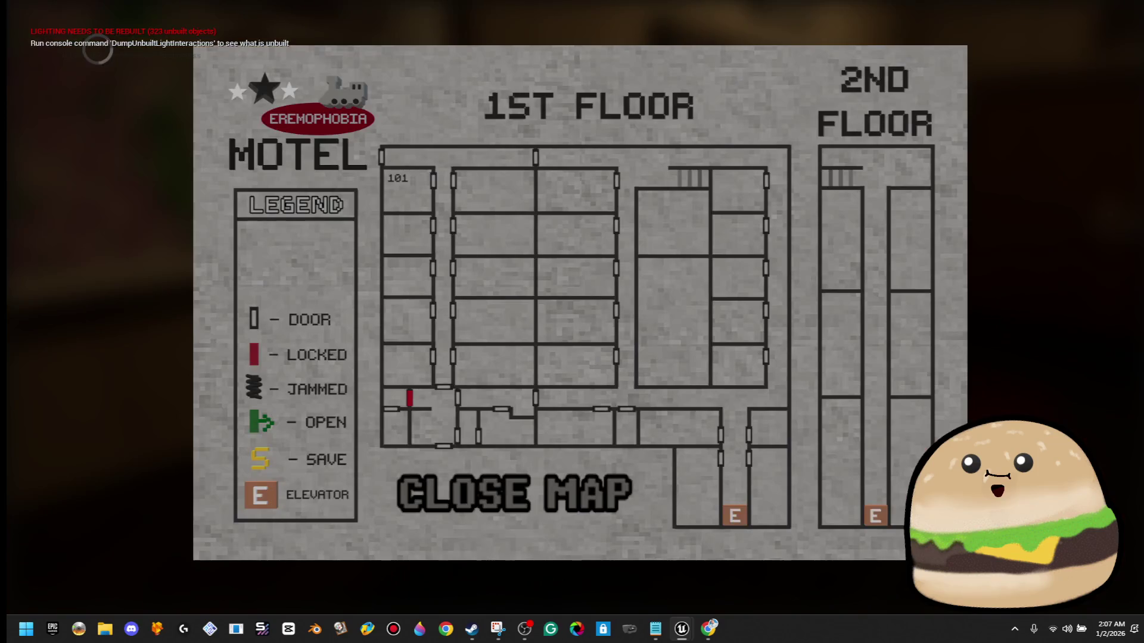
left_click(560, 491)
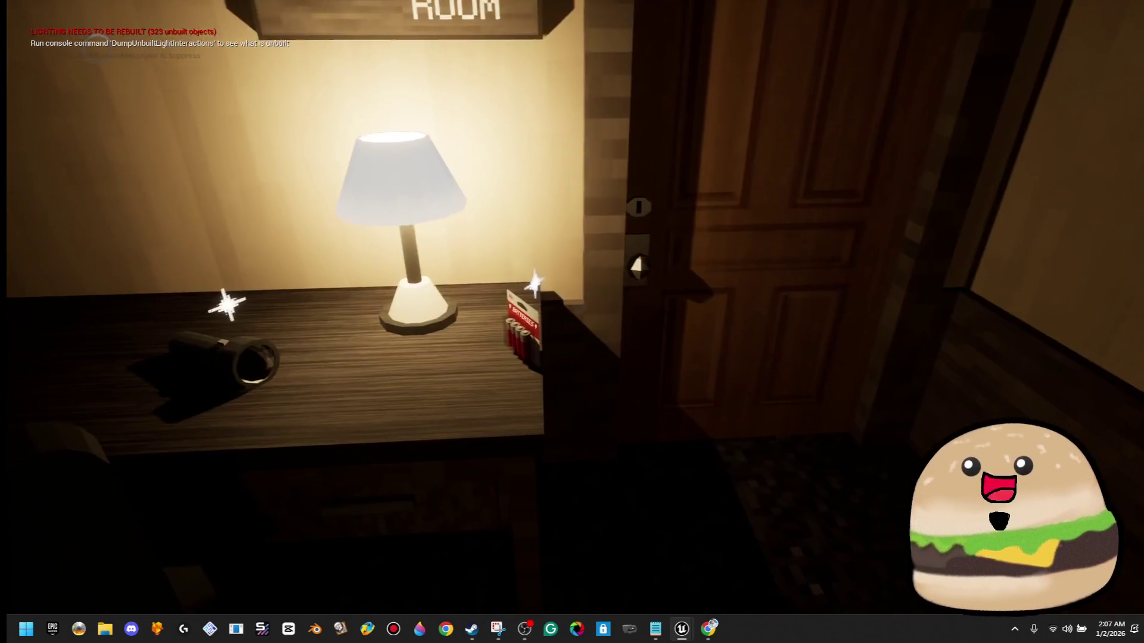
key("w")
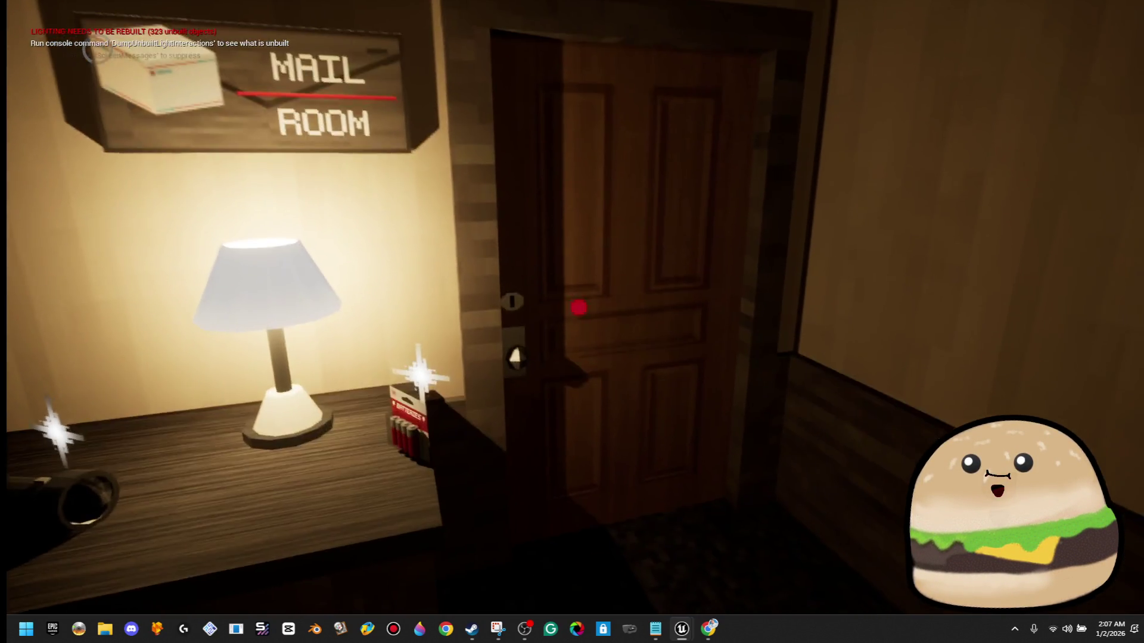
key("m")
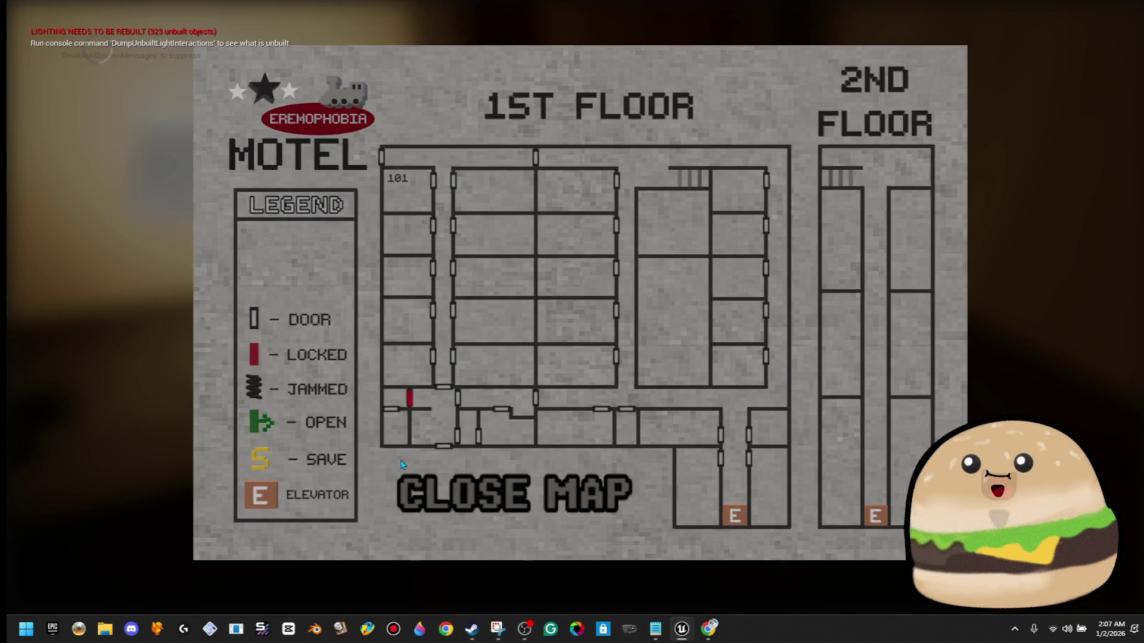
left_click(560, 492)
- Walk through the living room and down the corridor past door 102 into room 103
key("w")
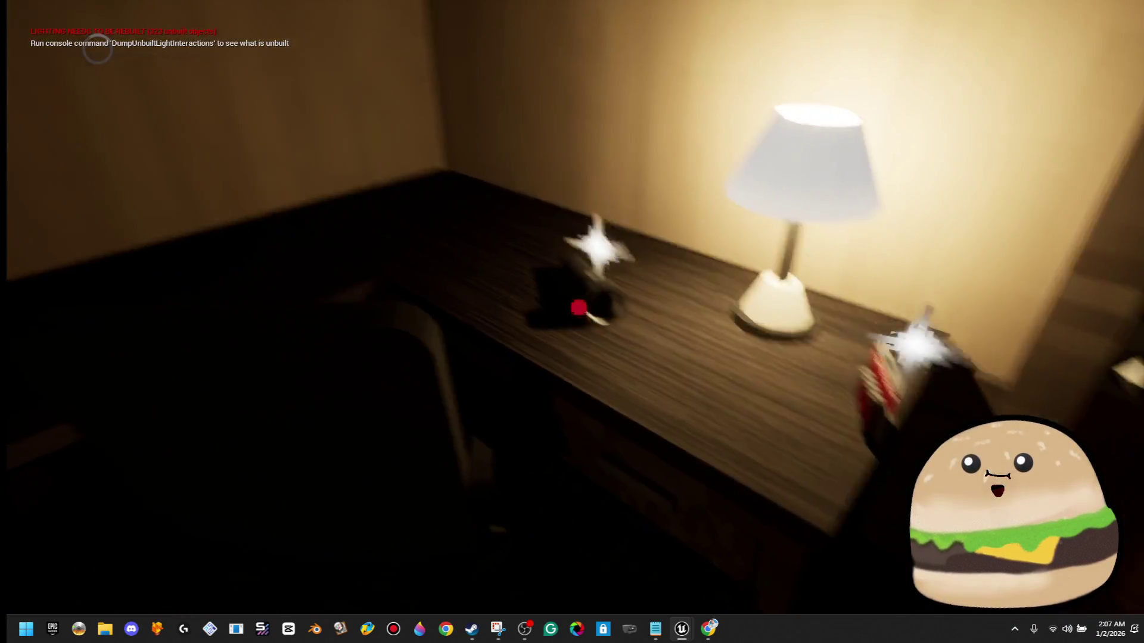
key("w")
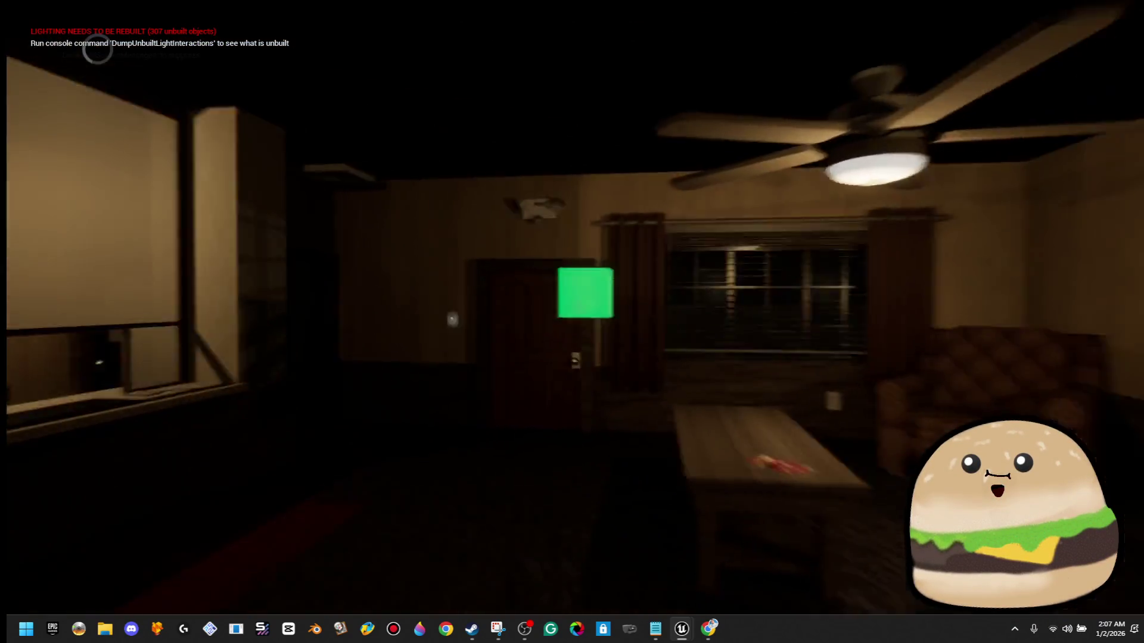
key("w")
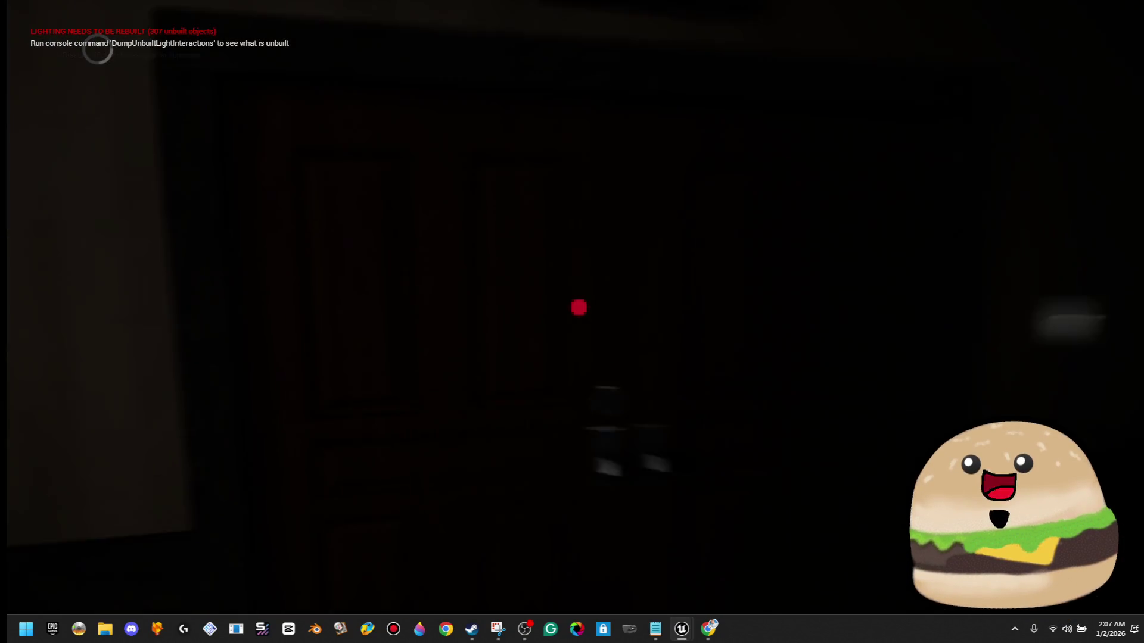
key("w")
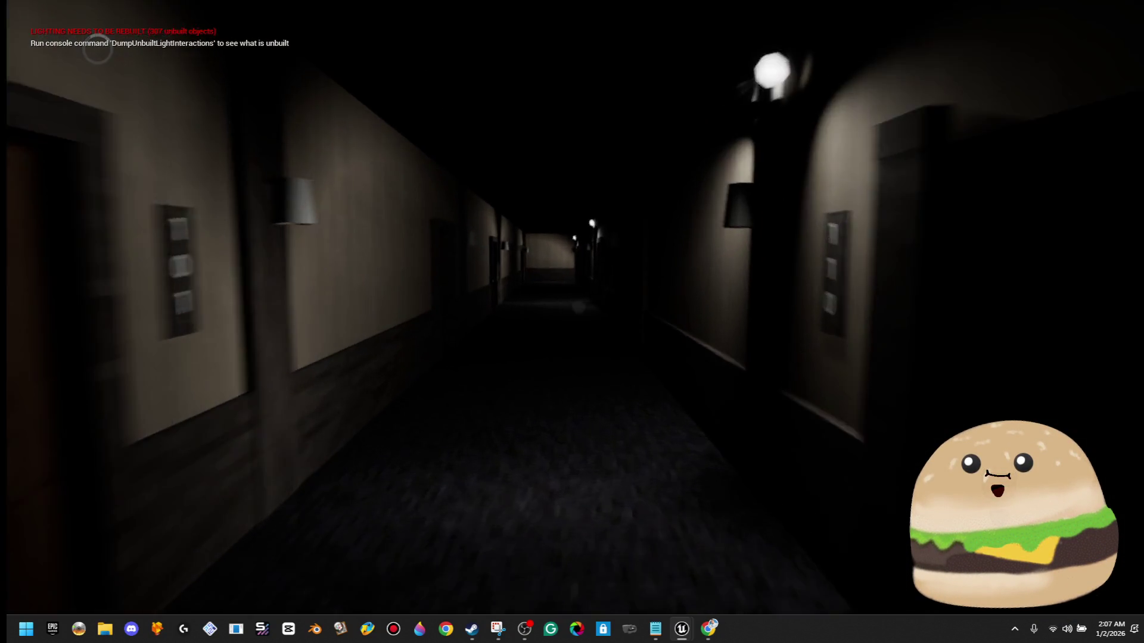
key("w")
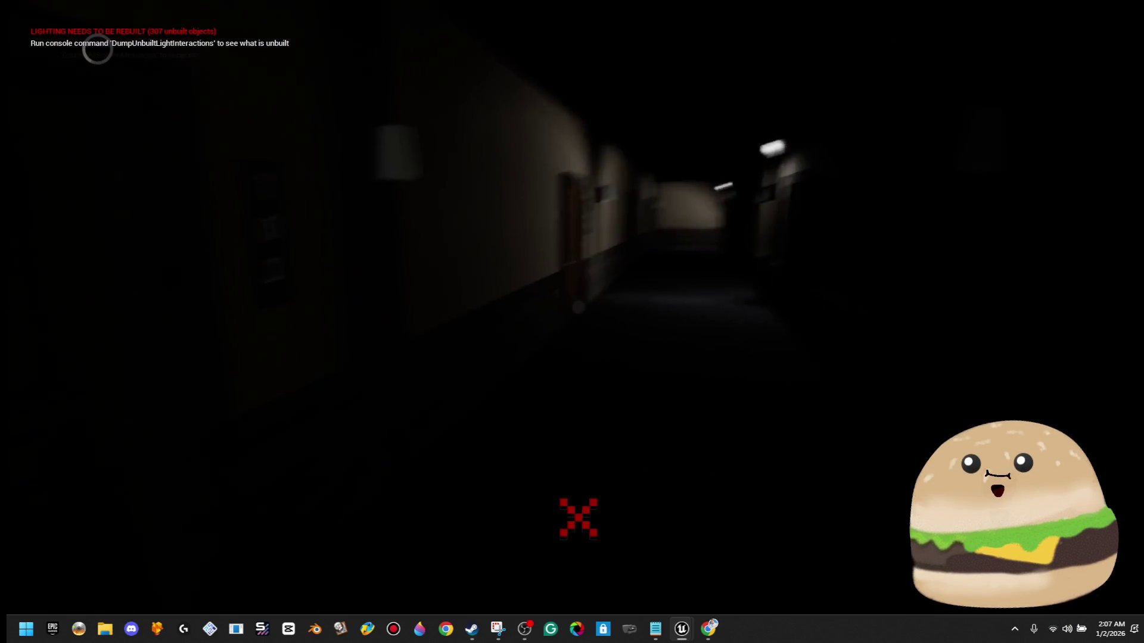
key("w")
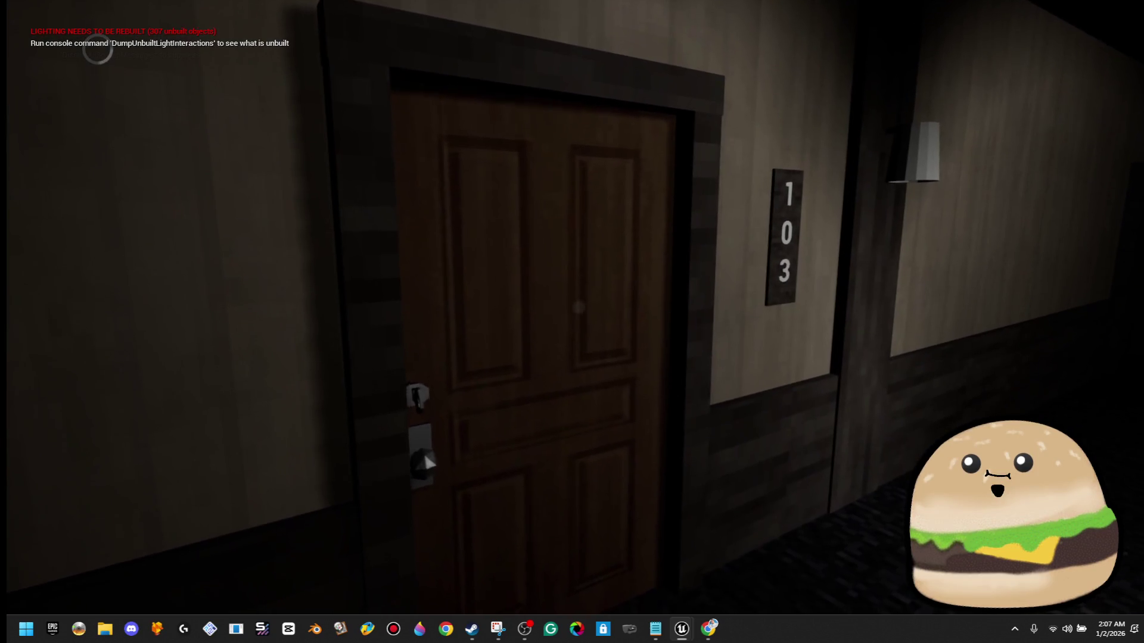
key("w")
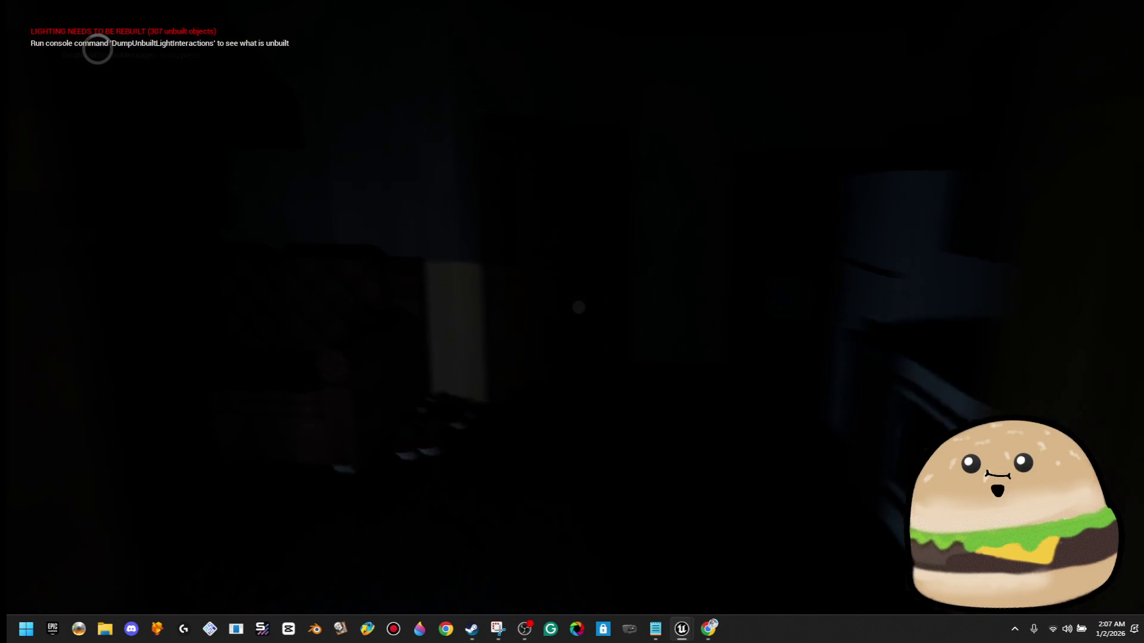
key("w")
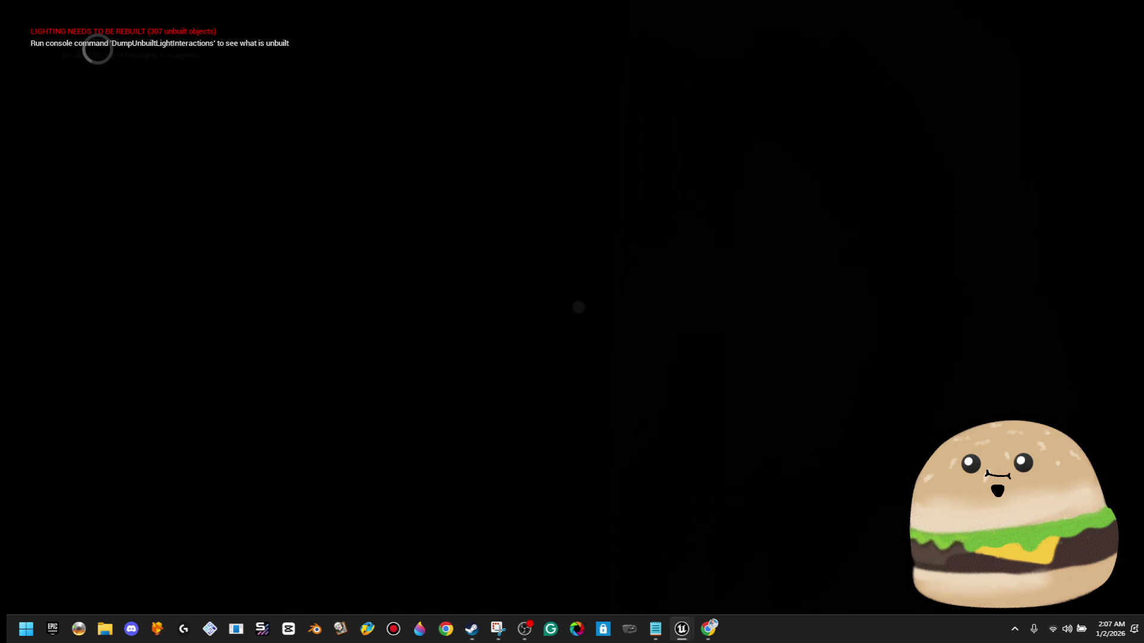
- Use the flashlight to find the desk items, then read and close room 103's mail note
key("f")
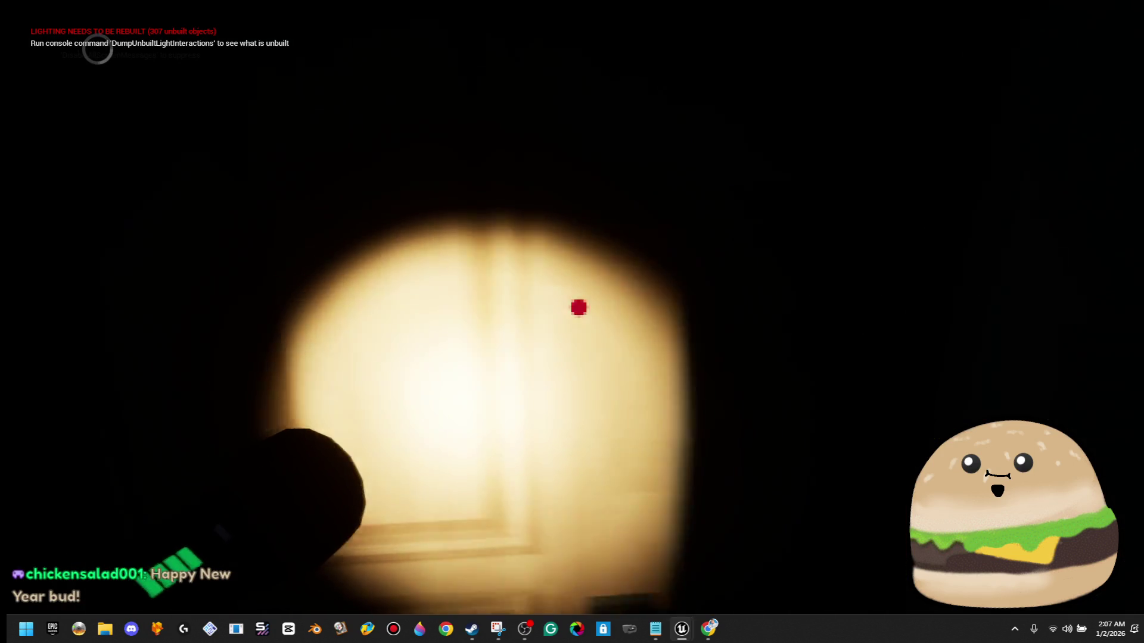
key("f")
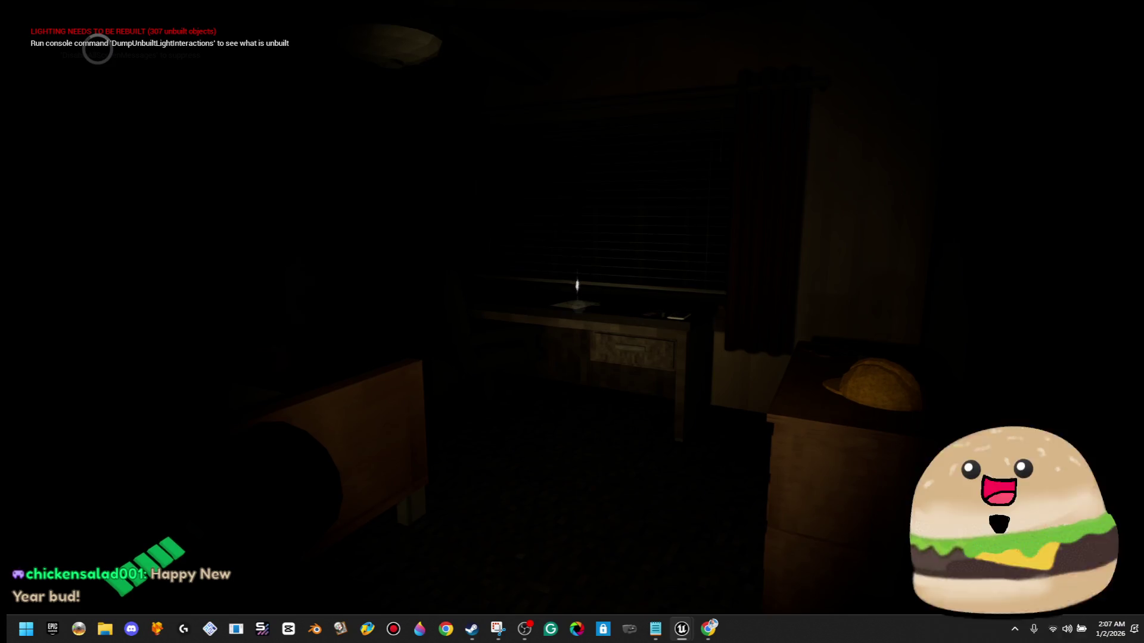
key("f")
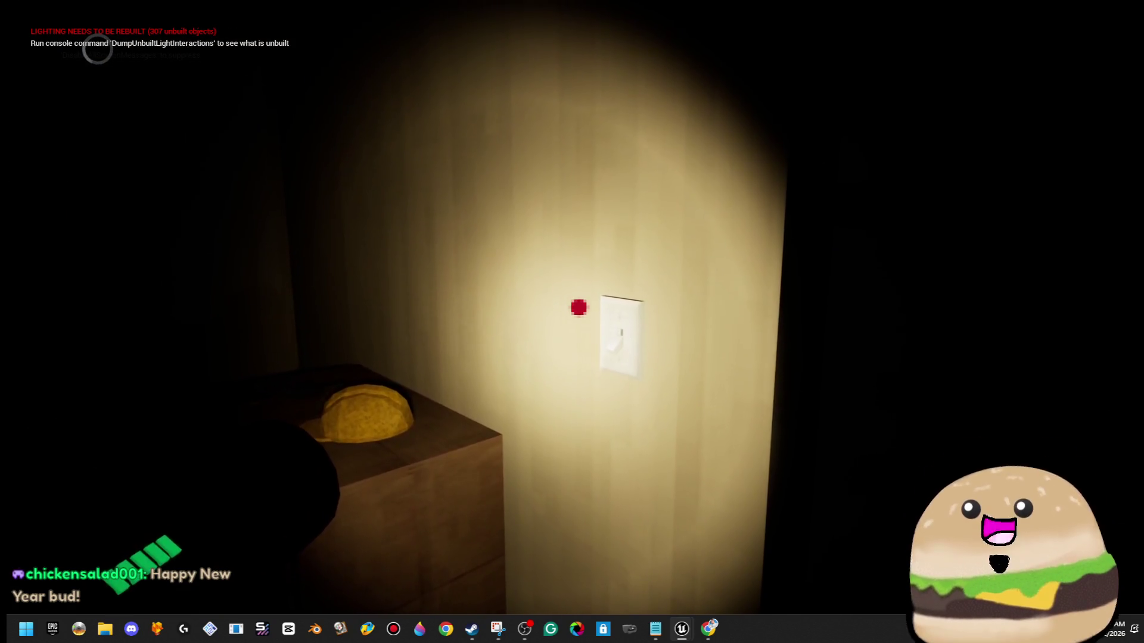
key("f")
key("f")
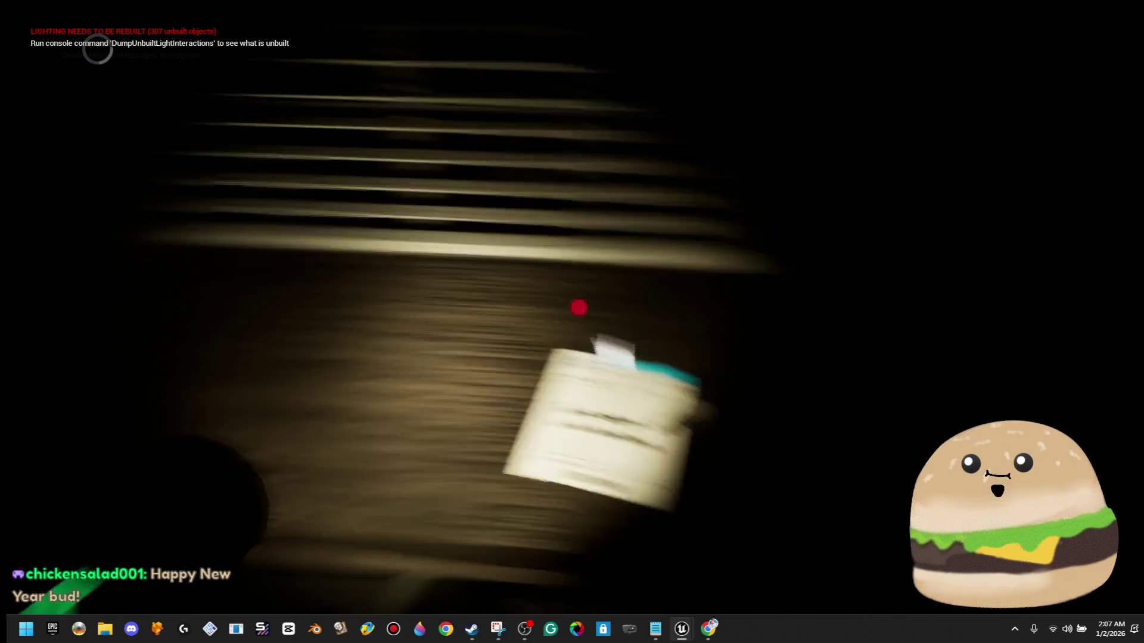
key("e")
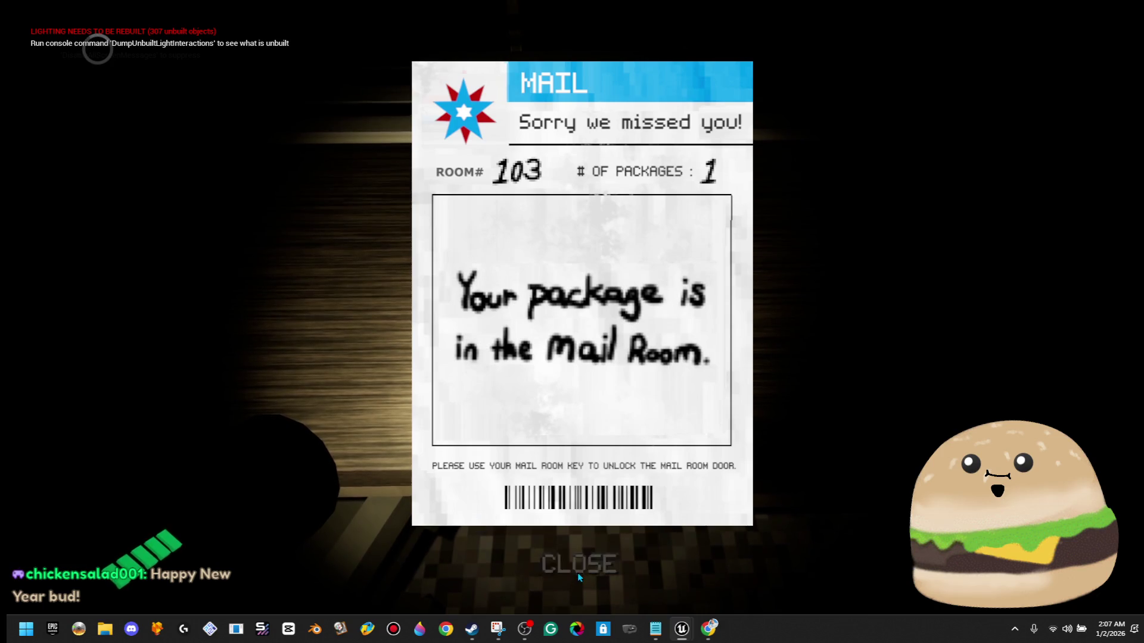
left_click(578, 573)
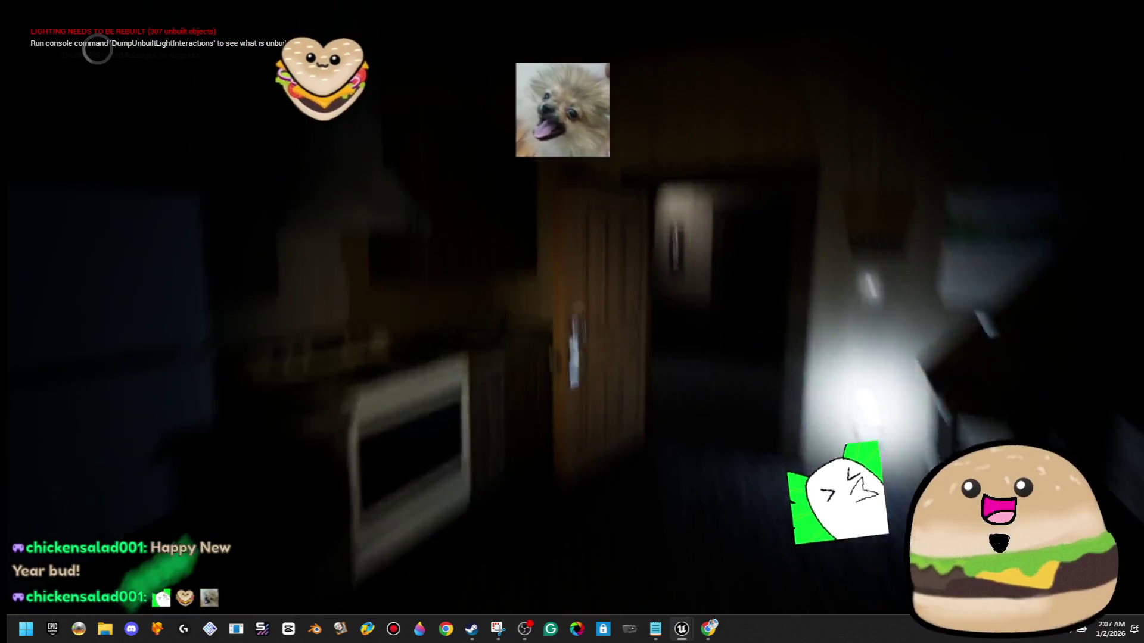
- Walk to the lobby by the mail room, check its map marker, then stop the play session
key("w")
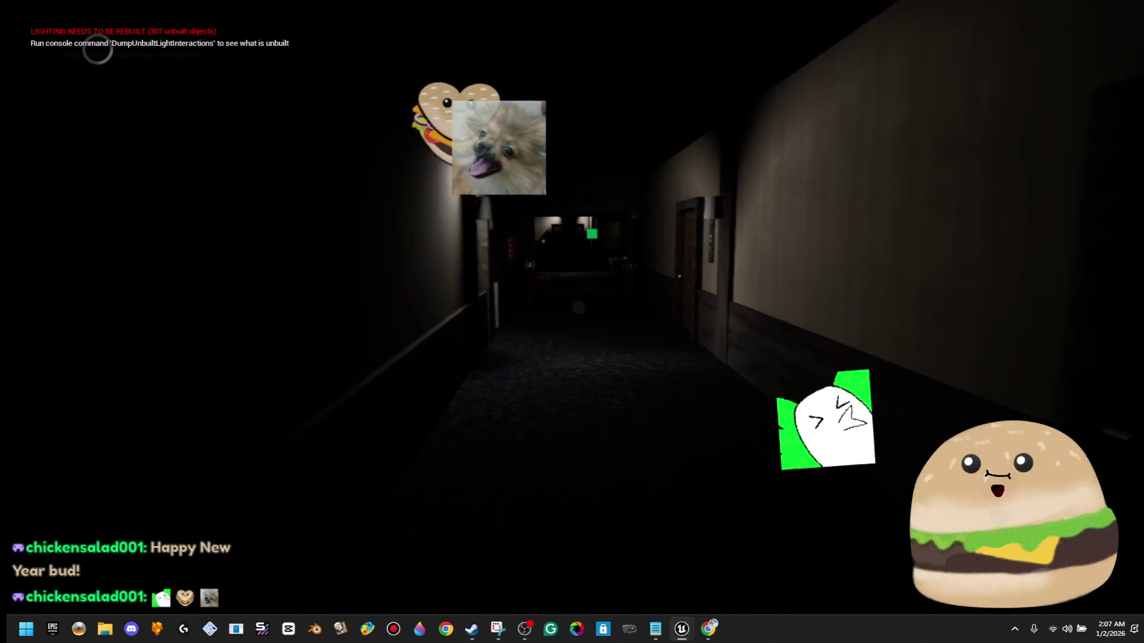
key("w")
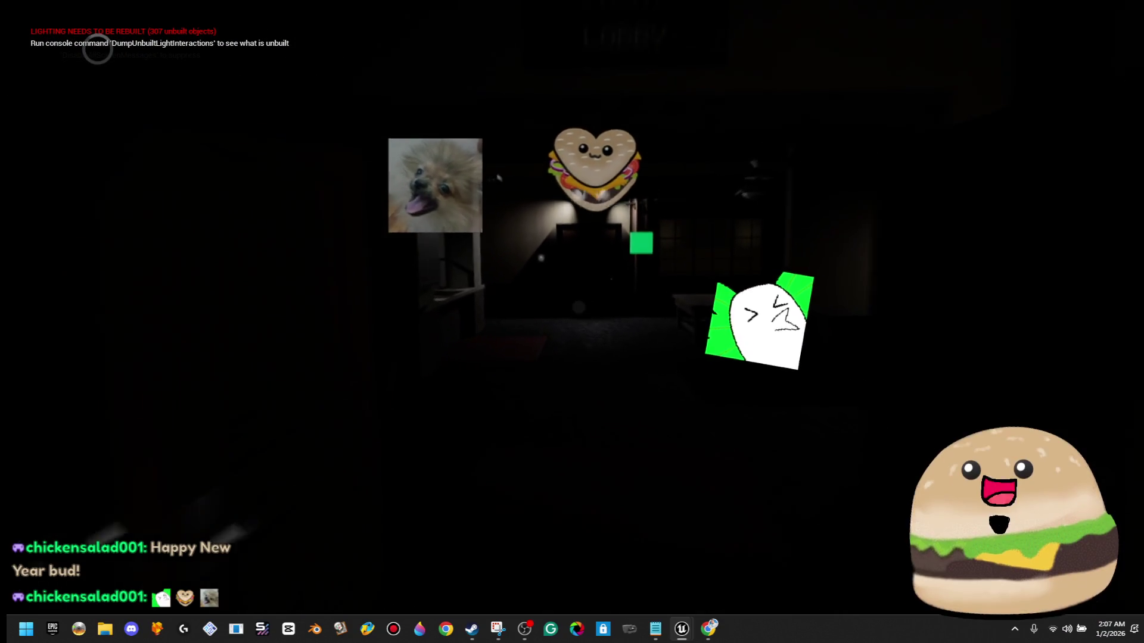
key("w")
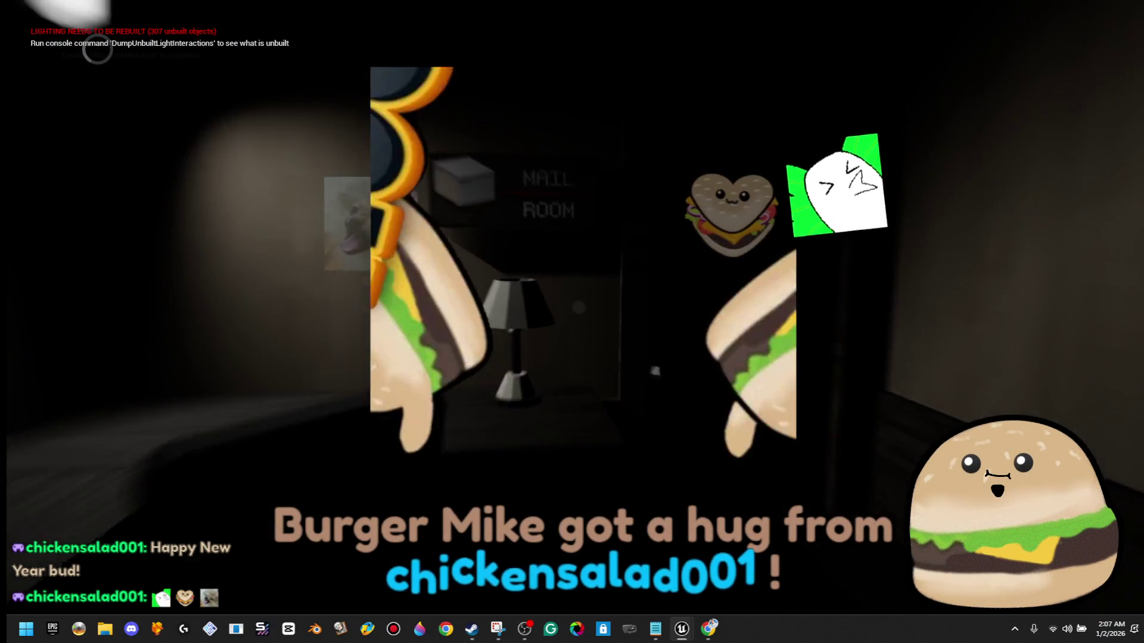
key("w")
key("m")
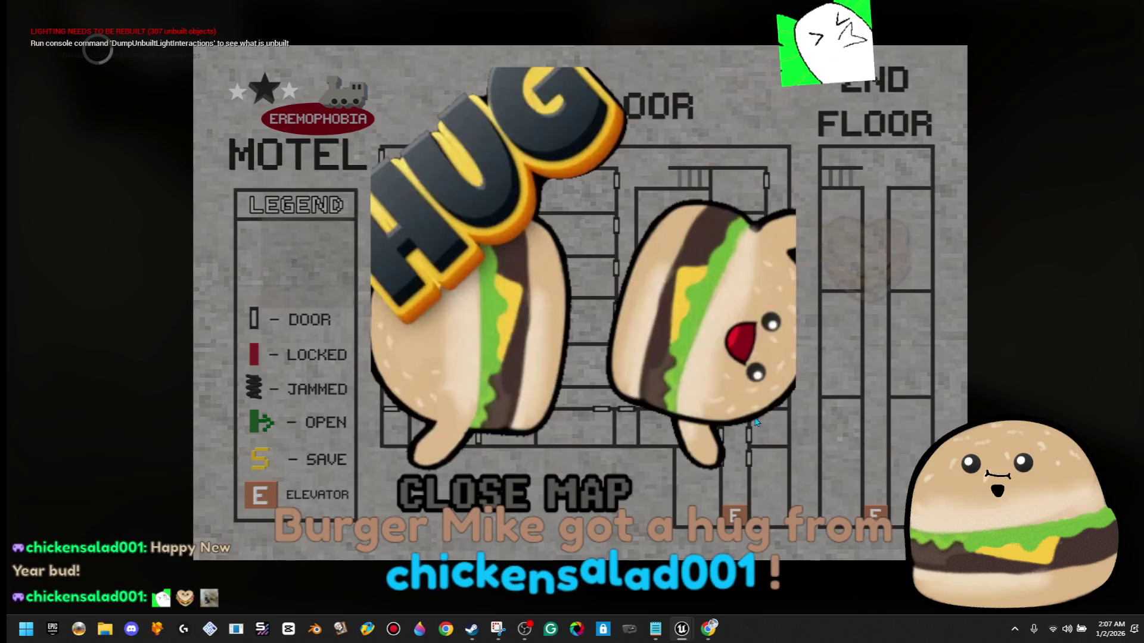
key("m")
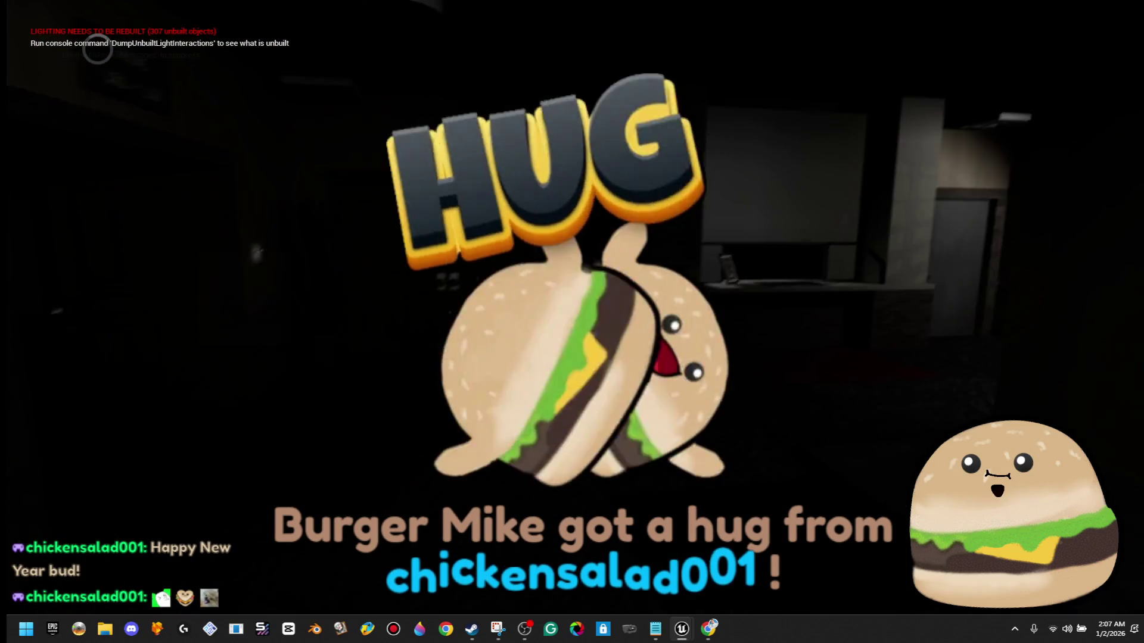
key("Escape")
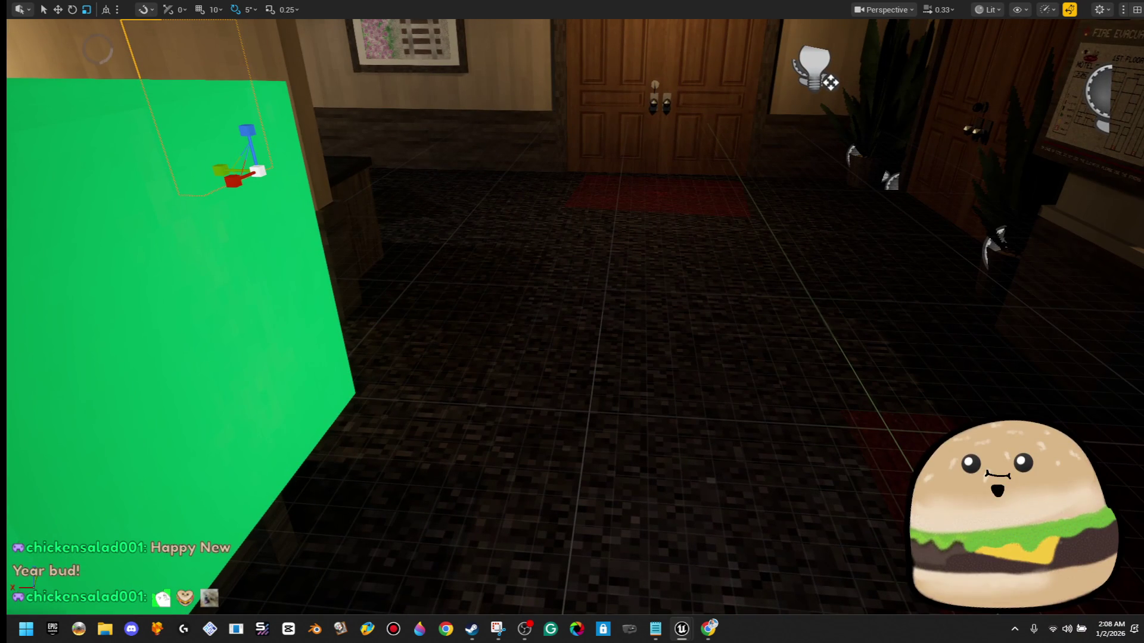
key("alt+Tab")
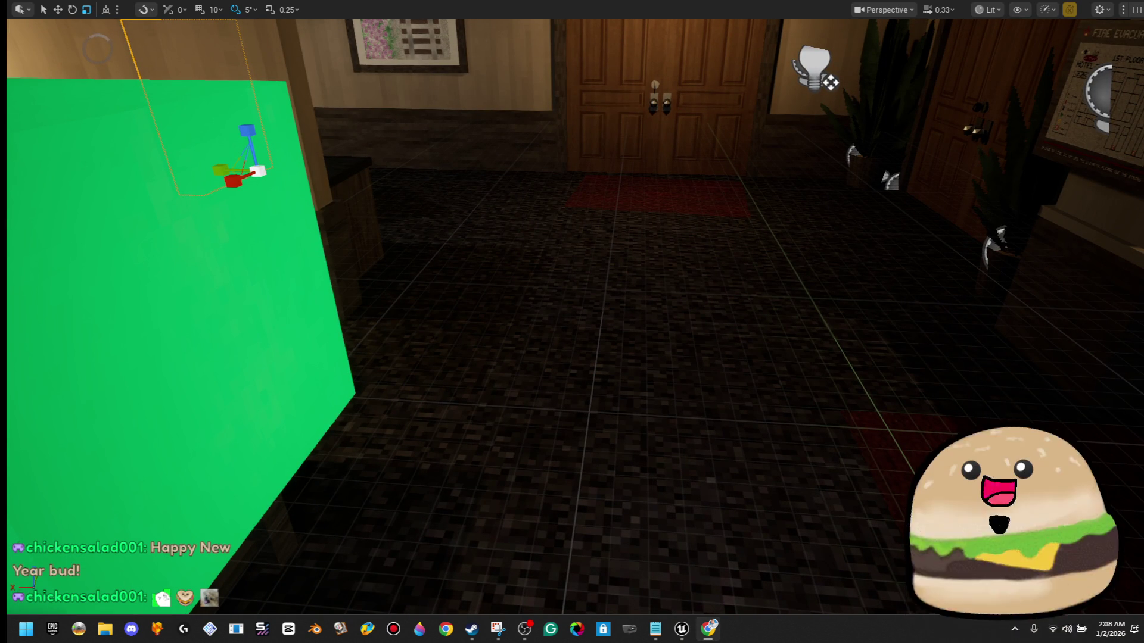
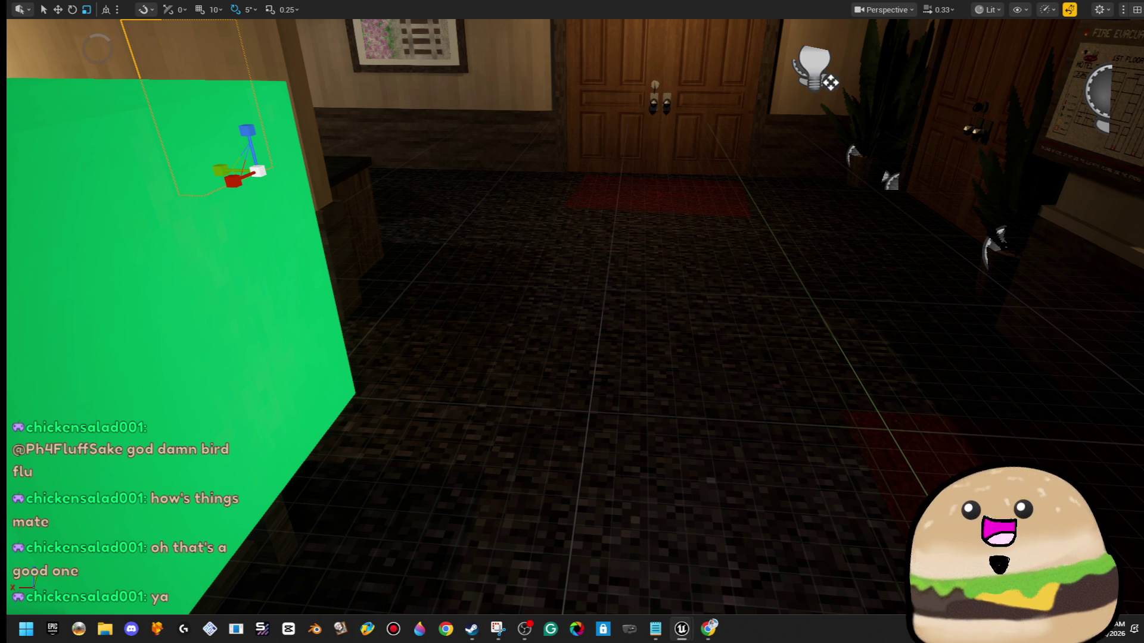
- Select the hallway floor and start Play In Editor with Alt+P
left_click(625, 480)
left_click_drag(626, 481, 616, 466)
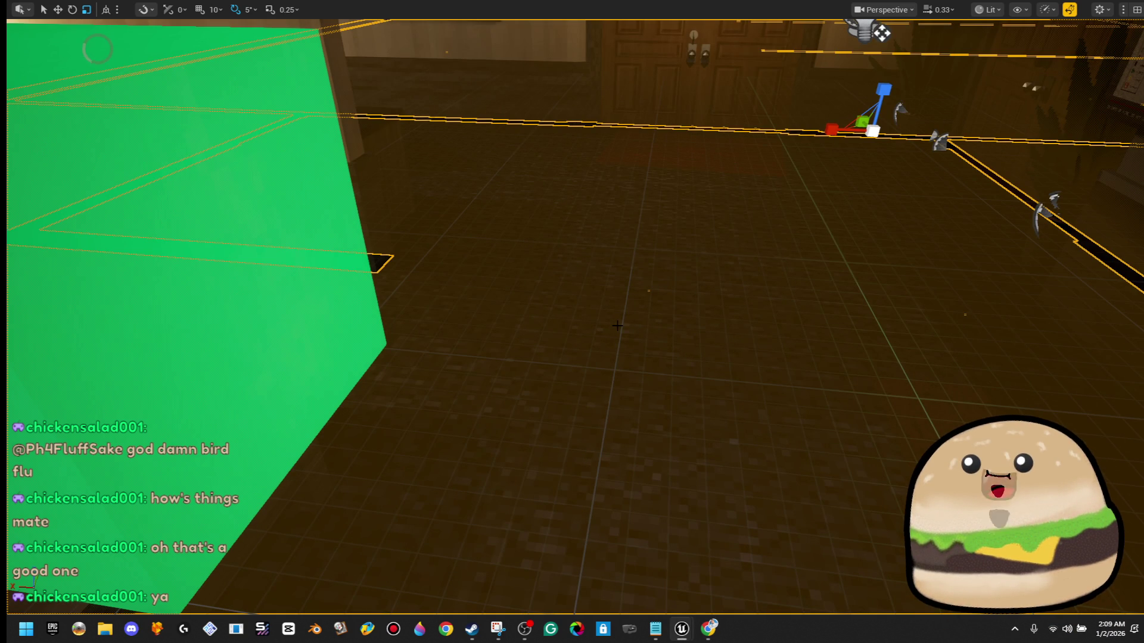
key("alt+p")
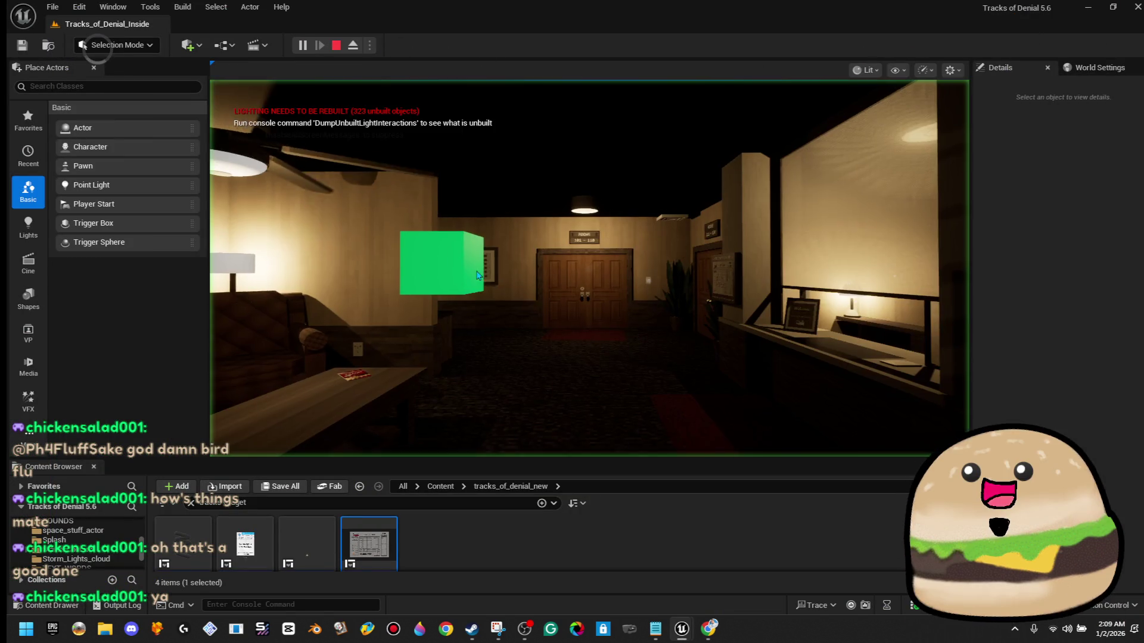
left_click(476, 275)
- Walk to the reception desk, open and close the floor-plan map, and go full screen
key("w")
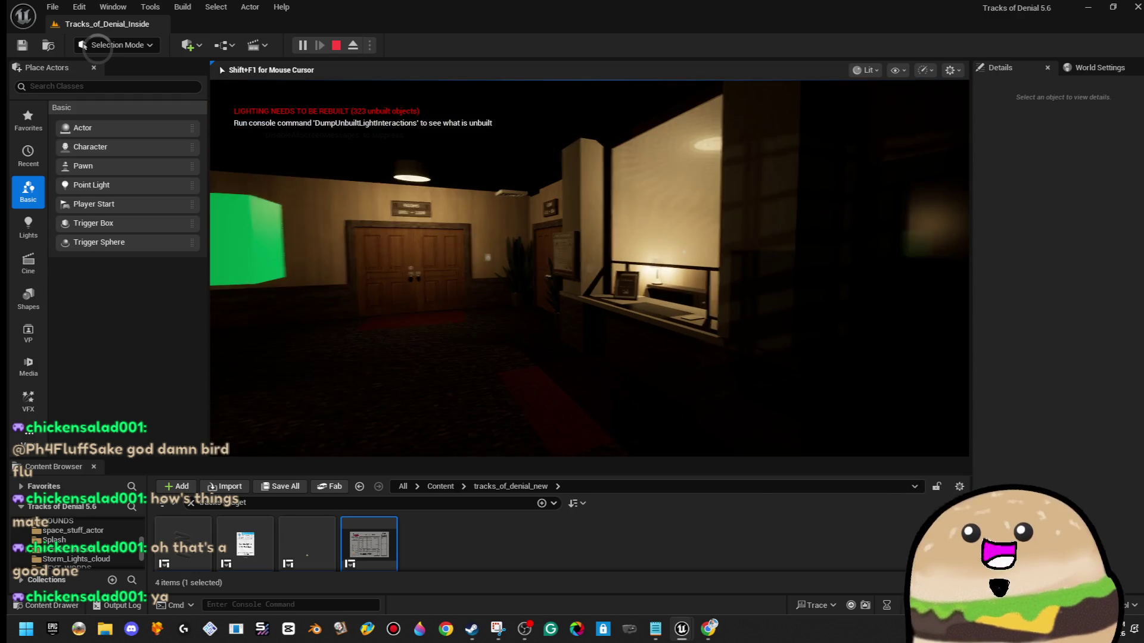
key("w")
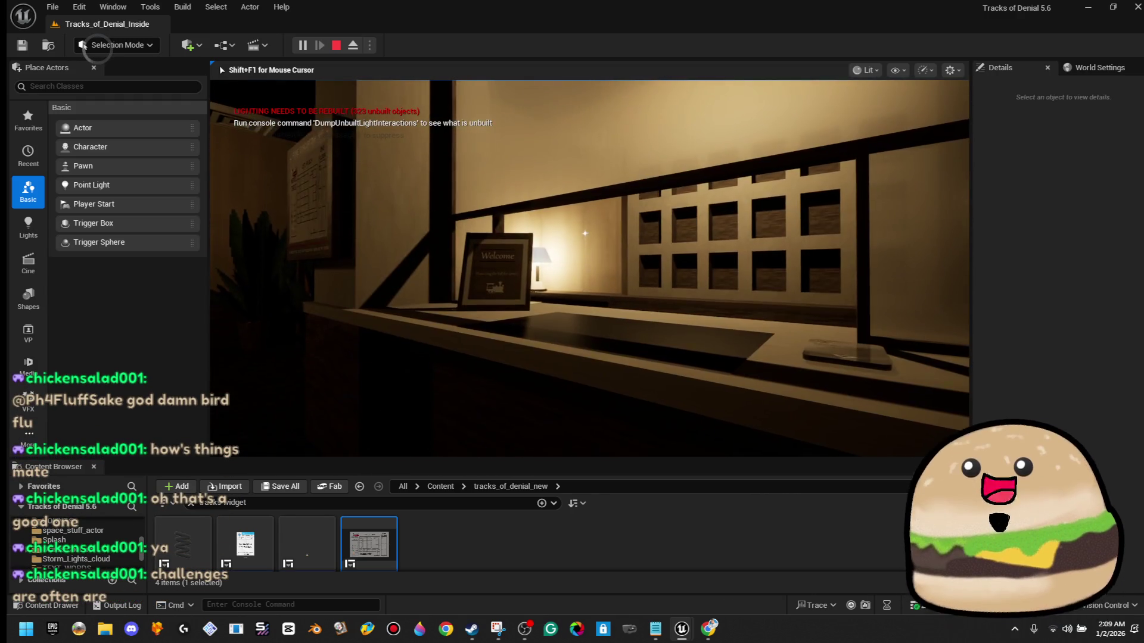
mouse_move(83, 45)
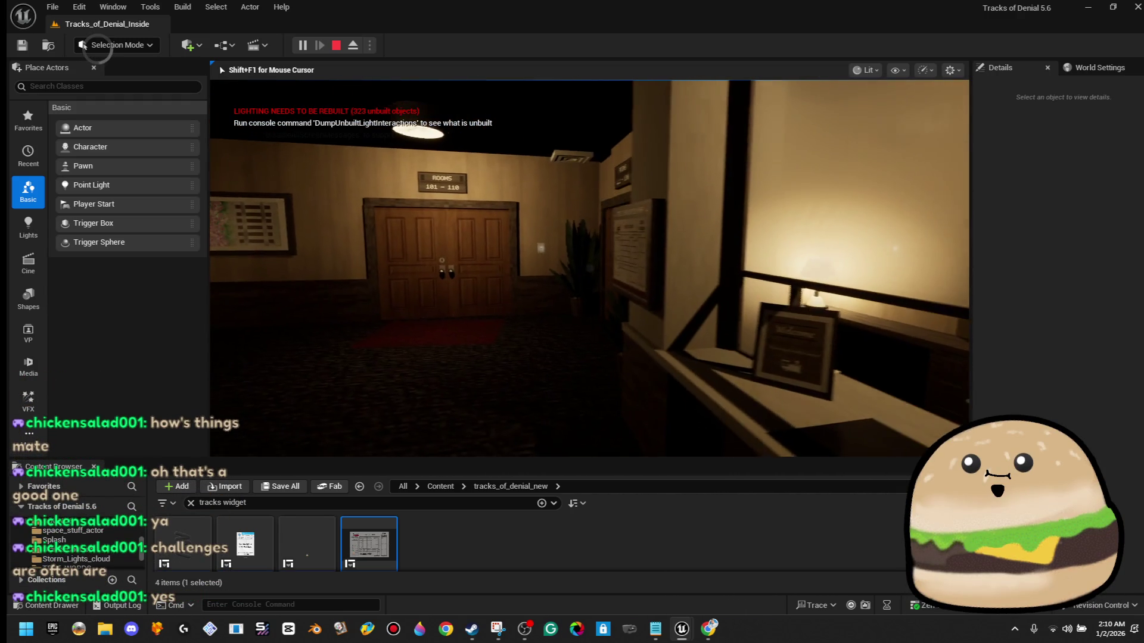
key("w")
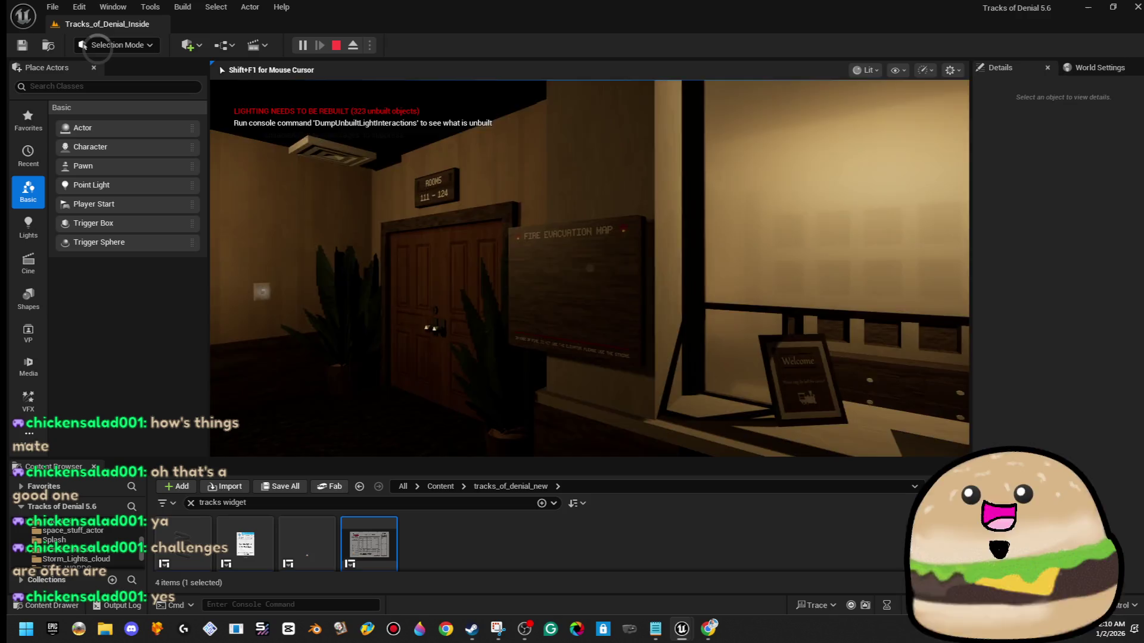
key("e")
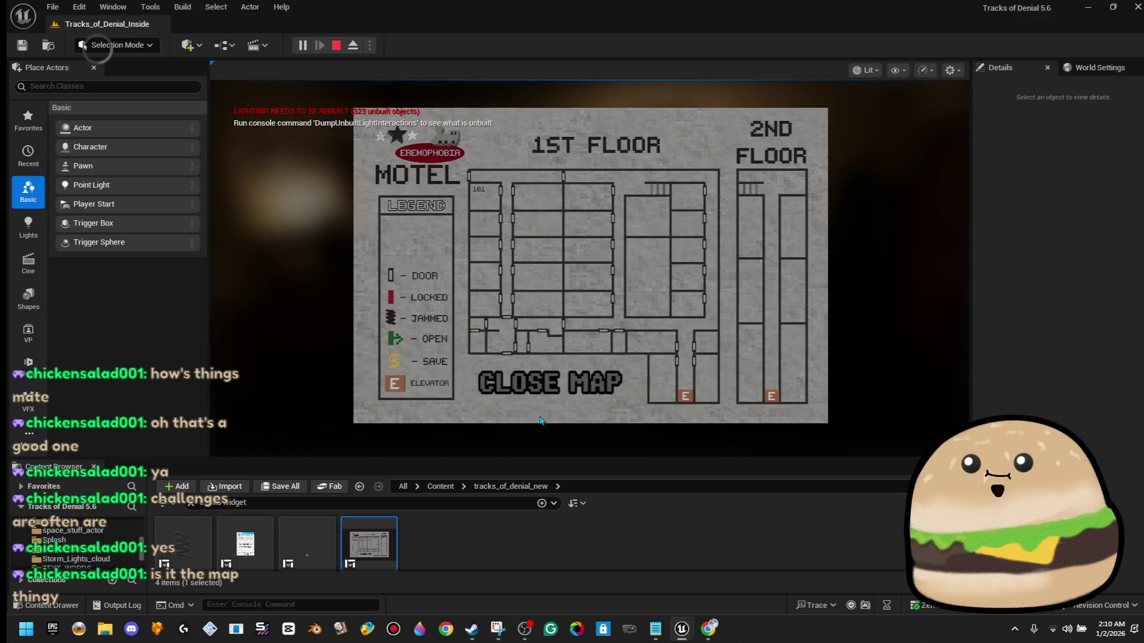
left_click(550, 383)
key("F11")
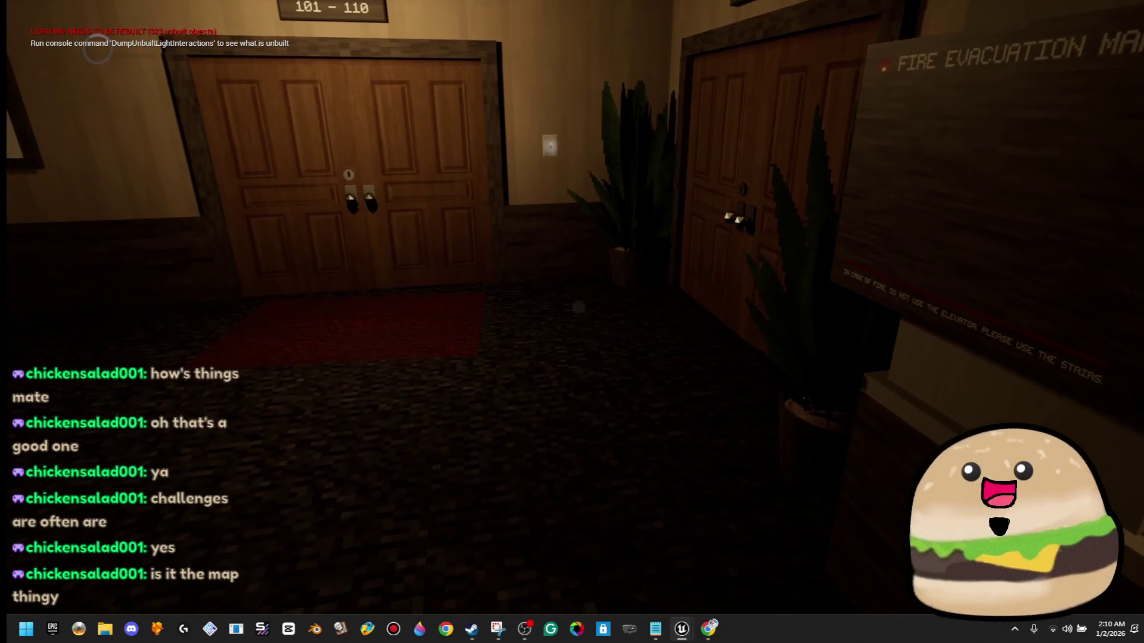
- Reopen the floor map with E, close it, then bring it up again with M
key("e")
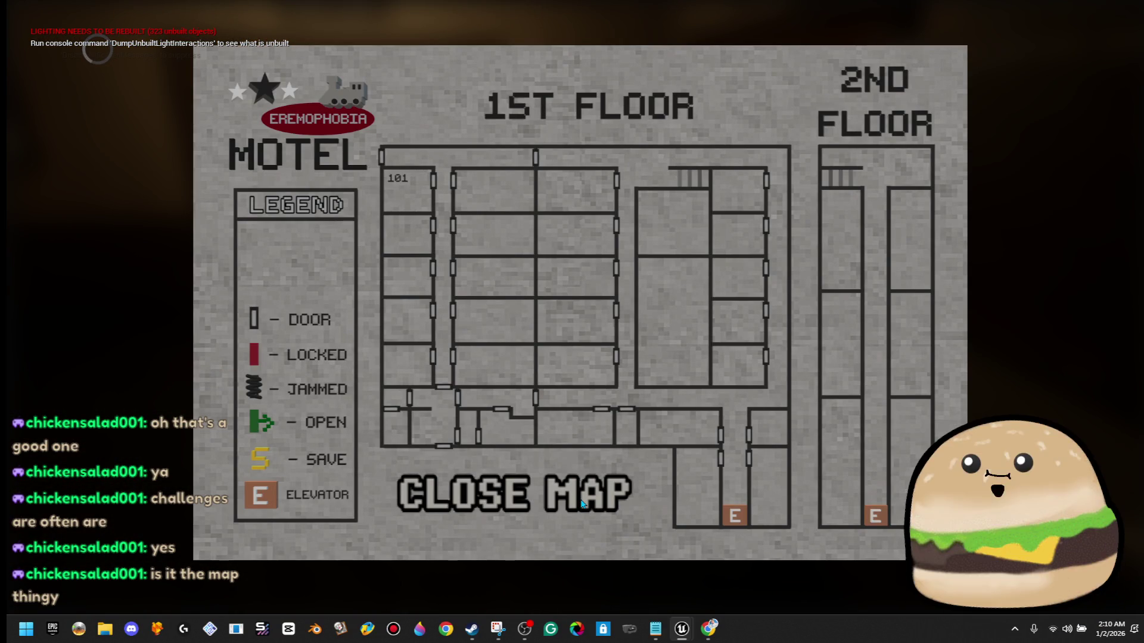
left_click(582, 503)
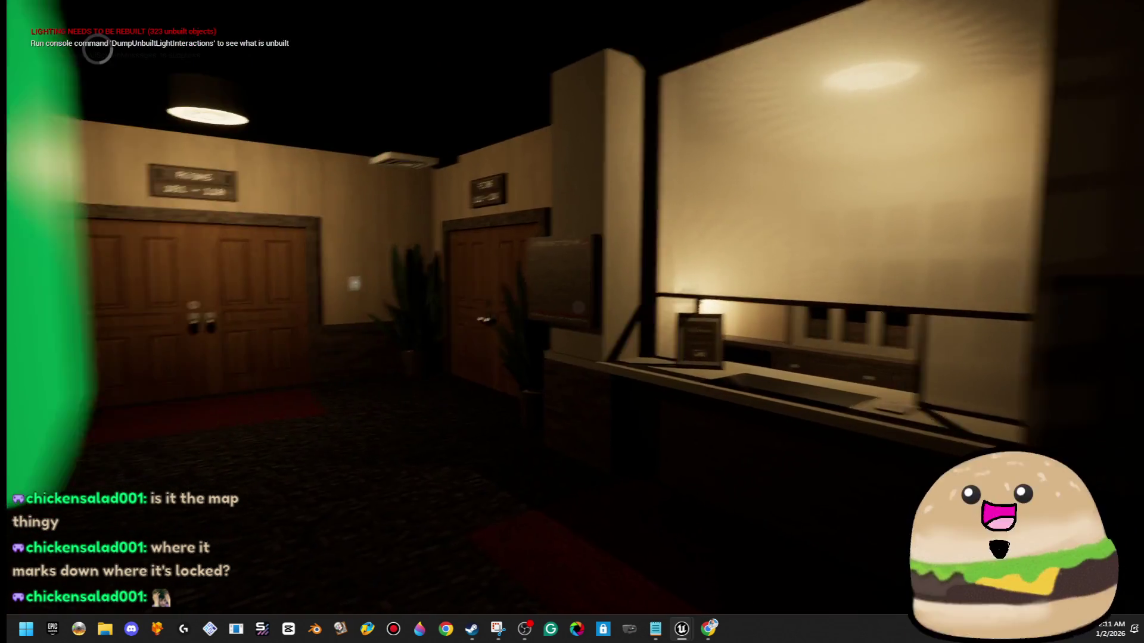
key("m")
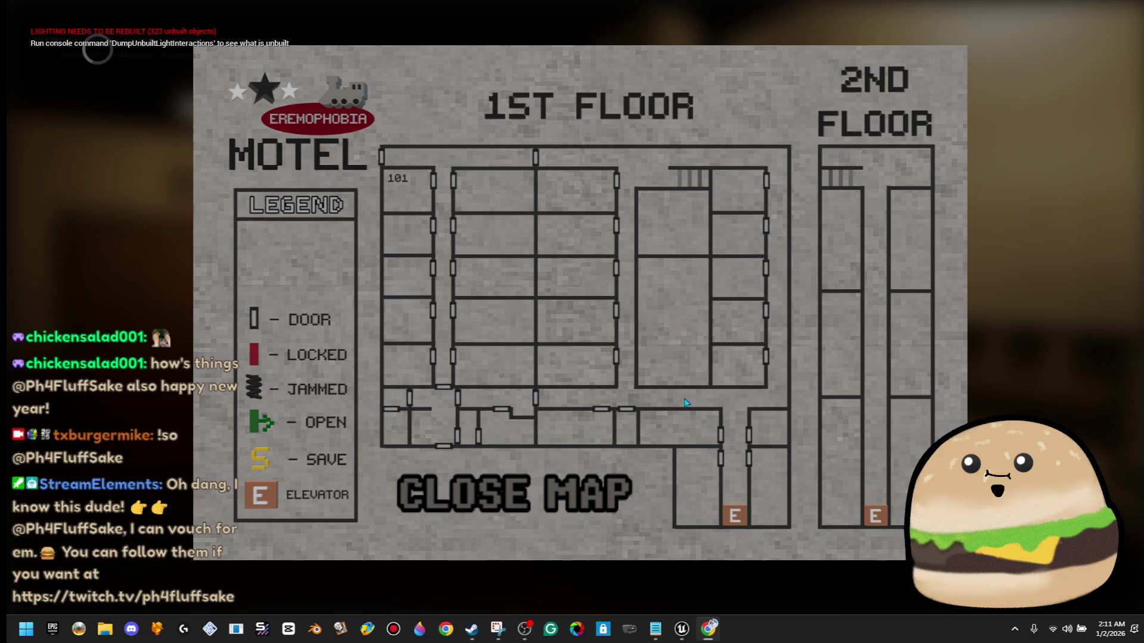
- Close the floor map and walk into the lobby facing the MAIL ROOM door
left_click(592, 485)
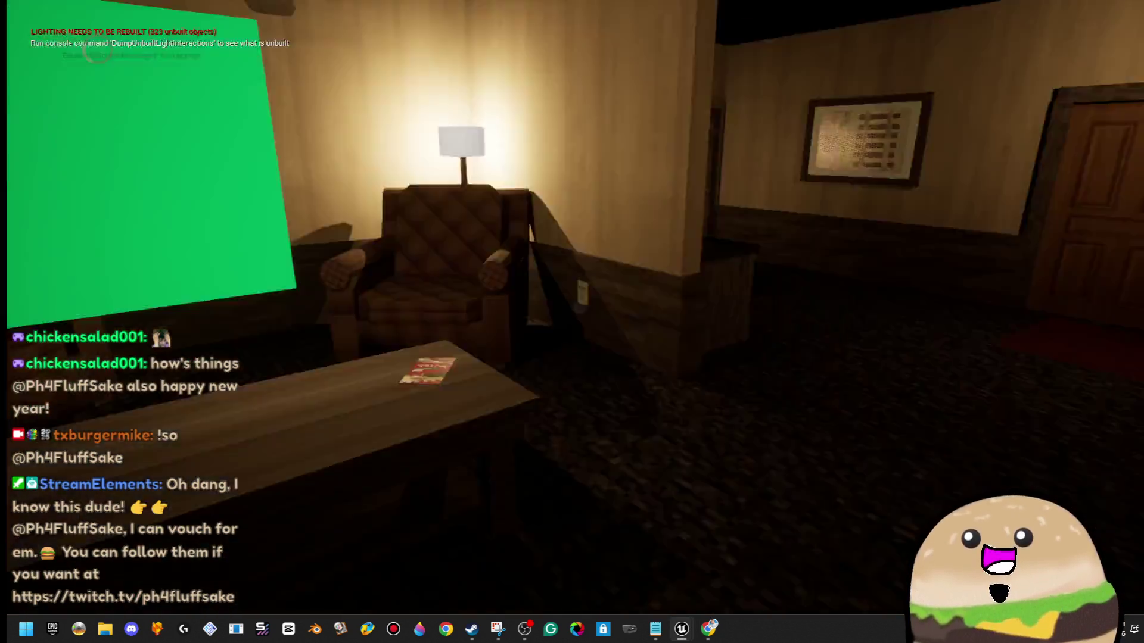
mouse_move(578, 306)
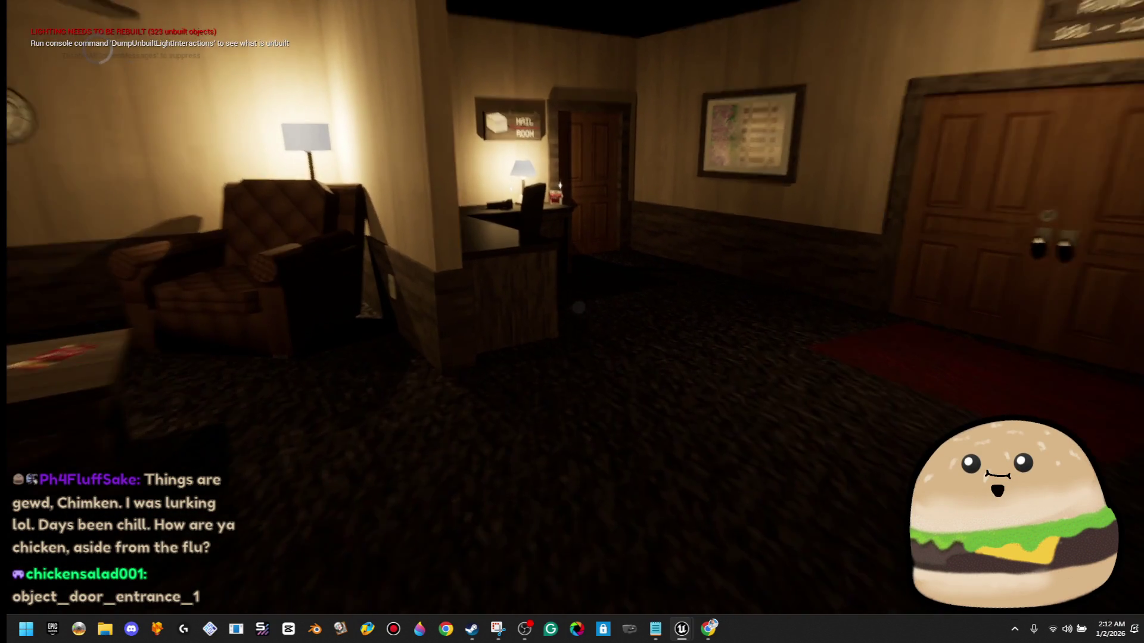
- Walk up to the mail-room door, then look around the lamp, double doors and desk
key("w")
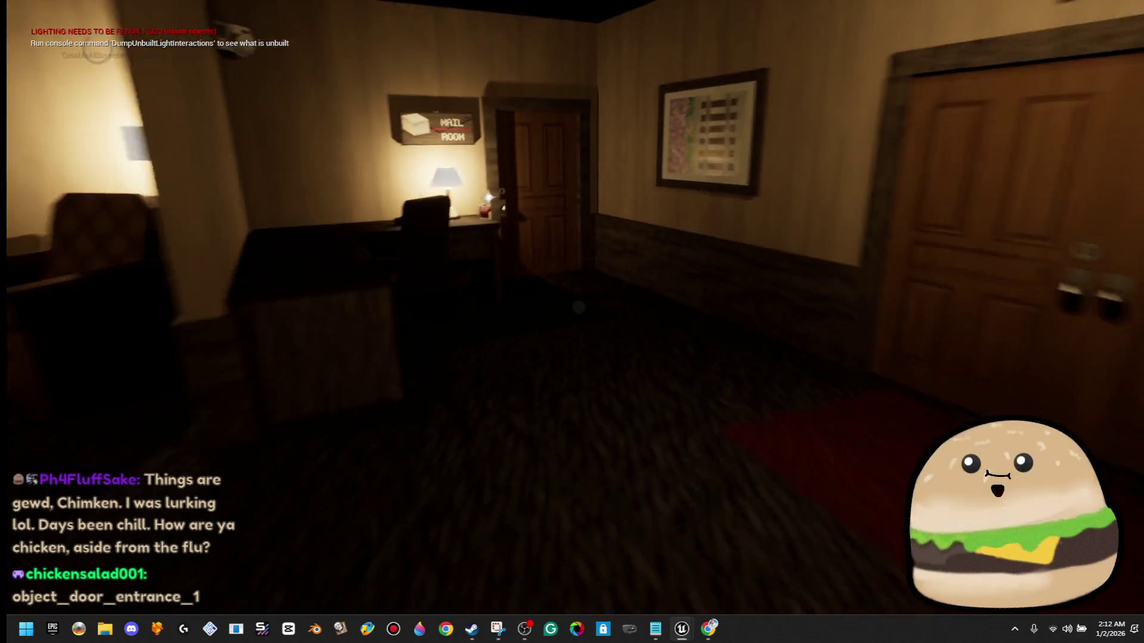
key("w")
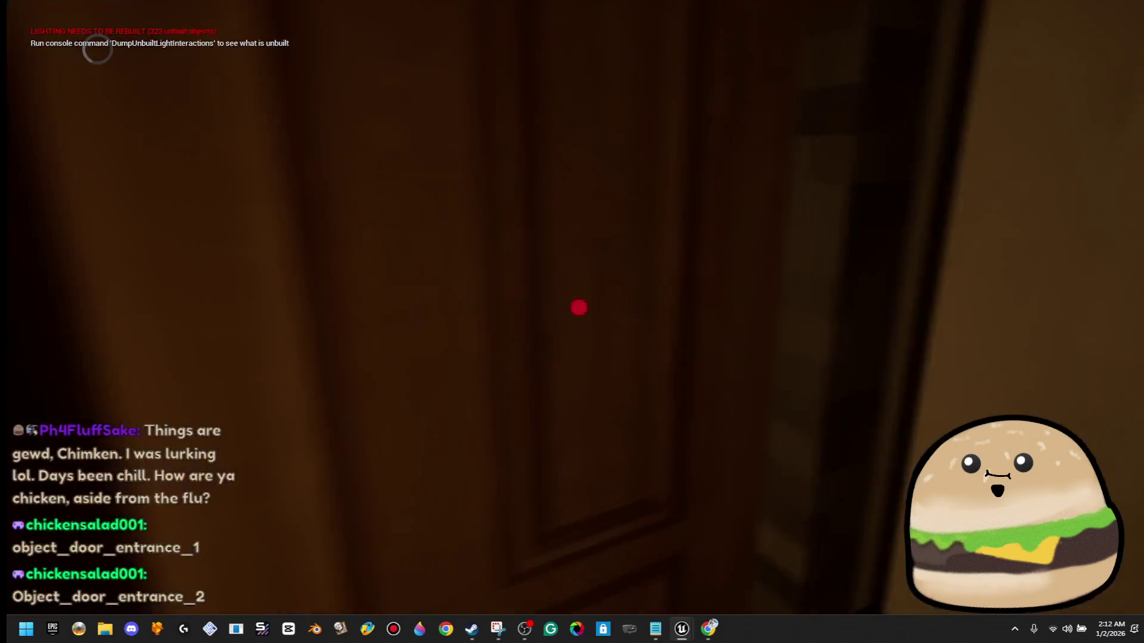
key("s")
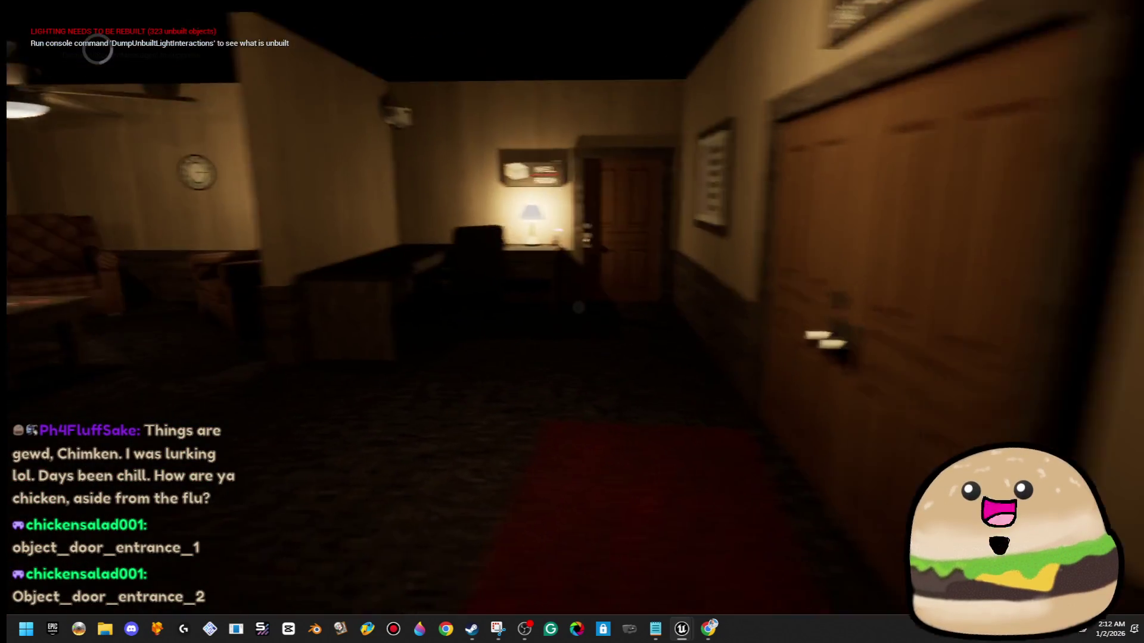
key("w")
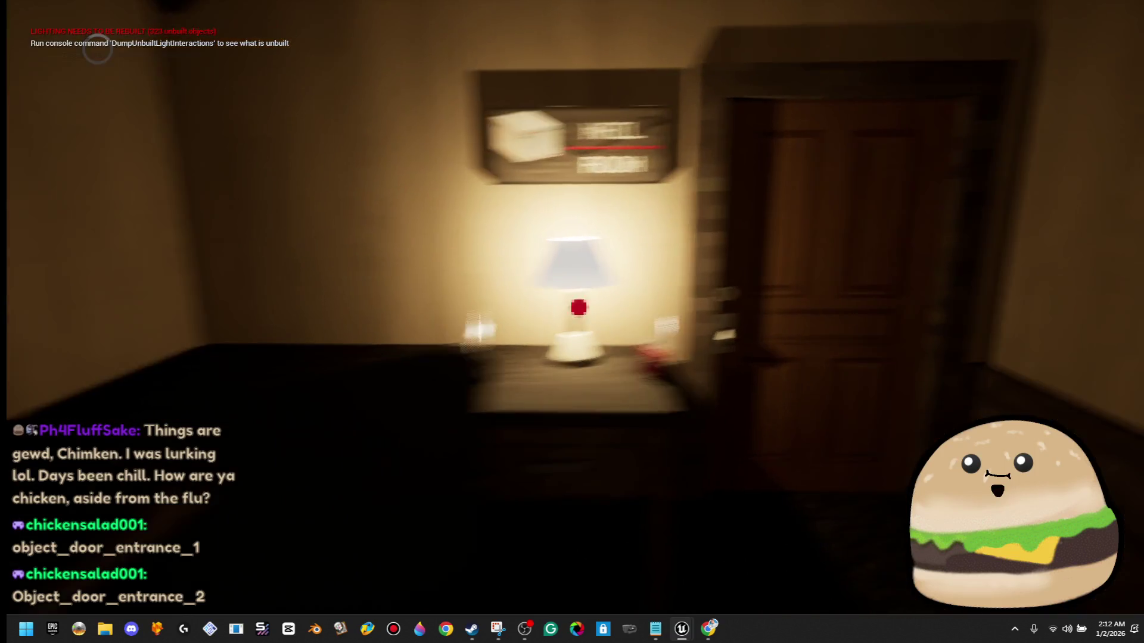
key("s")
key("w")
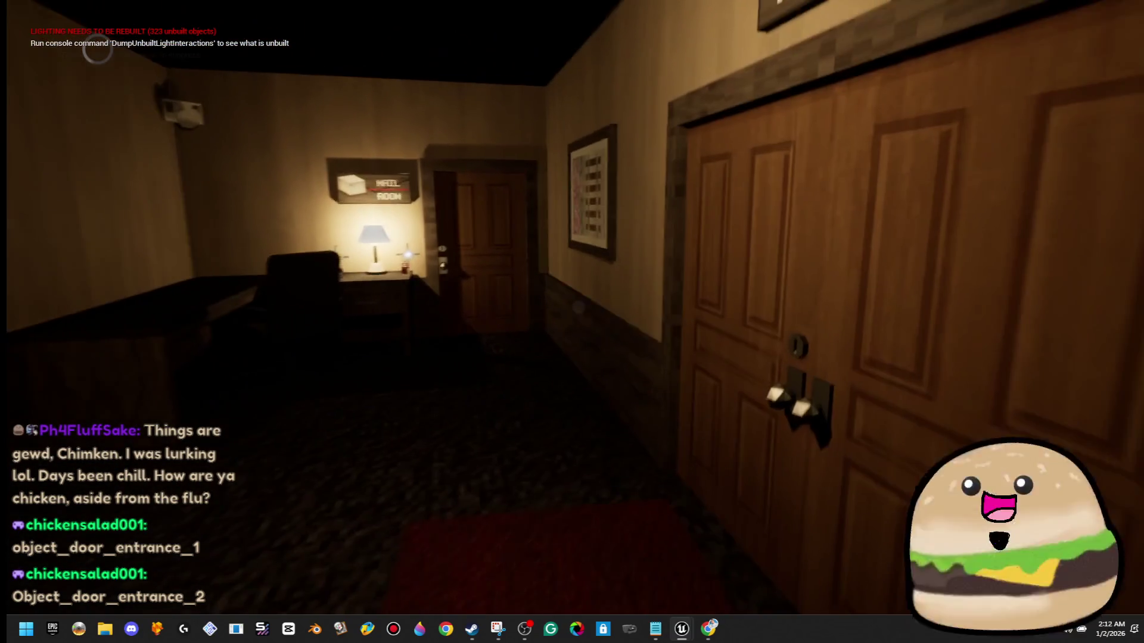
key("s")
key("a")
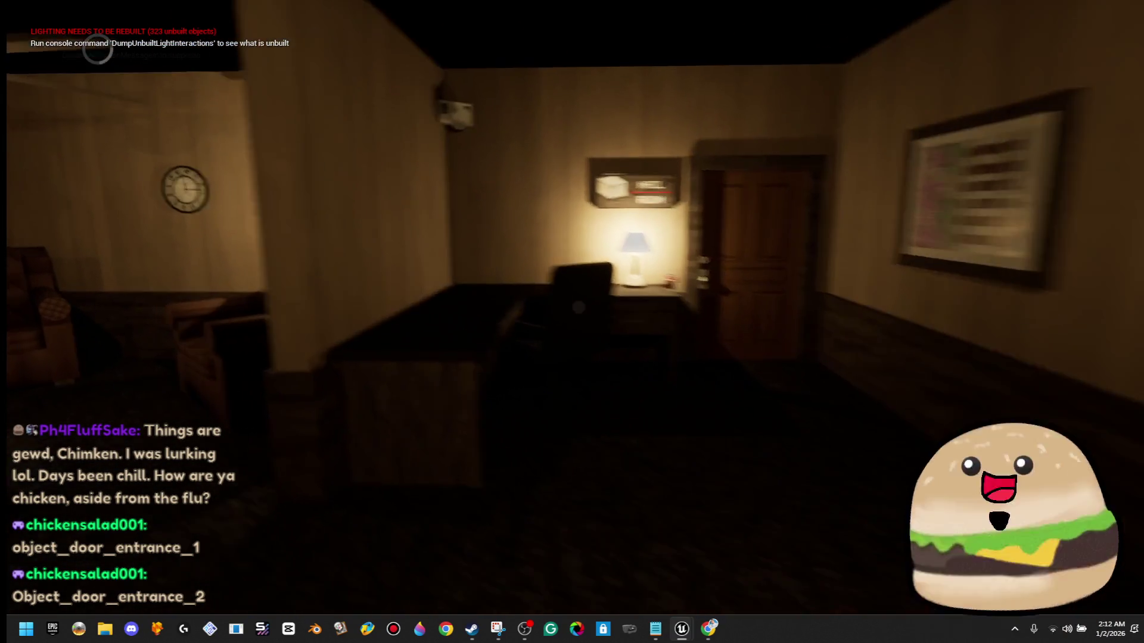
key("d")
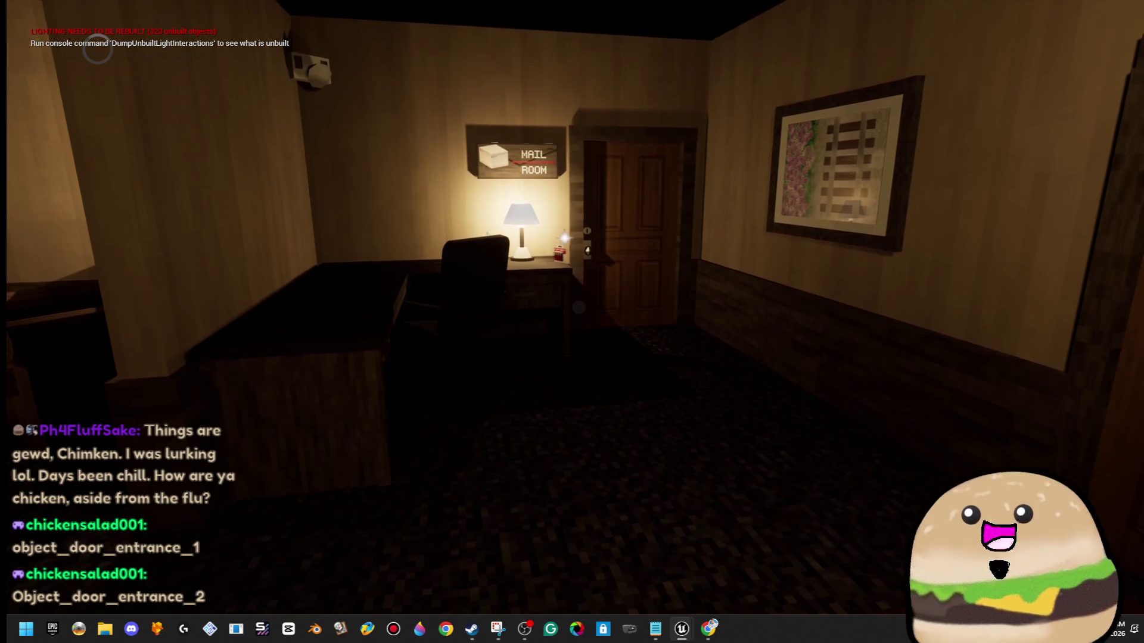
key("a")
key("a")
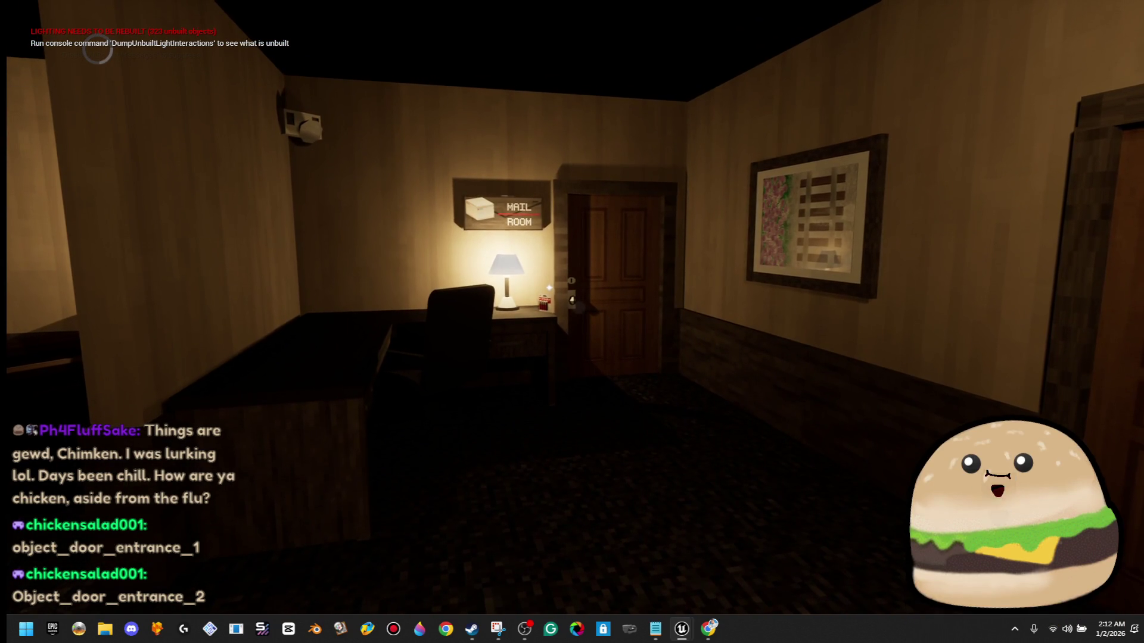
- Approach the mail-room door repeatedly, checking its sign, lamp and handle, then back away
key("w")
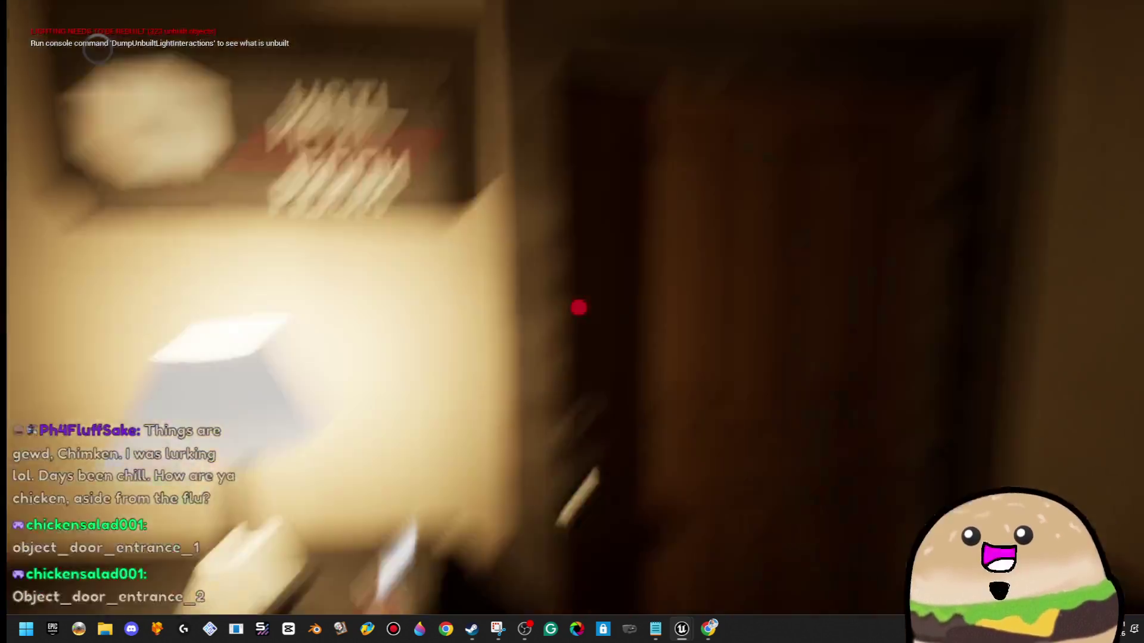
key("w")
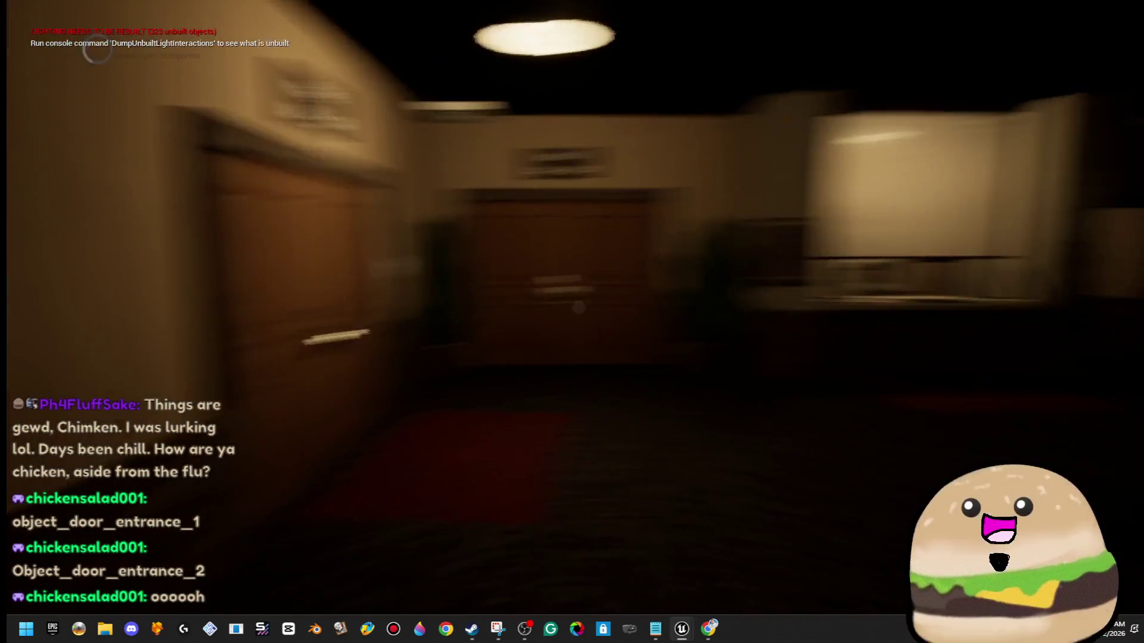
key("w")
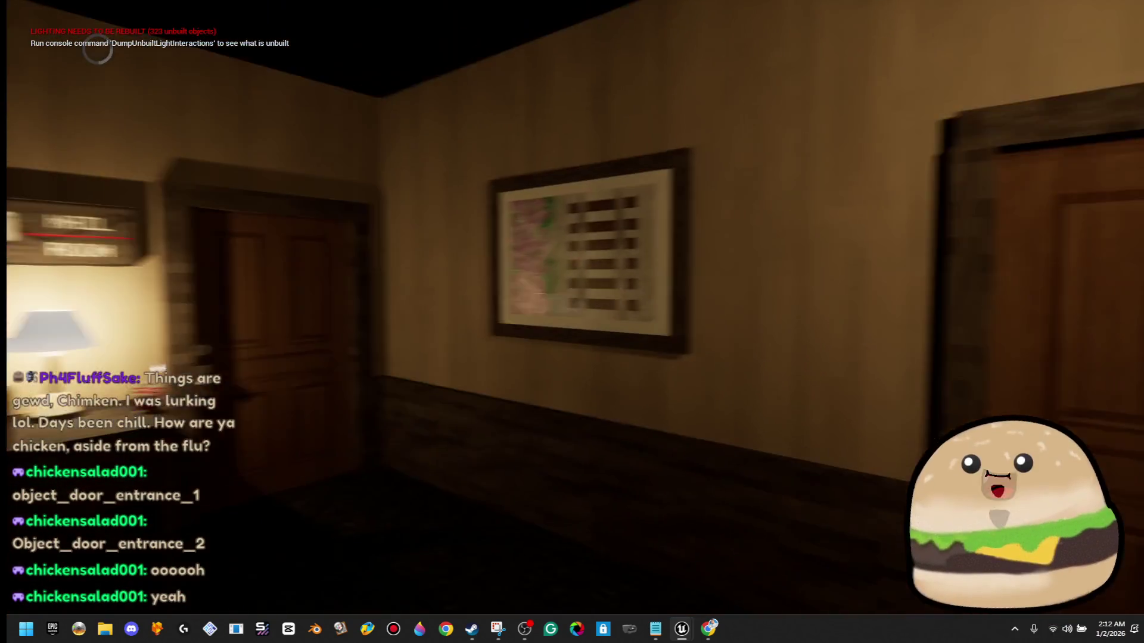
key("w")
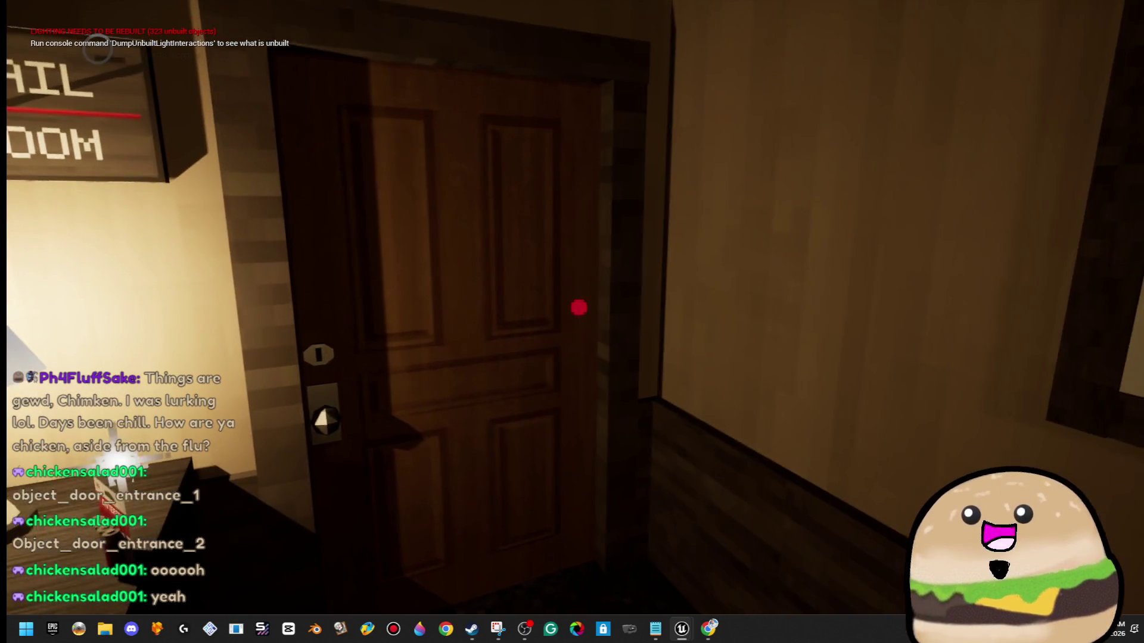
key("s")
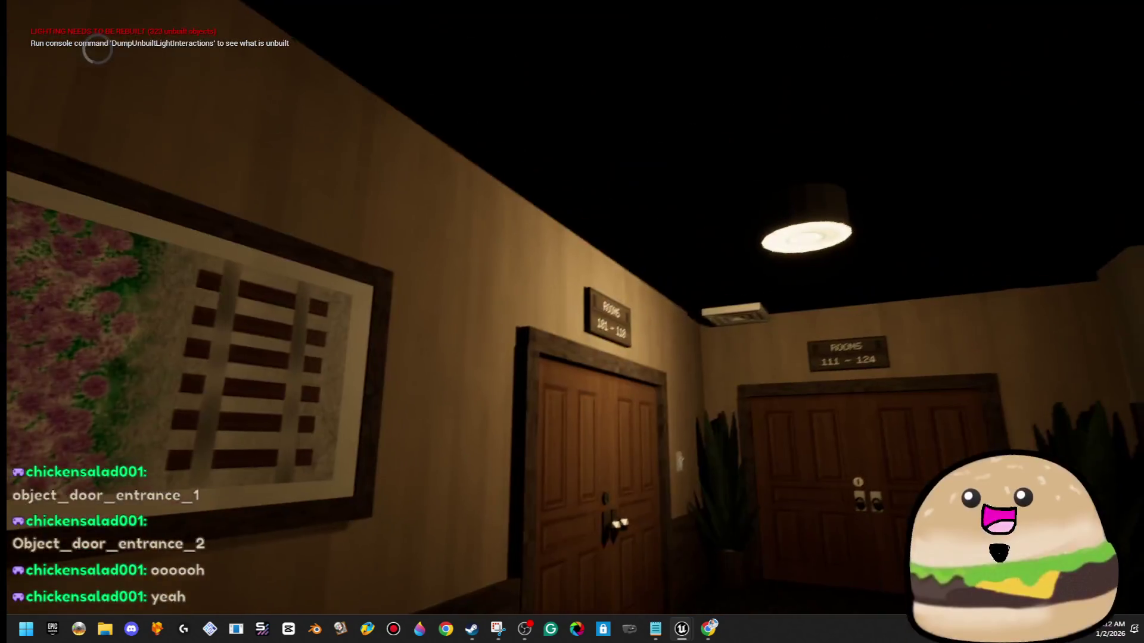
key("s")
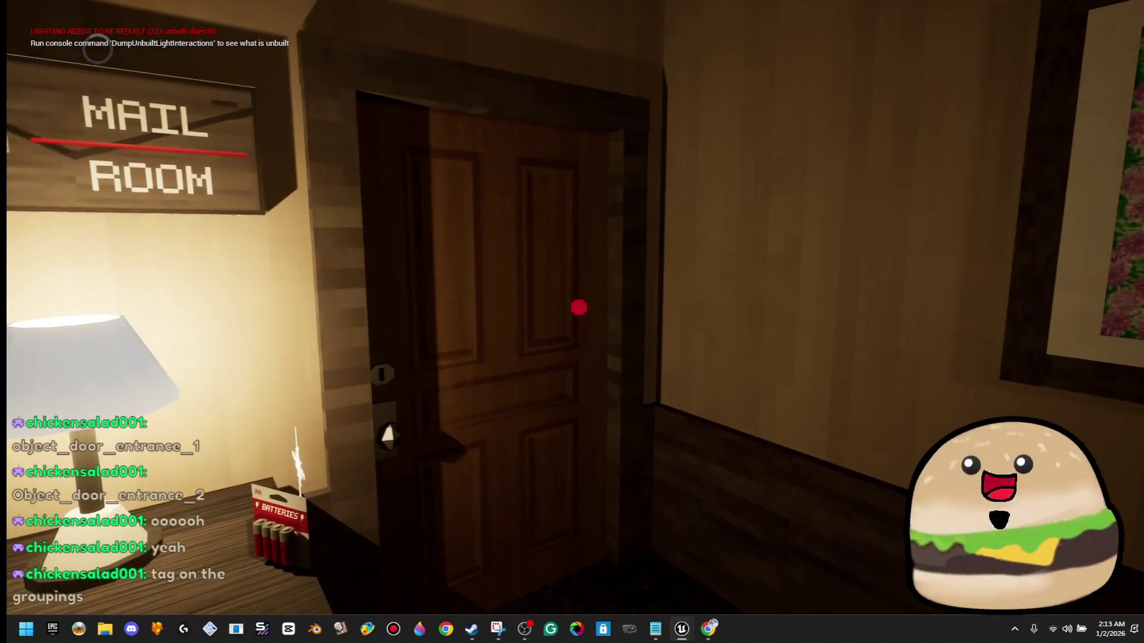
key("w")
key("w")
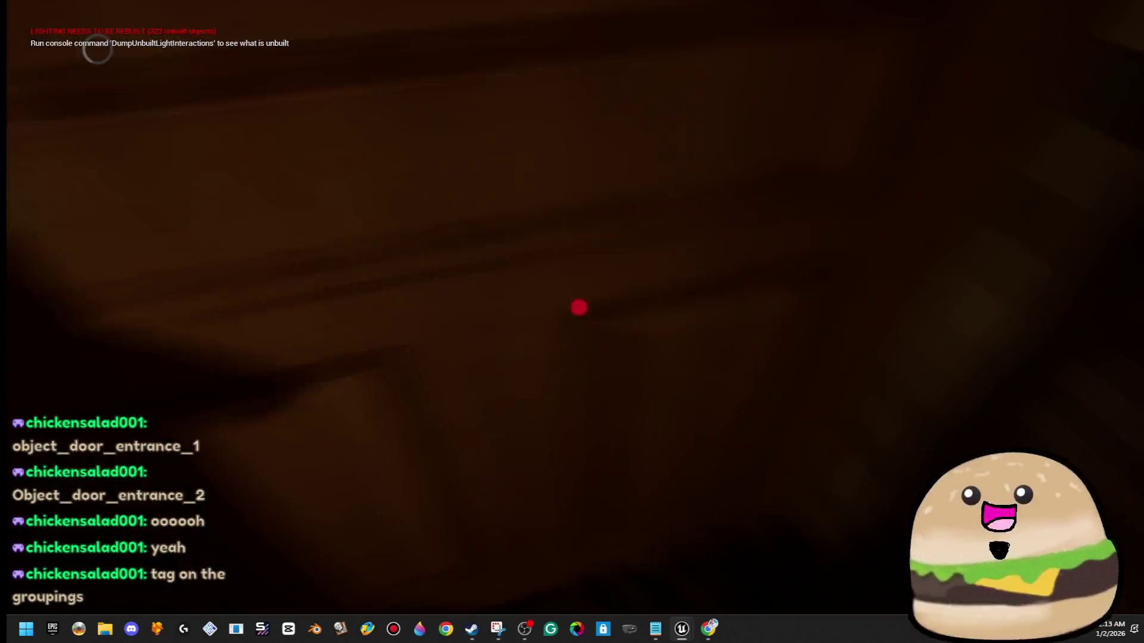
key("s")
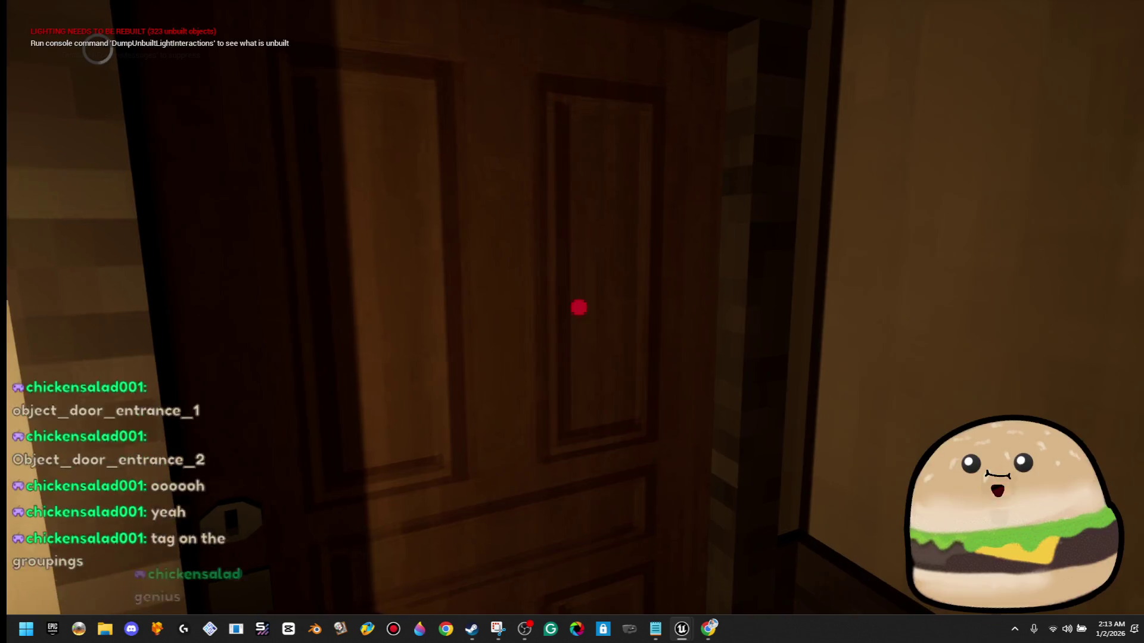
key("s")
key("w")
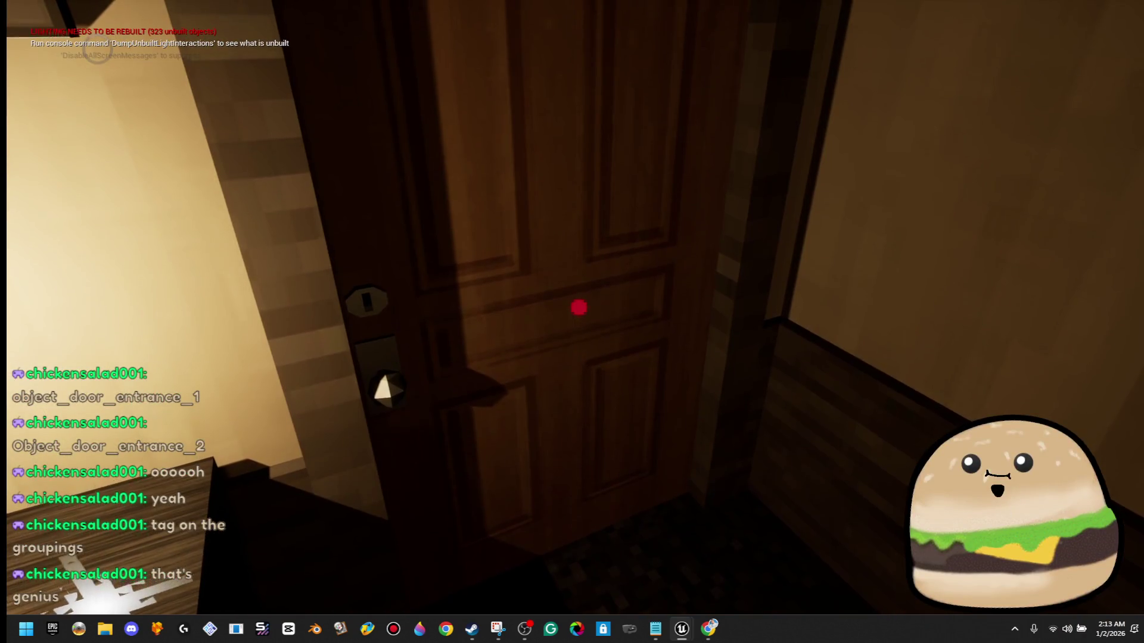
key("d")
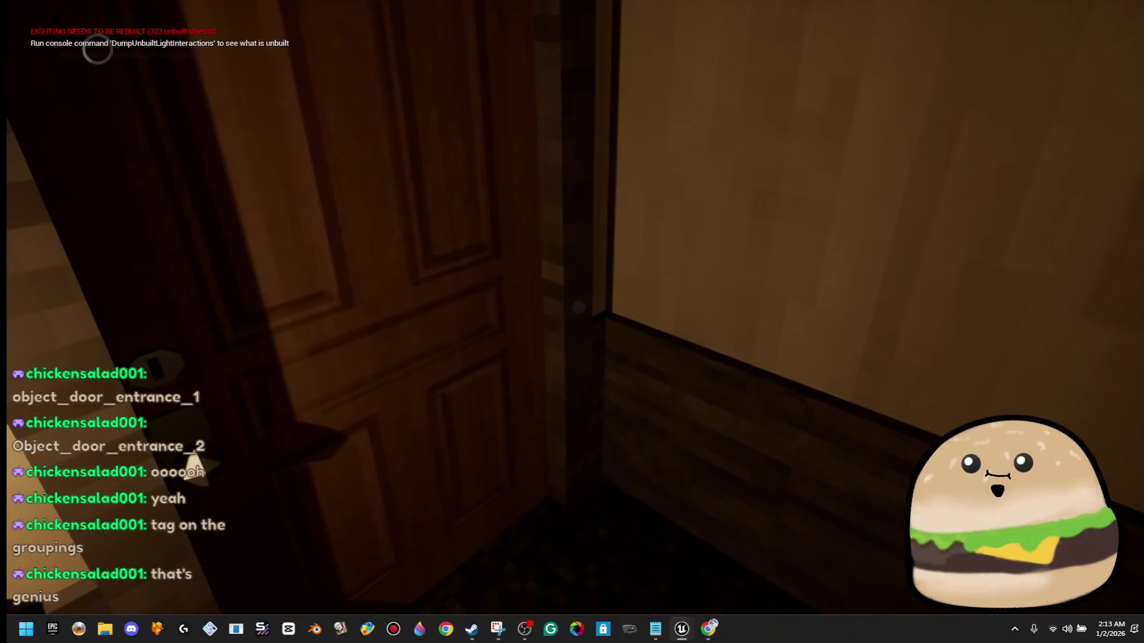
key("s")
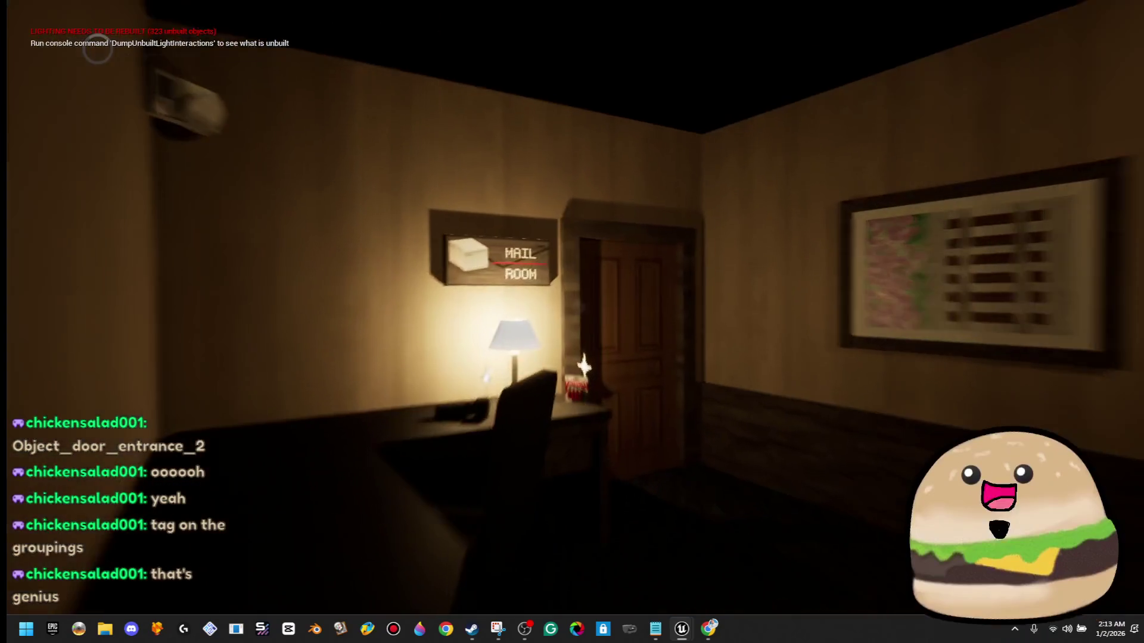
key("w")
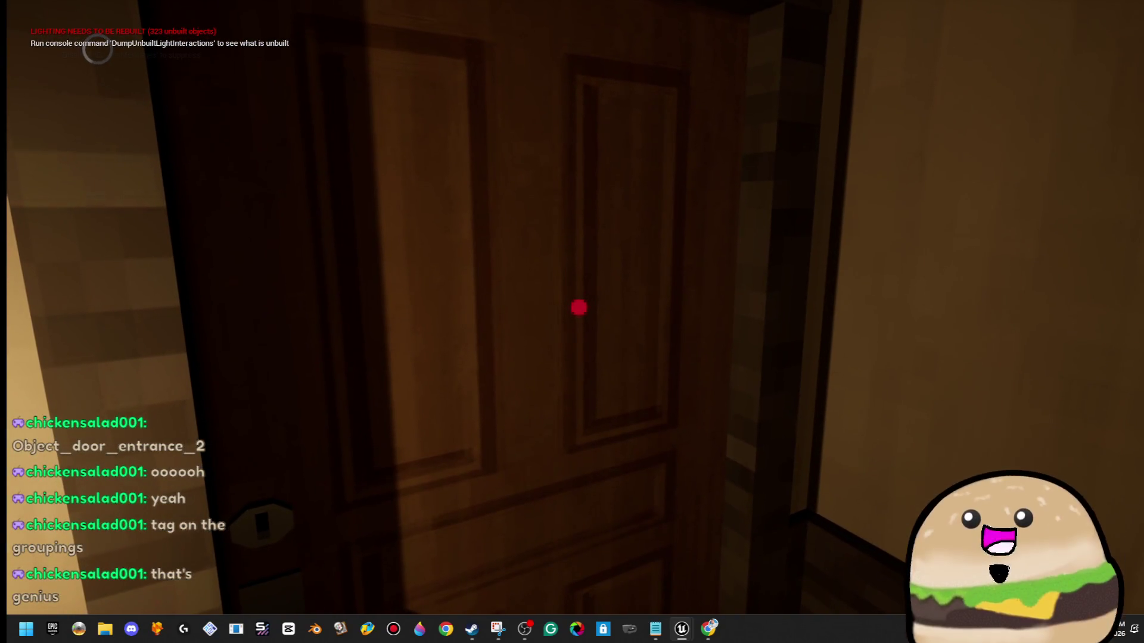
key("s")
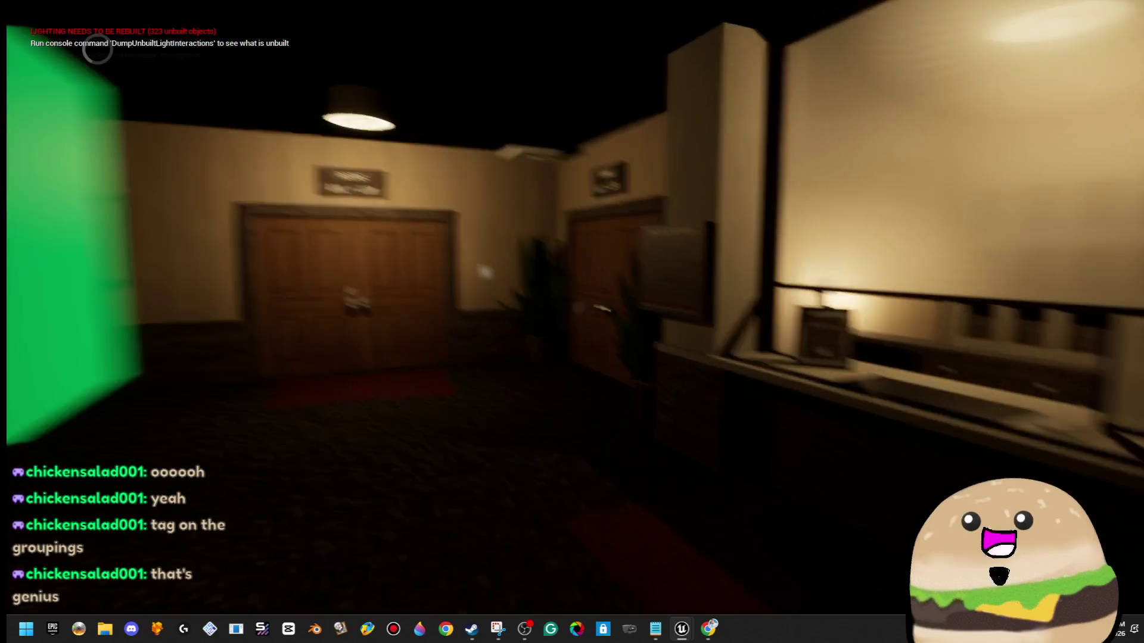
- Open and close the floor map twice with E and M, then stop the playtest
key("e")
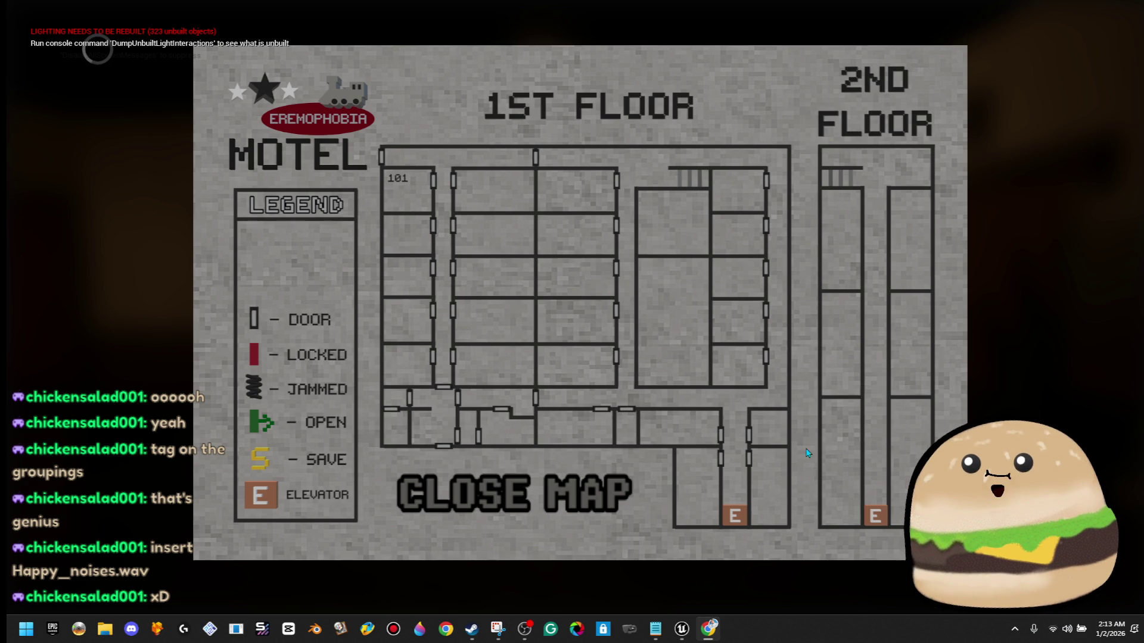
left_click(562, 506)
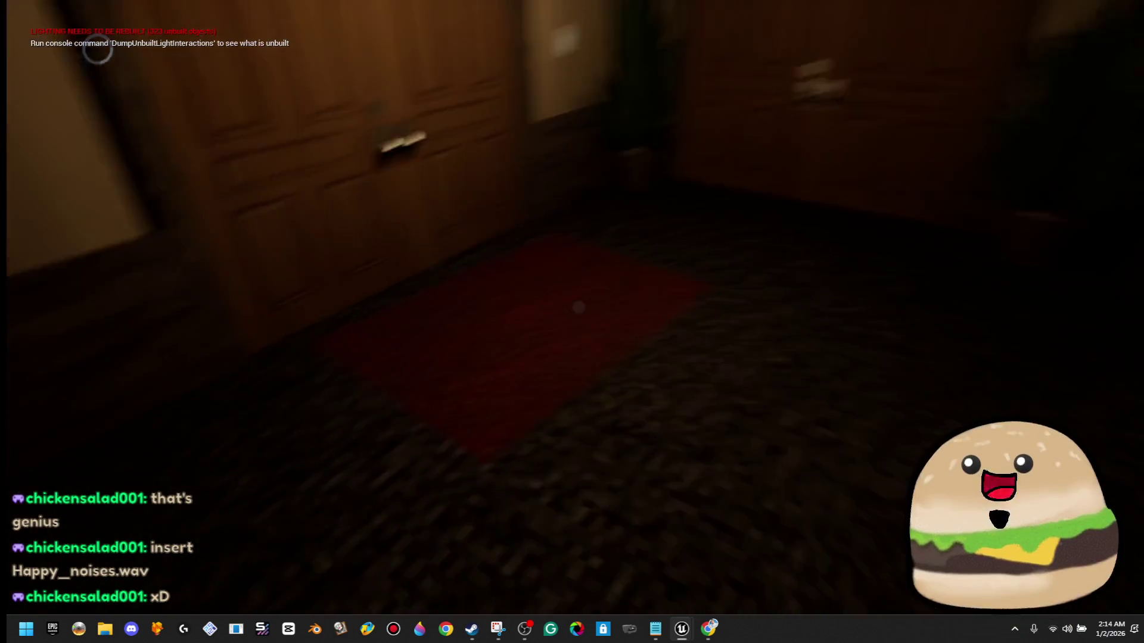
key("m")
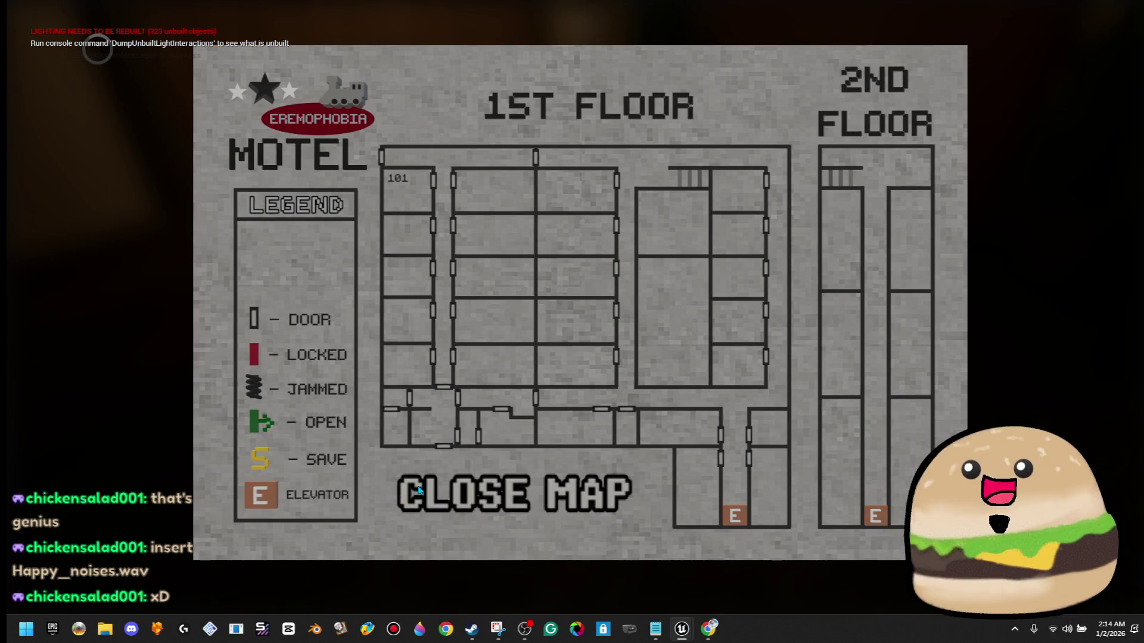
left_click(515, 494)
key("Escape")
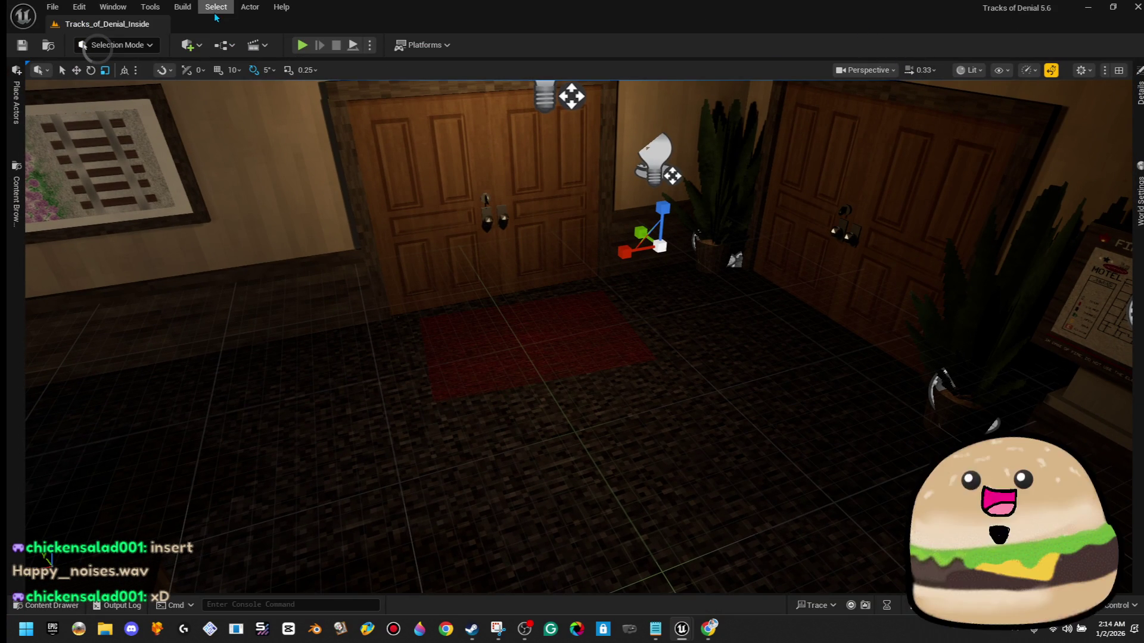
- Load the Default Editor Layout from the Window menu and minimize the Blueprint editor
left_click(215, 15)
mouse_move(177, 6)
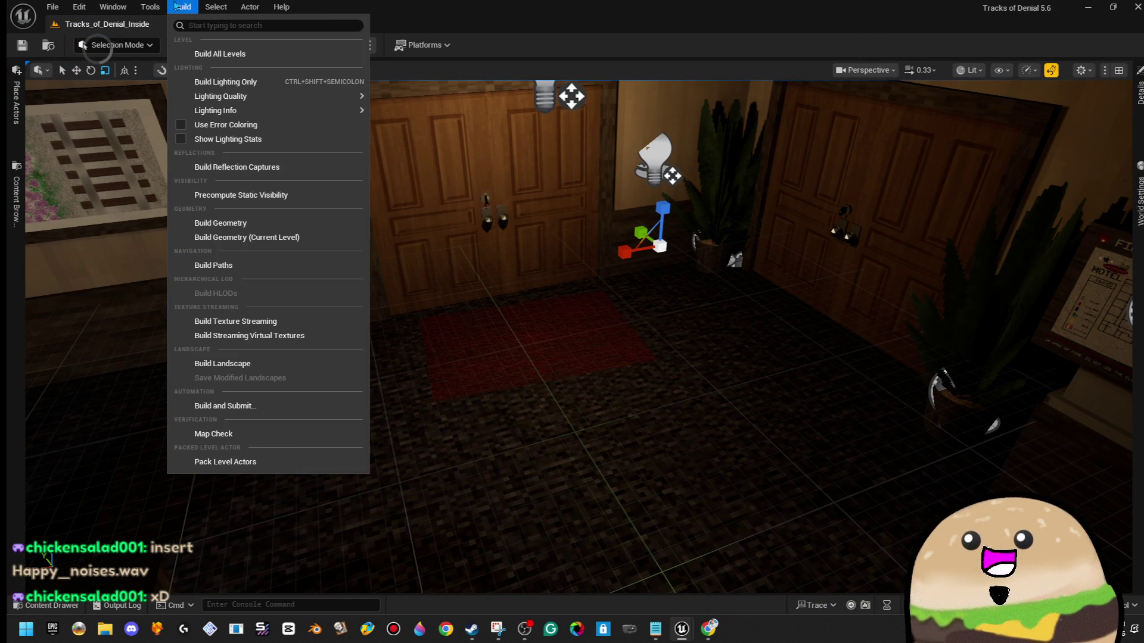
left_click(451, 34)
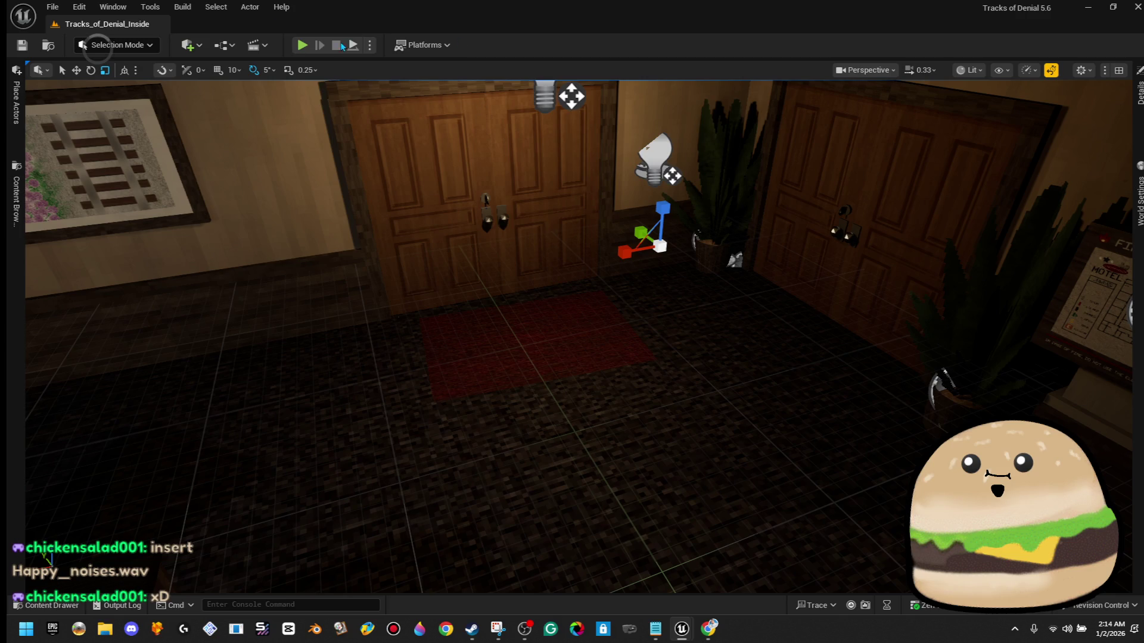
left_click(215, 6)
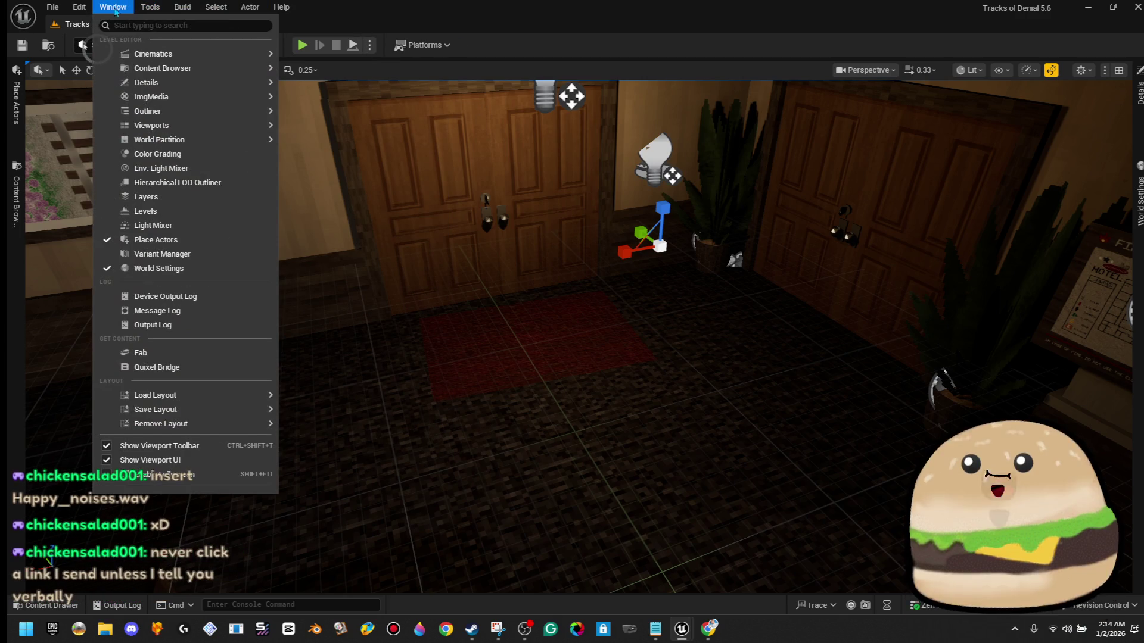
mouse_move(154, 395)
left_click(325, 414)
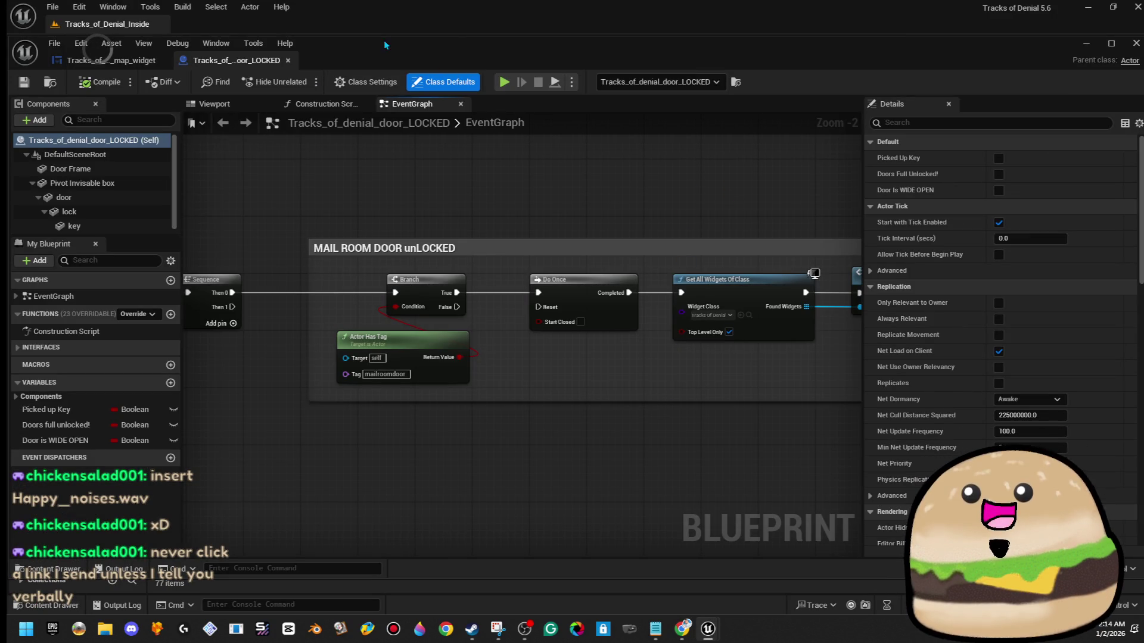
left_click(1086, 44)
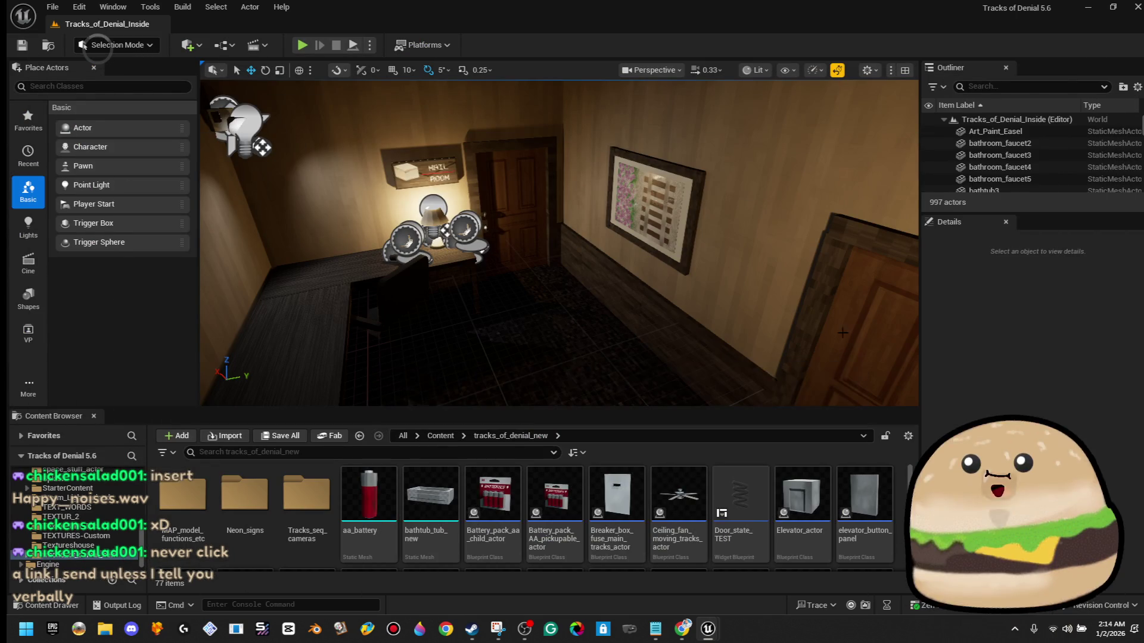
scroll(559, 243, "up", 3)
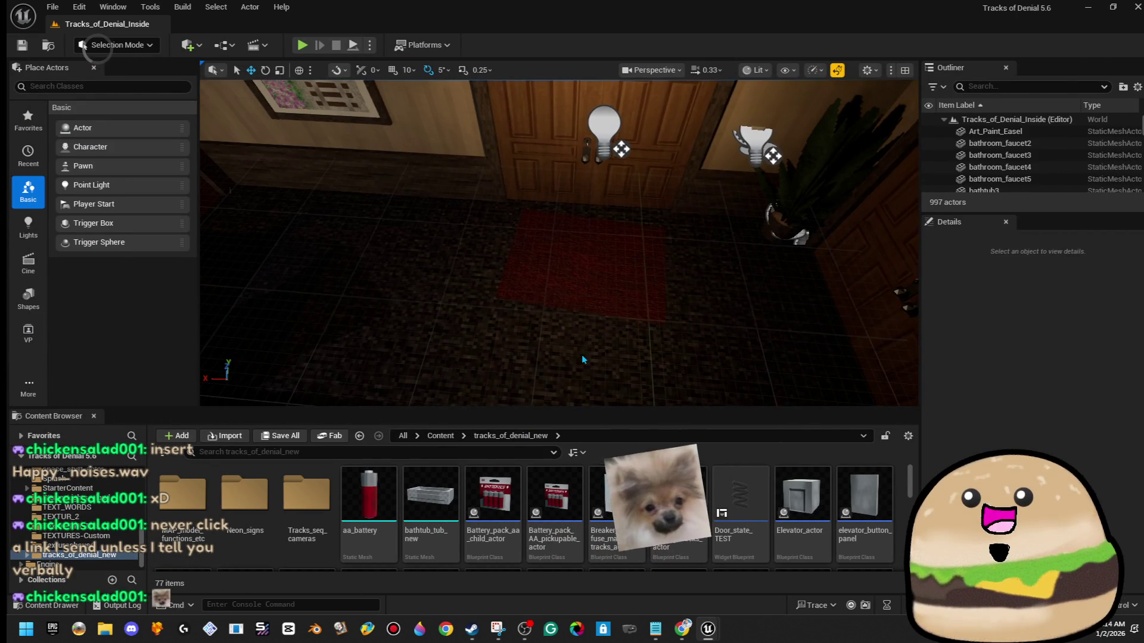
- Play From Here beside the mail room and walk toward its door
right_click(582, 218)
left_click(684, 607)
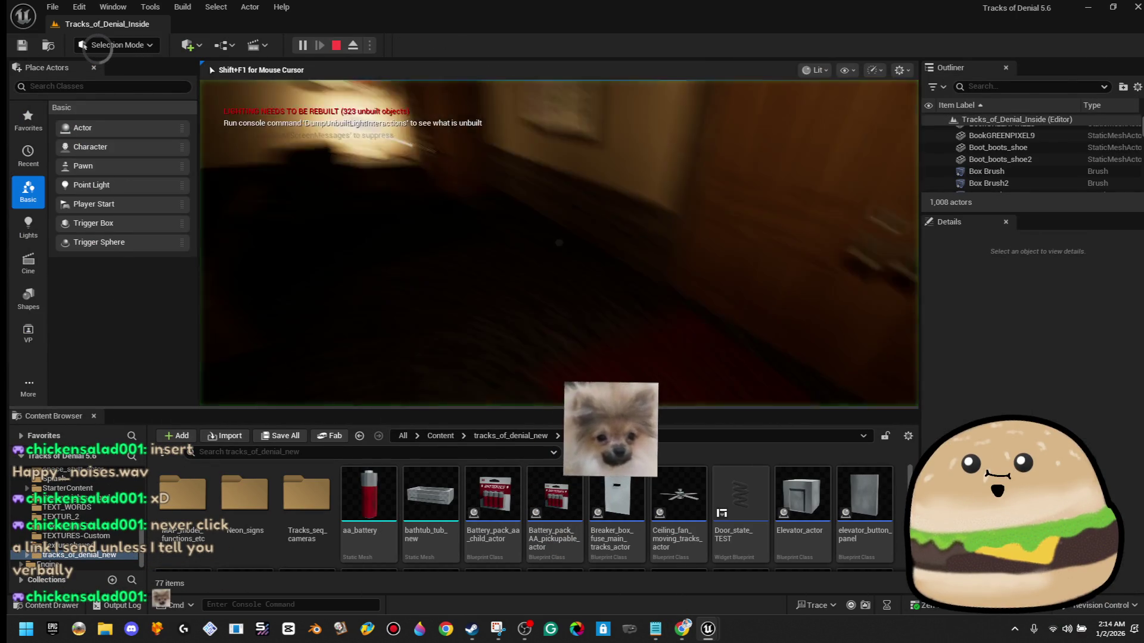
key("w")
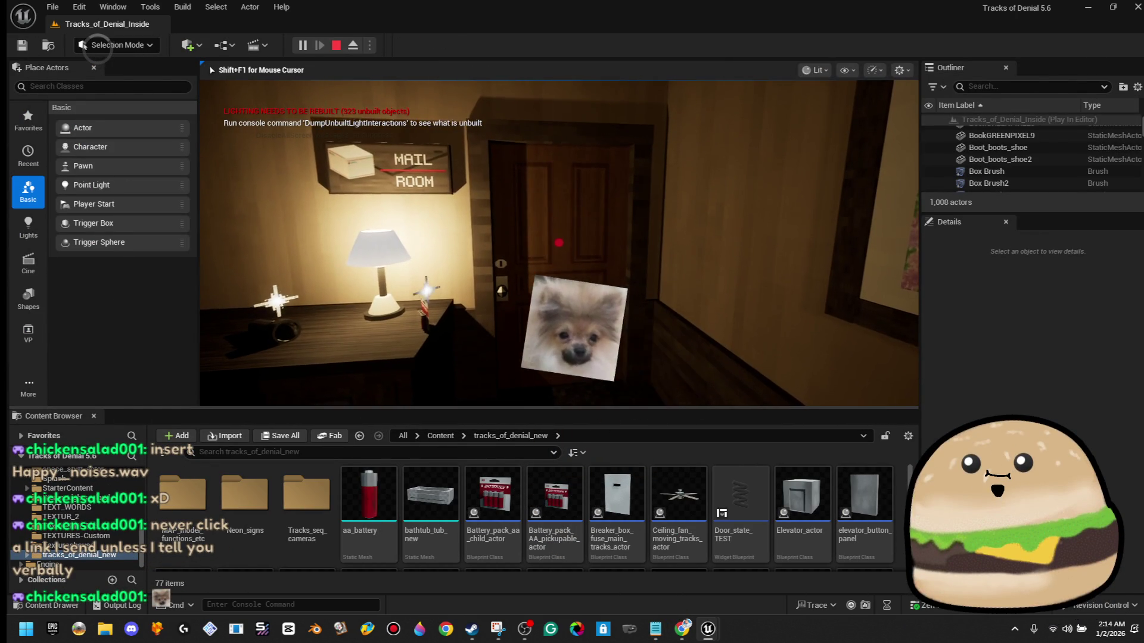
- Stop the playtest and open the door's Tracks_of_denial_door_LOCKED Blueprint for editing
key("Escape")
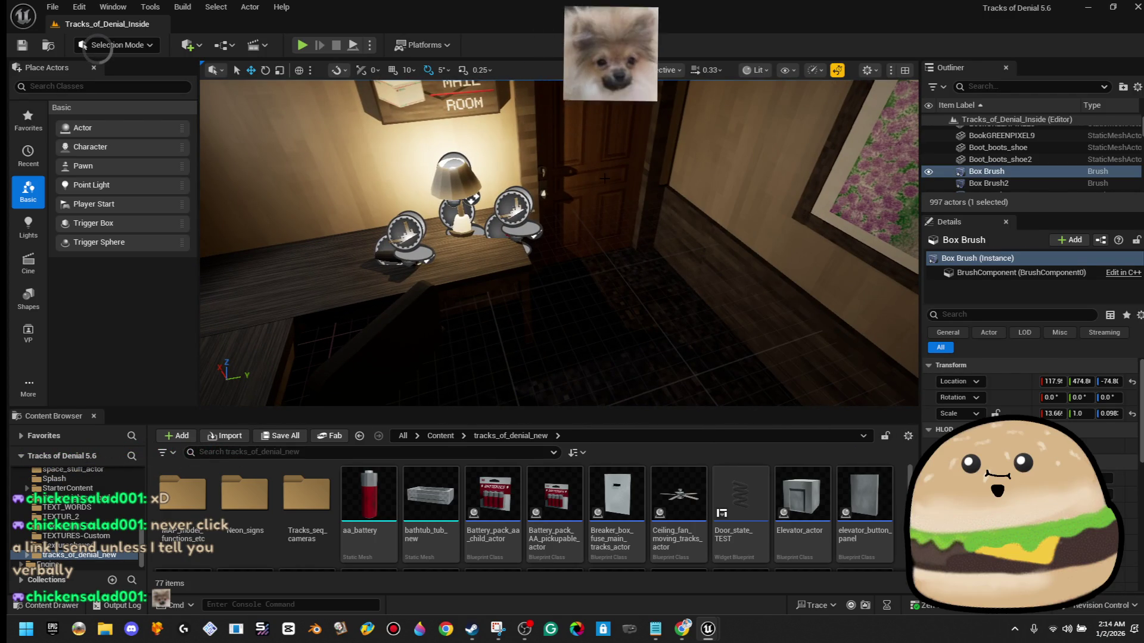
right_click(606, 178)
left_click(704, 229)
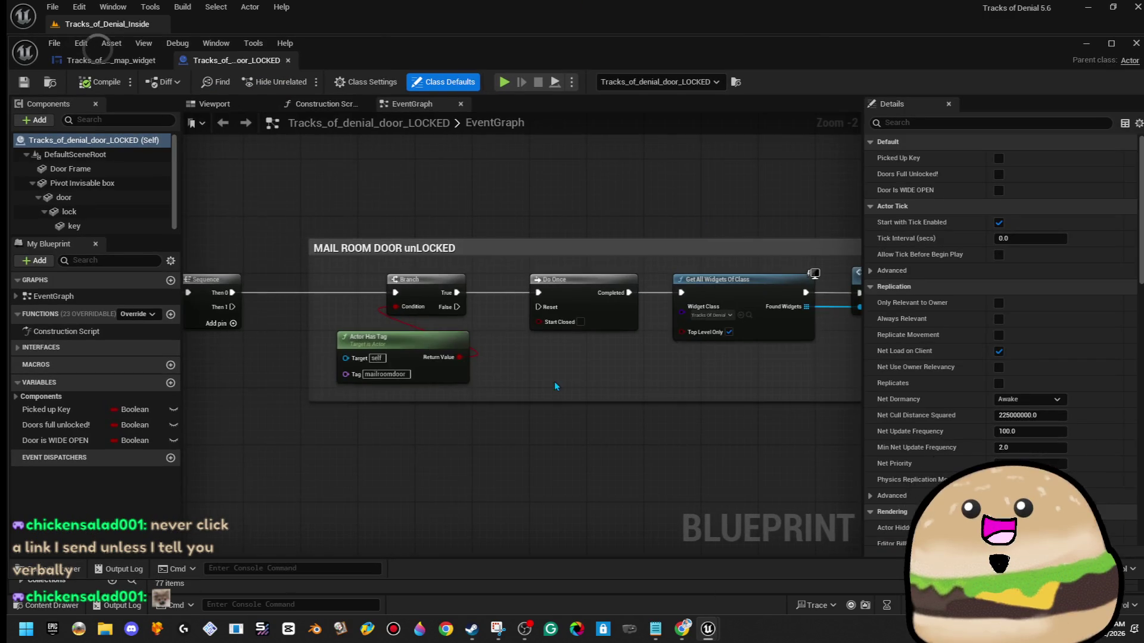
scroll(554, 381, "down", 10)
left_click_drag(487, 388, 766, 402)
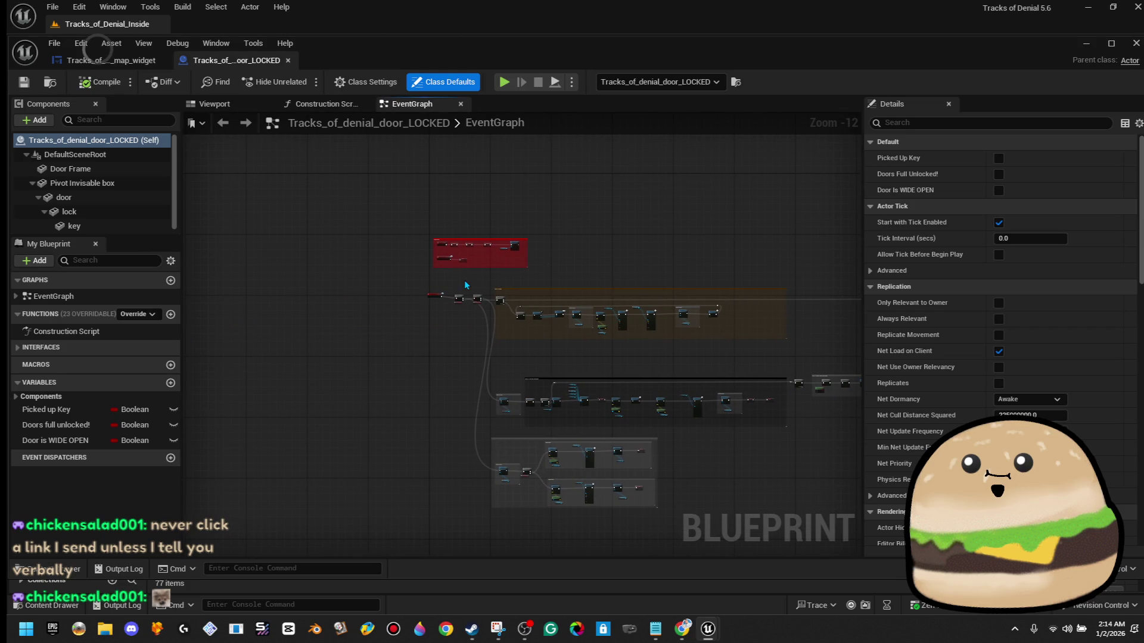
scroll(450, 306, "up", 11)
left_click(368, 266)
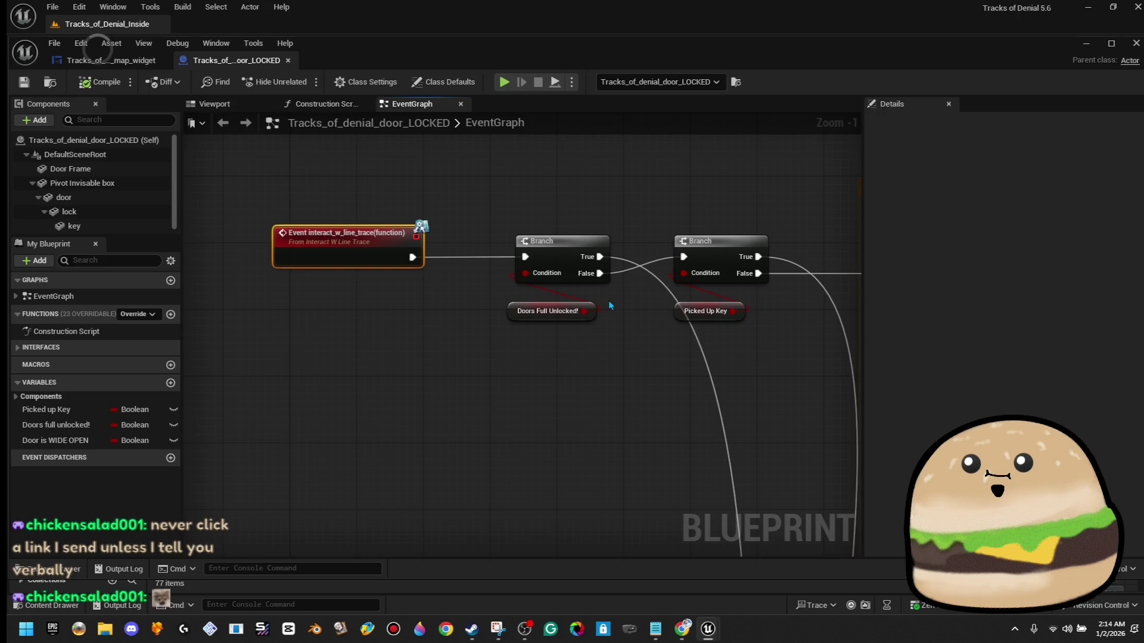
left_click_drag(706, 261, 729, 261)
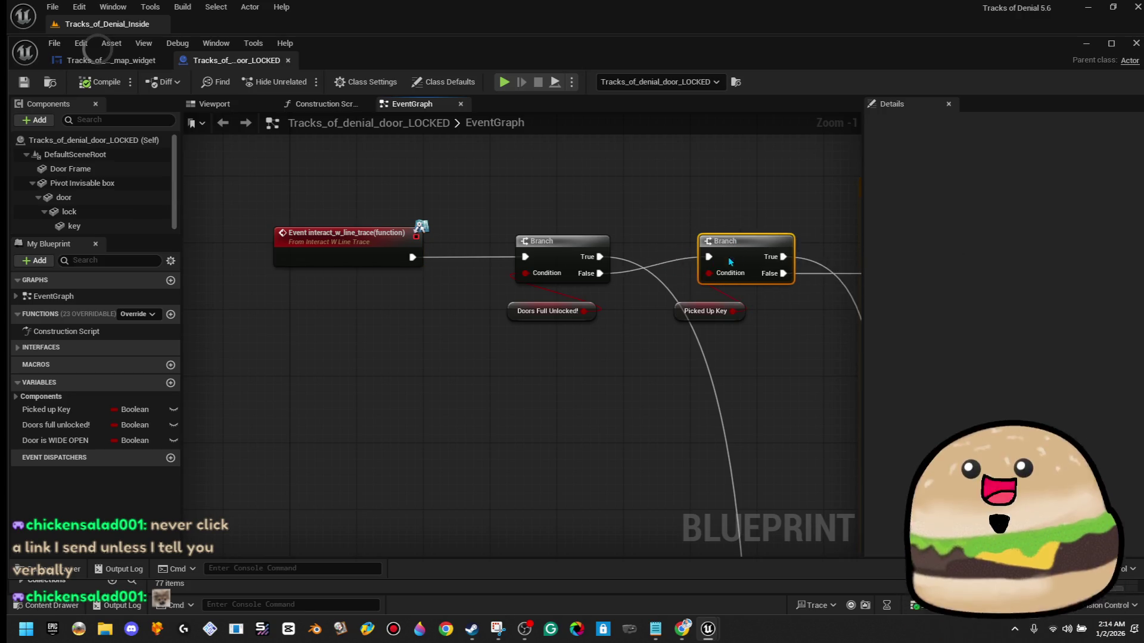
scroll(715, 280, "up", 1)
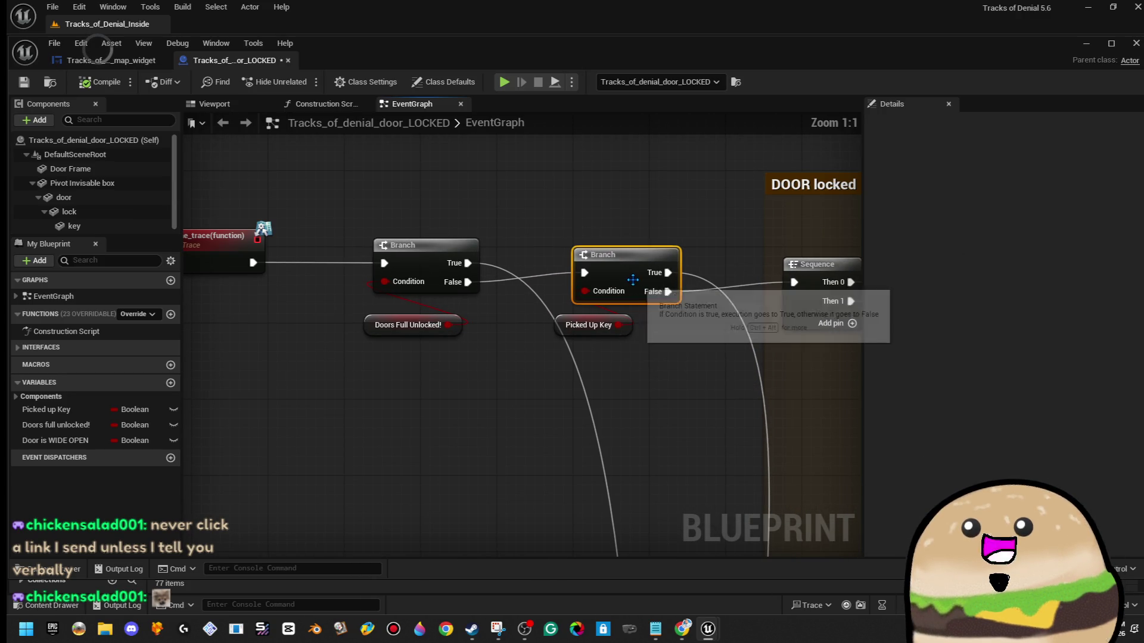
left_click_drag(752, 303, 517, 340)
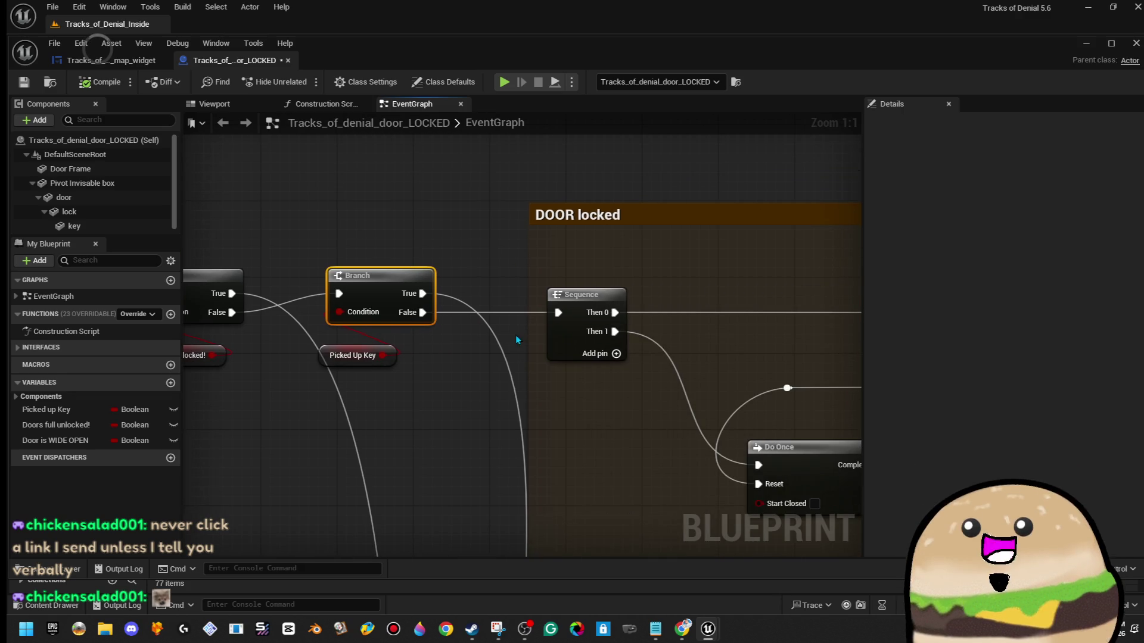
left_click_drag(637, 244, 479, 263)
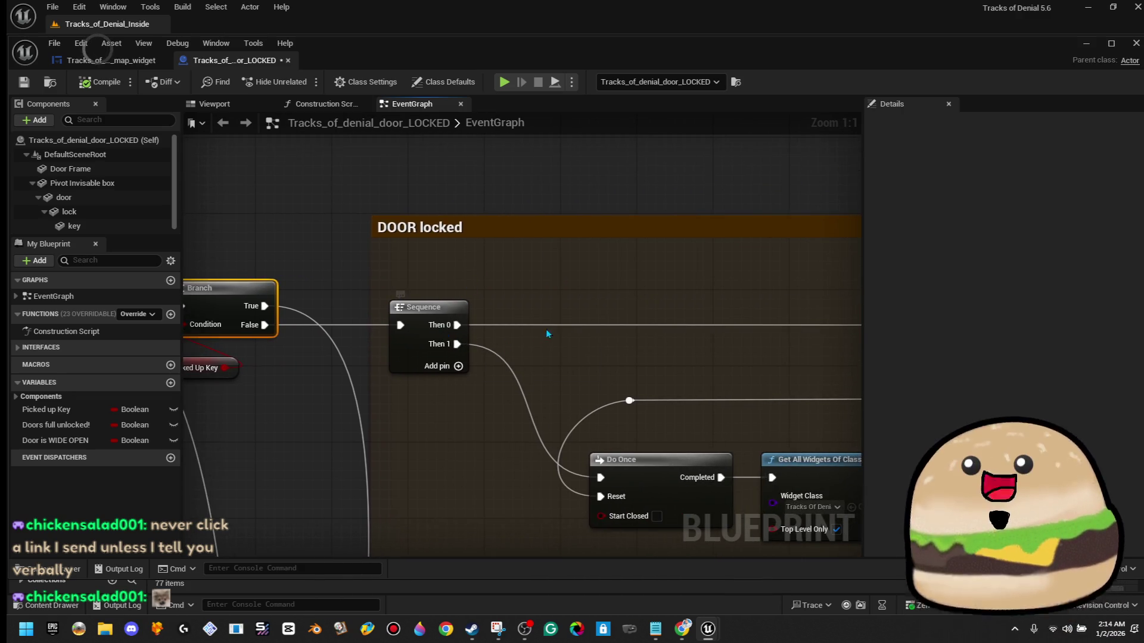
left_click_drag(547, 334, 461, 346)
left_click_drag(580, 289, 427, 268)
left_click_drag(649, 298, 315, 272)
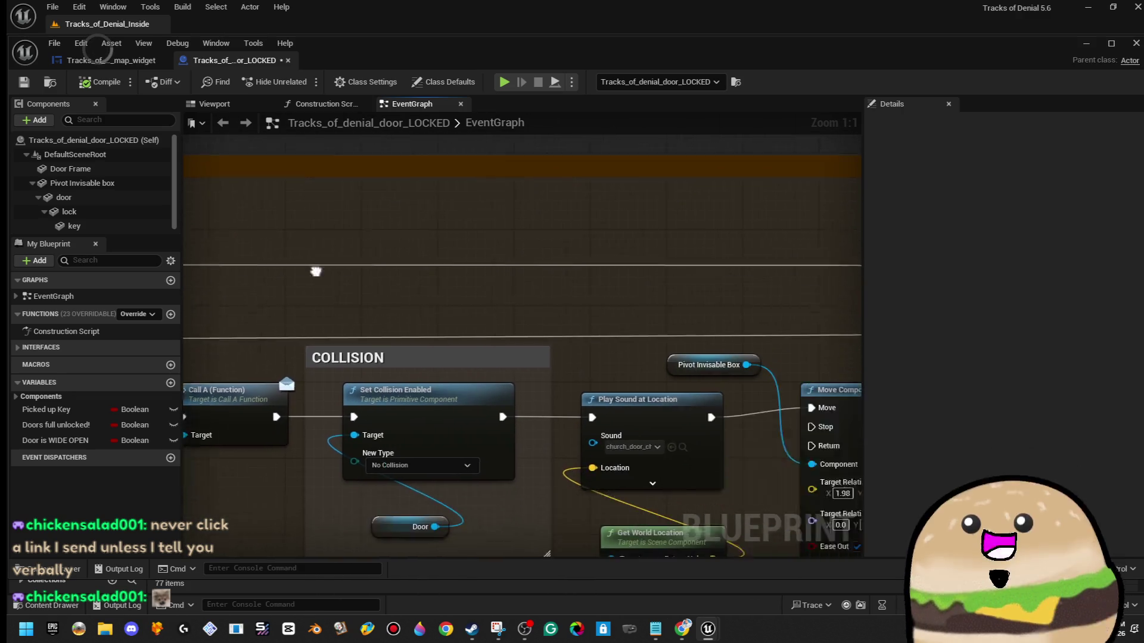
left_click_drag(614, 298, 315, 235)
mouse_move(197, 238)
left_mouse_down()
mouse_move(682, 224)
mouse_move(352, 262)
left_mouse_up()
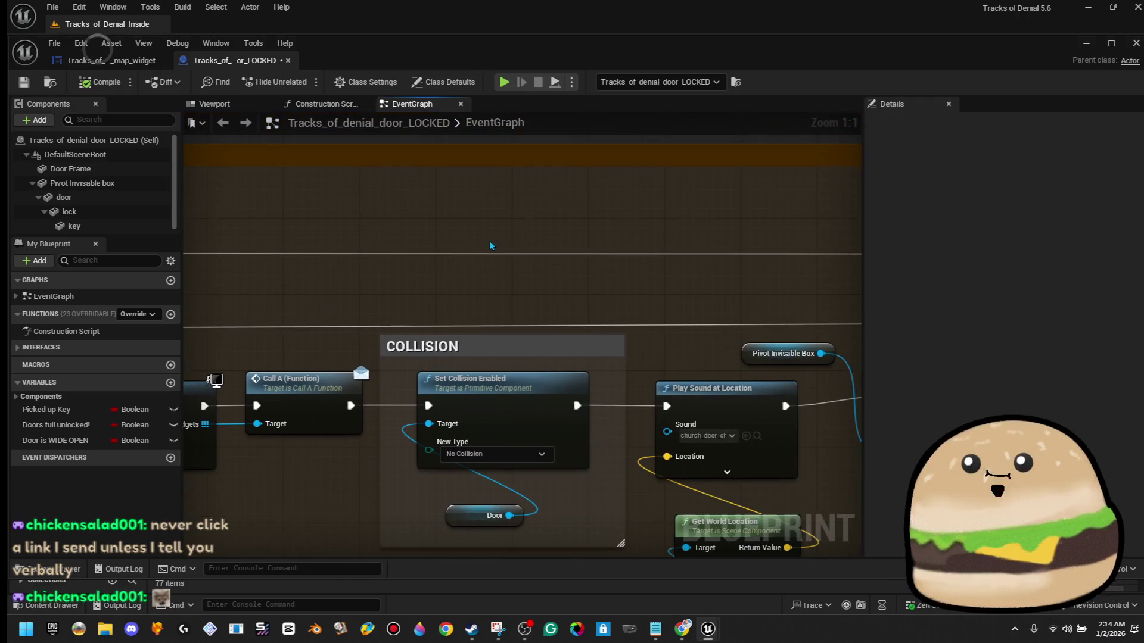
scroll(489, 245, "down", 5)
left_click_drag(810, 279, 367, 266)
left_click_drag(641, 255, 257, 255)
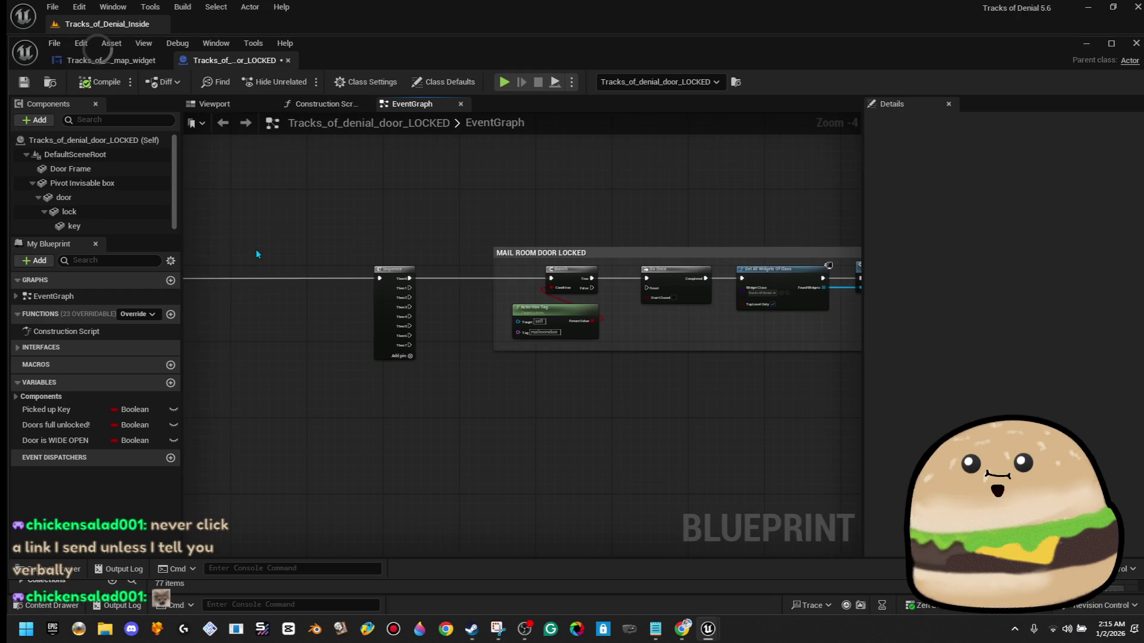
mouse_move(714, 300)
left_mouse_down()
mouse_move(523, 306)
mouse_move(391, 265)
left_mouse_up()
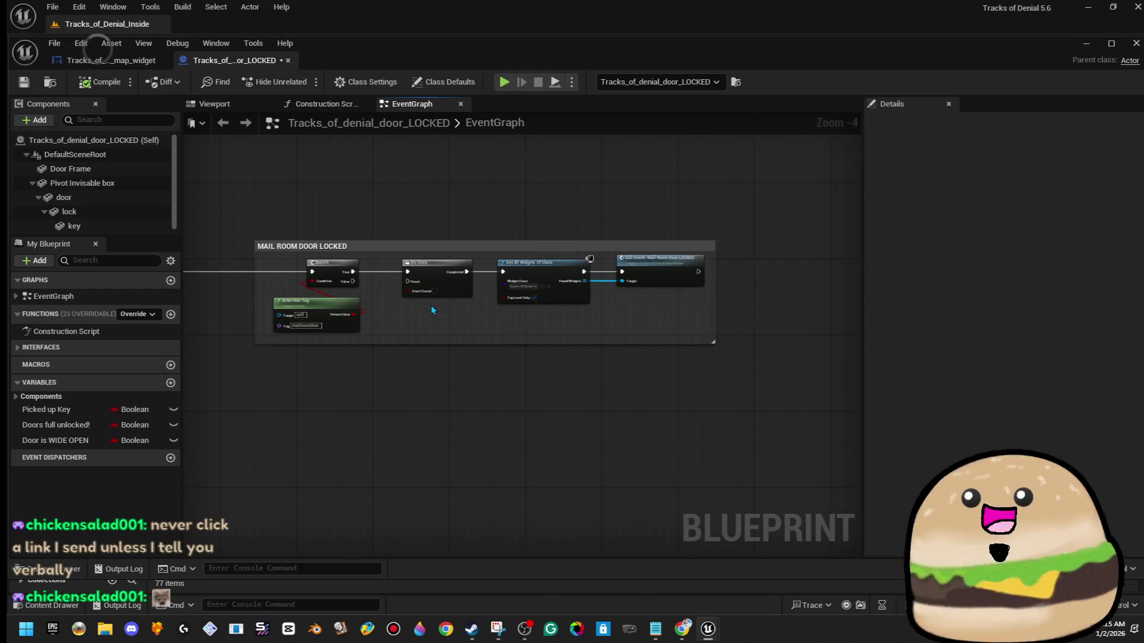
scroll(433, 309, "up", 5)
mouse_move(380, 322)
left_mouse_down()
mouse_move(509, 296)
mouse_move(480, 342)
mouse_move(462, 335)
mouse_move(489, 326)
mouse_move(477, 309)
mouse_move(484, 320)
left_mouse_up()
left_click(510, 296)
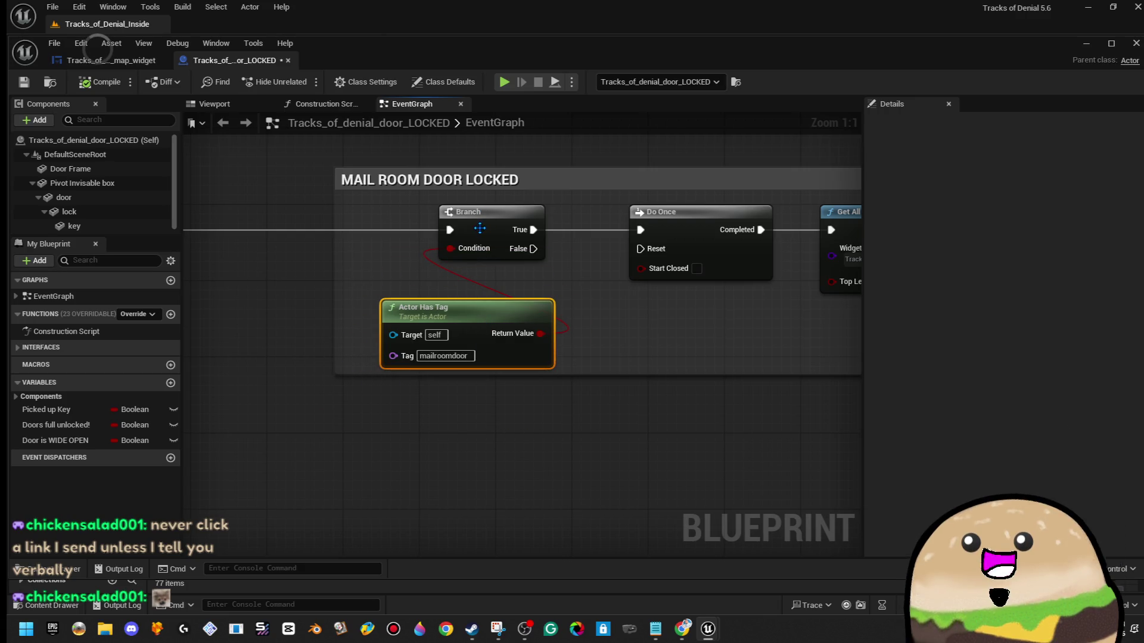
left_click_drag(699, 293, 386, 303)
mouse_move(816, 233)
left_mouse_down()
mouse_move(806, 284)
mouse_move(814, 231)
left_mouse_up()
scroll(741, 317, "down", 3)
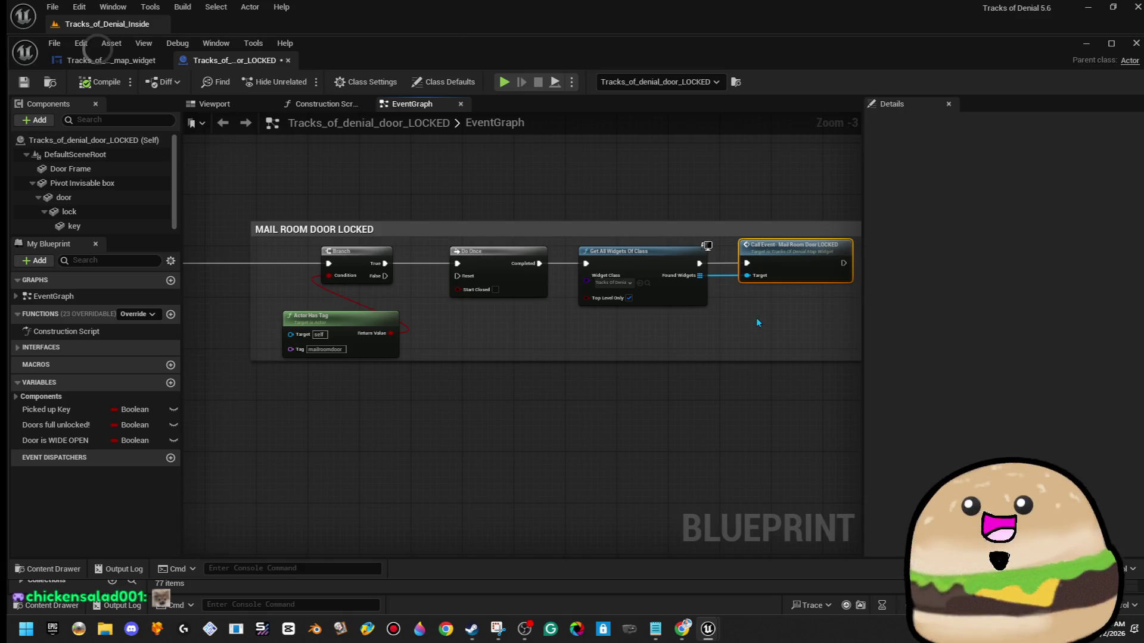
scroll(750, 328, "down", 2)
scroll(753, 328, "up", 2)
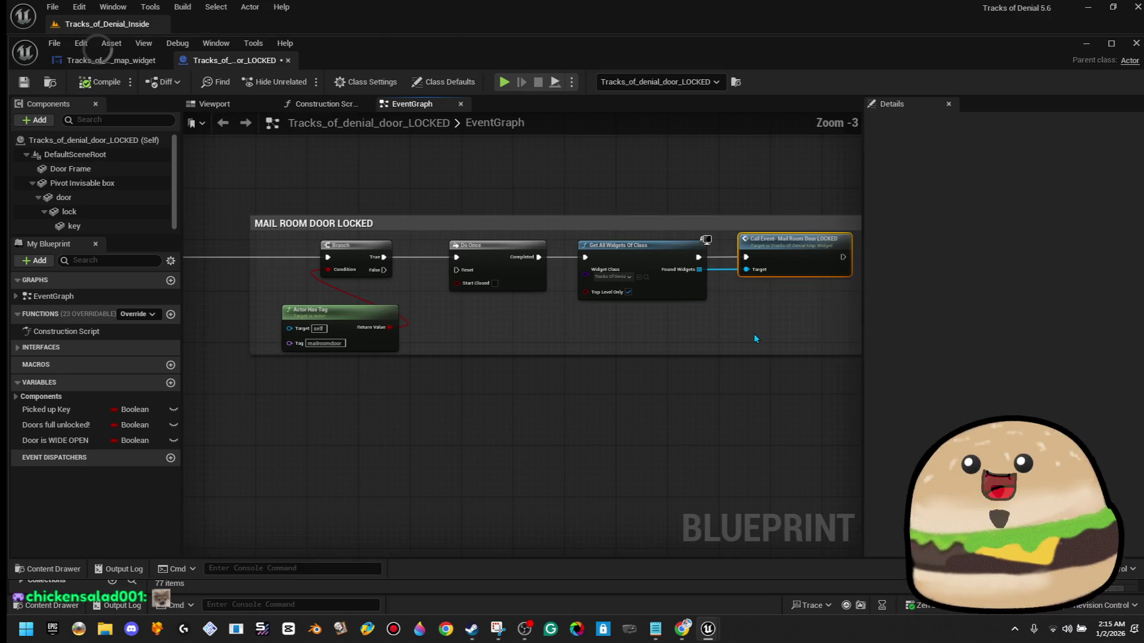
left_click_drag(779, 324, 738, 345)
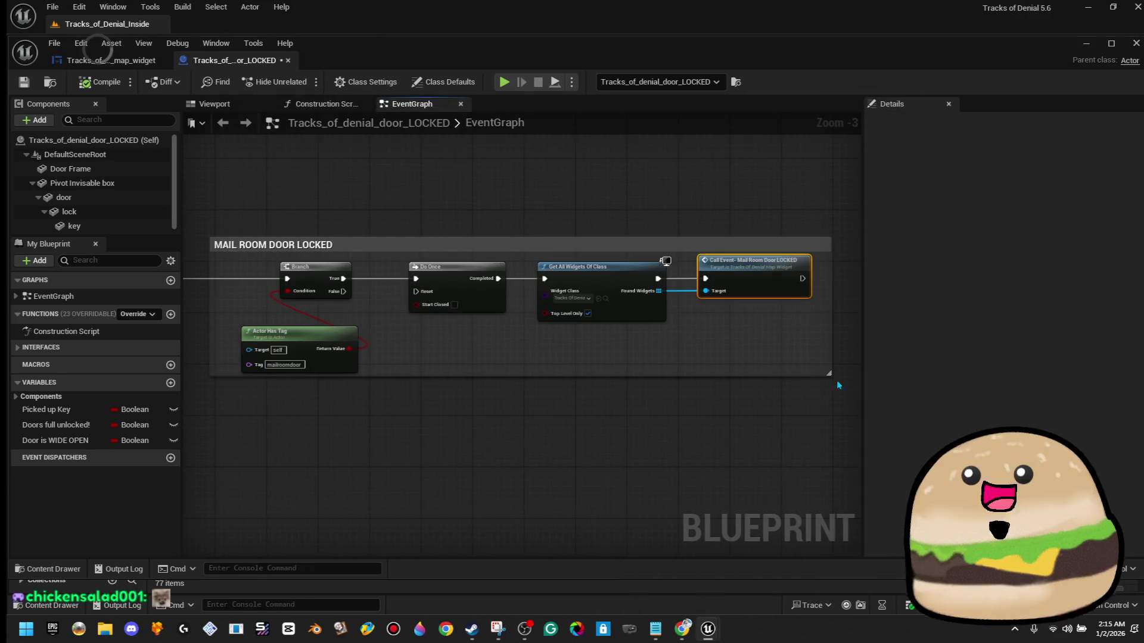
scroll(760, 361, "down", 3)
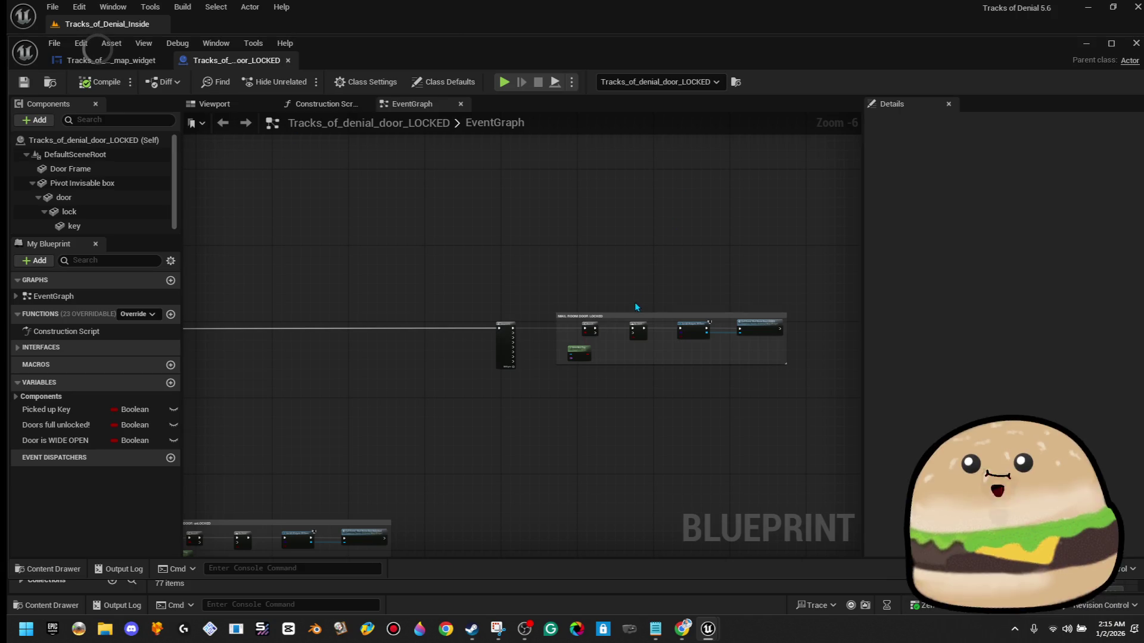
scroll(637, 300, "up", 6)
scroll(618, 164, "down", 2)
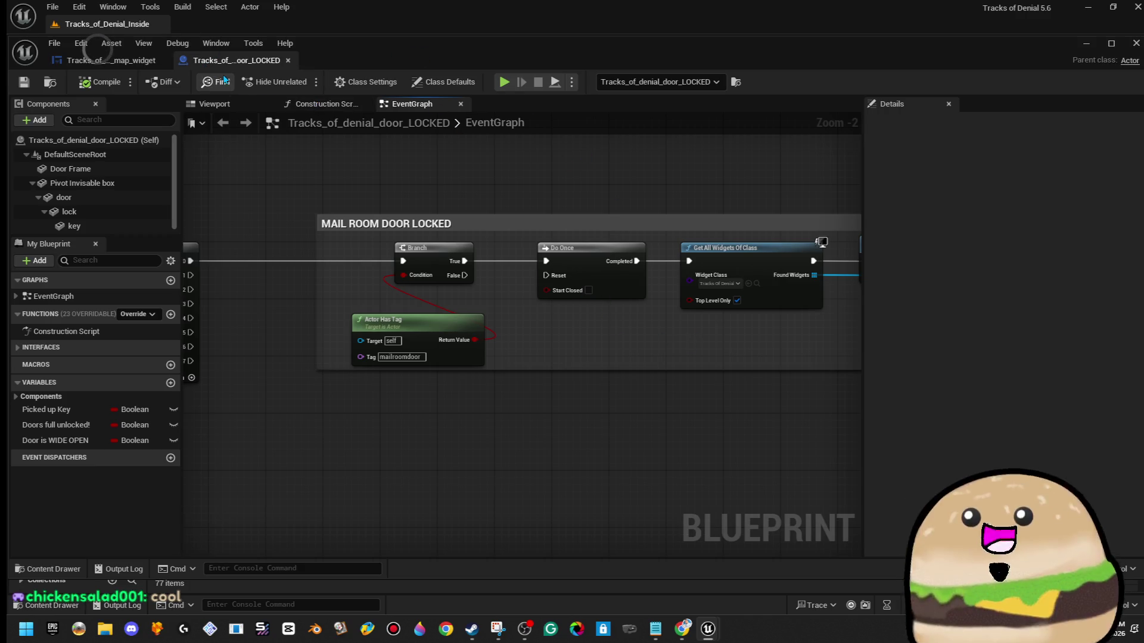
left_click_drag(145, 64, 348, 61)
- Inspect the Lobby DOUBLE DOORS, Lobby Entrance and security door icons on the map canvas
scroll(448, 360, "up", 13)
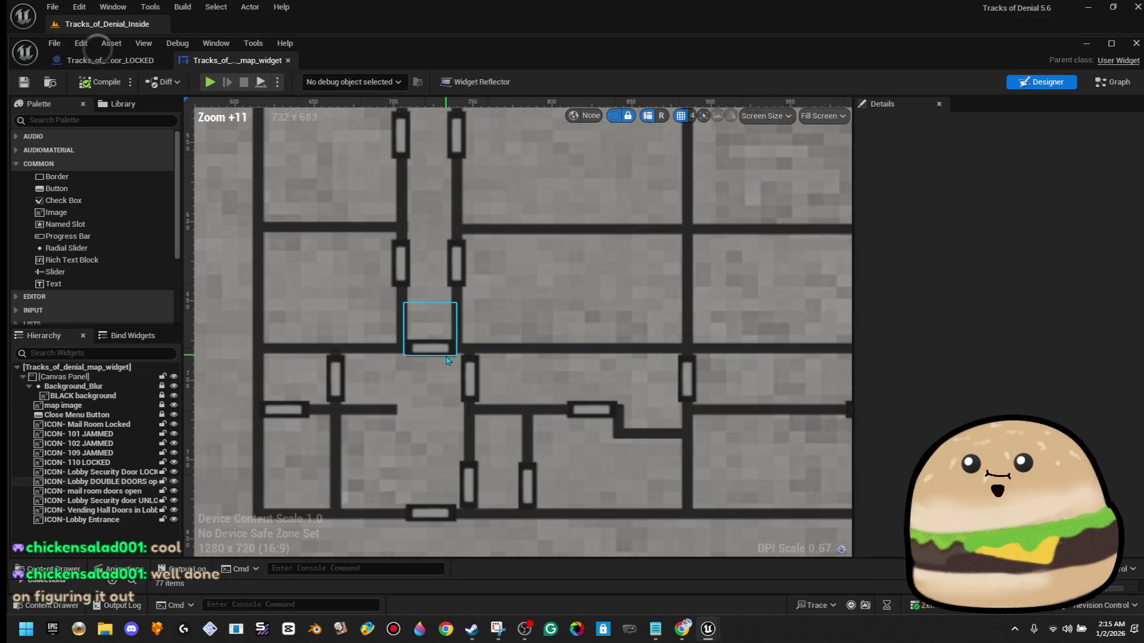
left_click(444, 349)
left_click(448, 515)
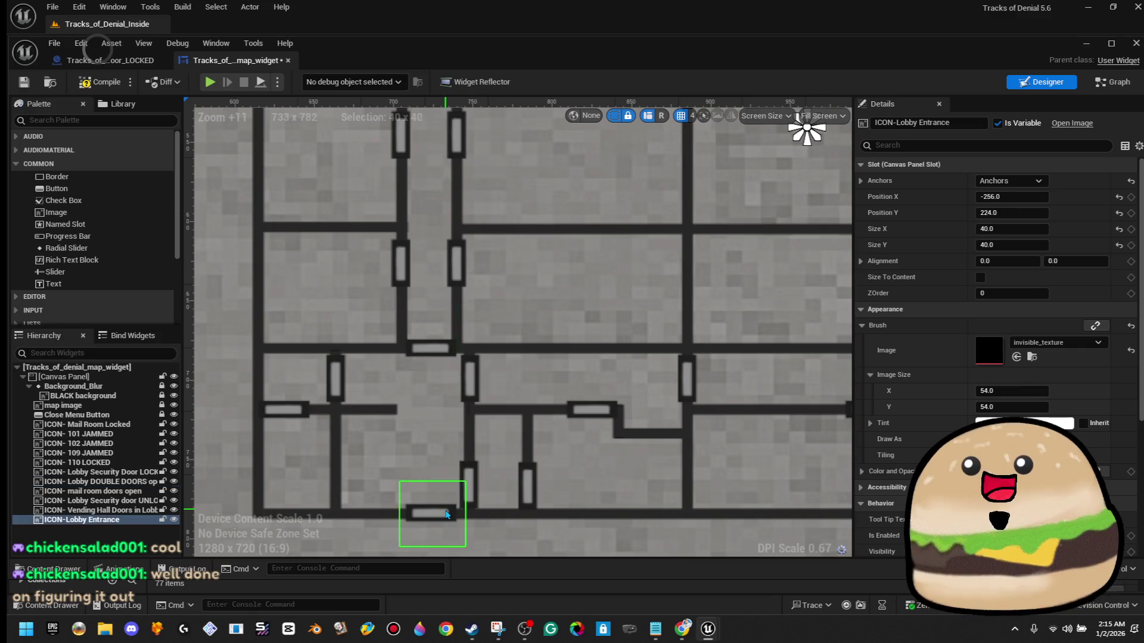
left_click(484, 480)
left_click(462, 375)
left_click(430, 333)
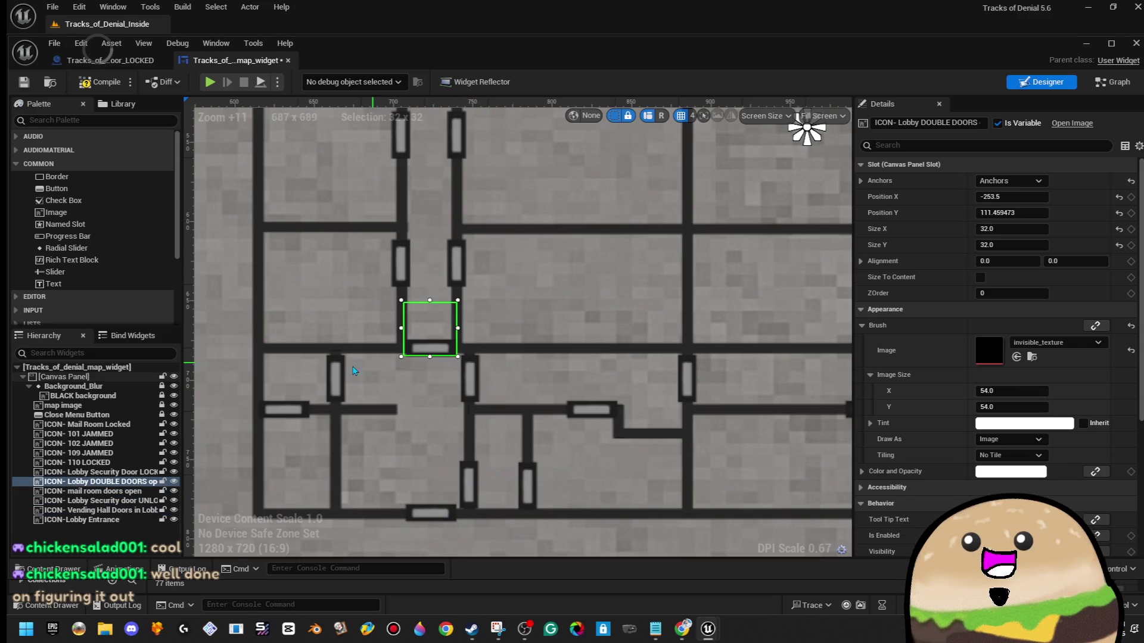
- Check the mail room doors open icon, then view the mail room events in the Graph
left_click(312, 389)
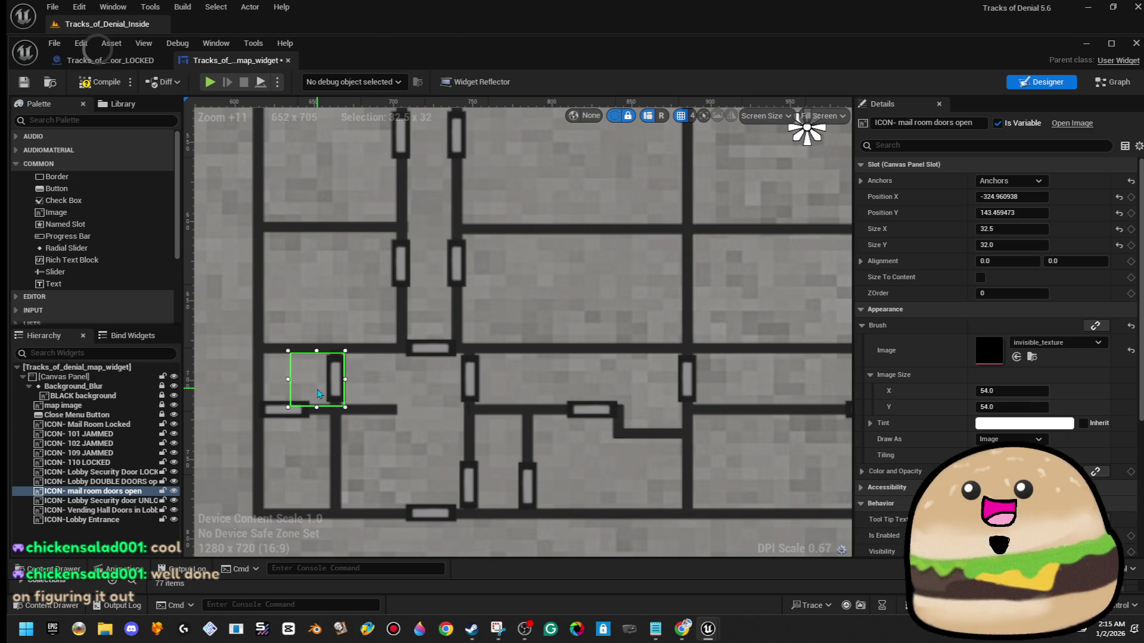
left_click(1102, 85)
mouse_move(691, 370)
left_mouse_down()
mouse_move(648, 210)
mouse_move(650, 152)
mouse_move(631, 356)
mouse_move(658, 241)
mouse_move(627, 387)
left_mouse_up()
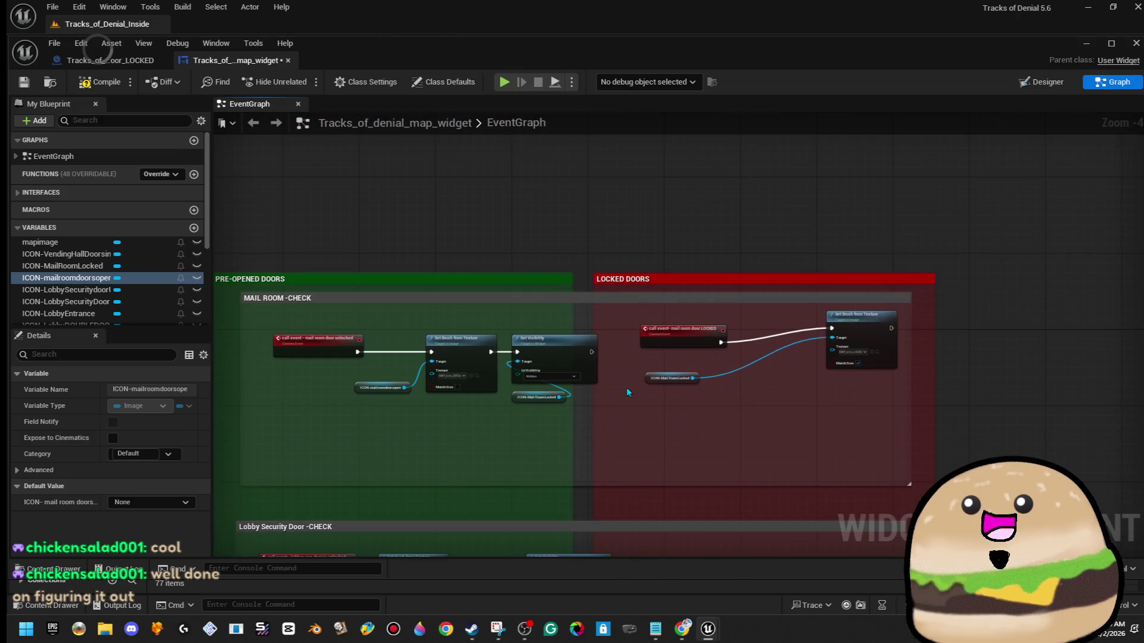
- Shift the ICON-Mail Room Locked node to the right within the LOCKED DOORS group
scroll(627, 387, "up", 5)
left_click_drag(505, 328, 484, 313)
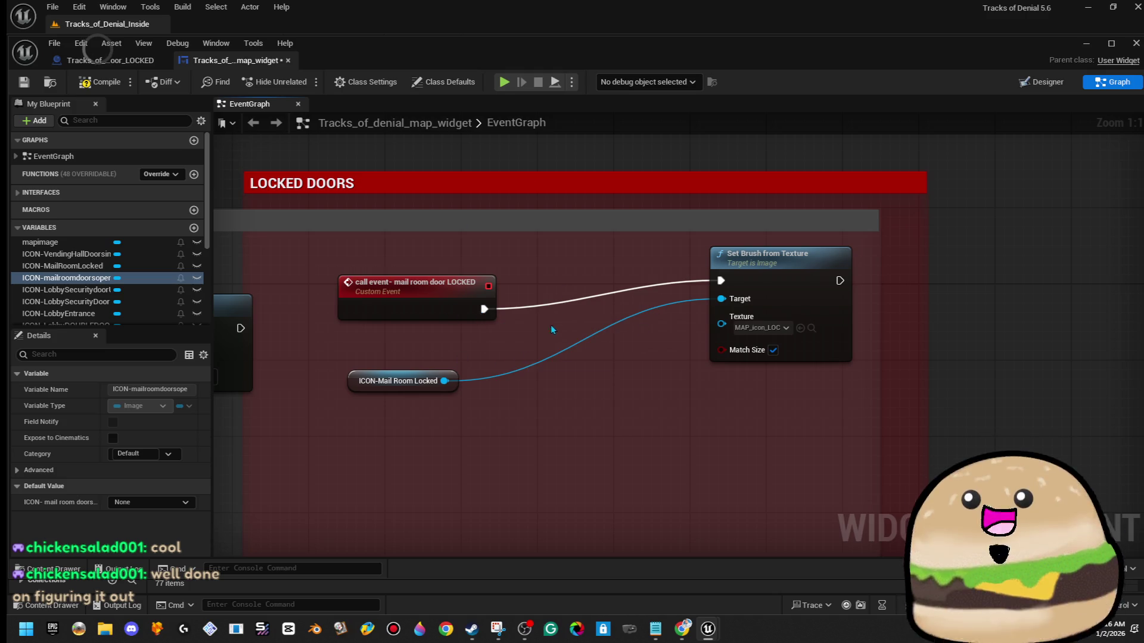
mouse_move(456, 390)
left_mouse_down()
mouse_move(516, 388)
mouse_move(524, 413)
mouse_move(487, 417)
mouse_move(537, 394)
left_mouse_up()
left_click_drag(671, 250, 828, 270)
mouse_move(569, 342)
left_mouse_down()
mouse_move(499, 413)
mouse_move(466, 387)
left_mouse_up()
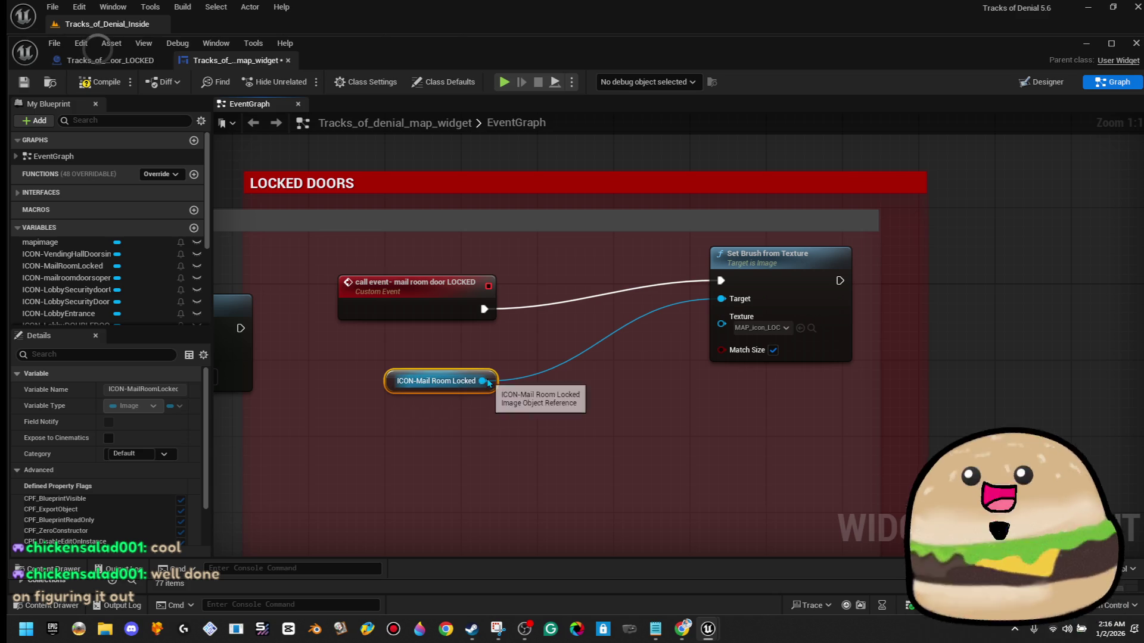
- Pan to the MAIL ROOM -CHECK group, then return to the door_LOCKED Blueprint
mouse_move(385, 334)
left_mouse_down()
mouse_move(548, 340)
mouse_move(867, 294)
mouse_move(938, 319)
left_mouse_up()
scroll(928, 316, "down", 1)
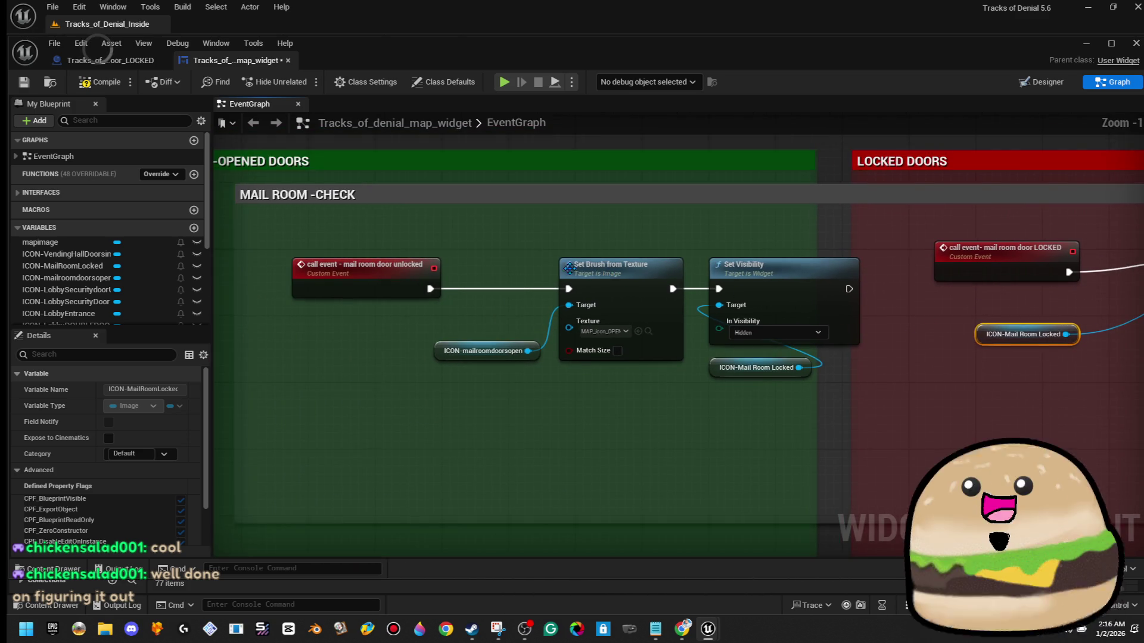
left_click(113, 60)
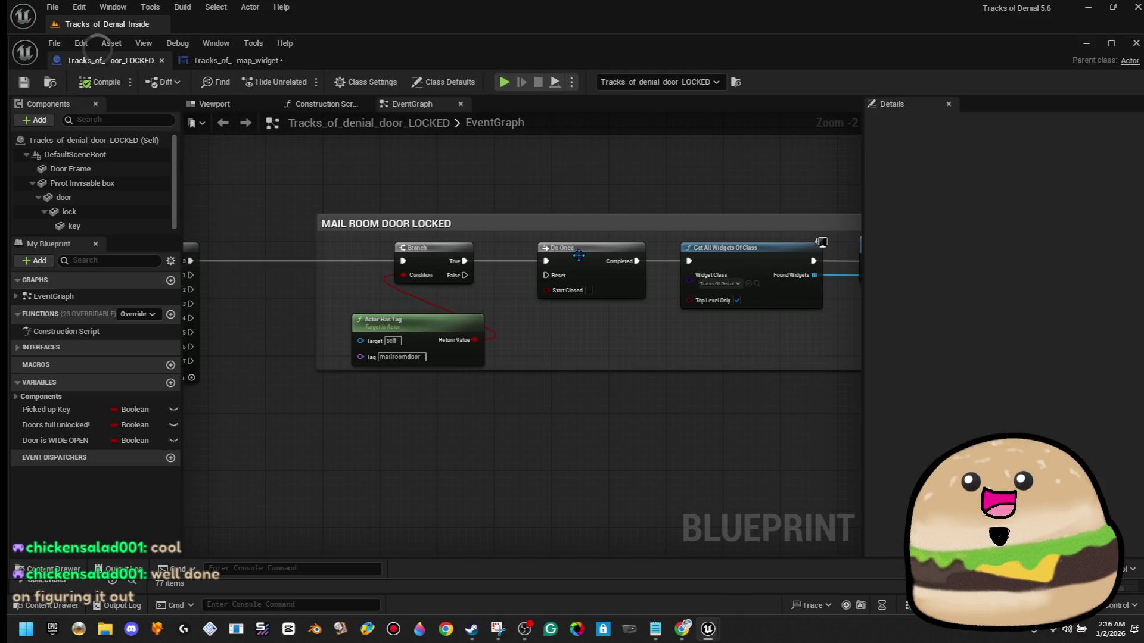
- Pan the door Blueprint graph past the key pickup nodes to the MAIL ROOM DOOR unLOCKED chain
scroll(532, 287, "down", 10)
scroll(429, 298, "up", 11)
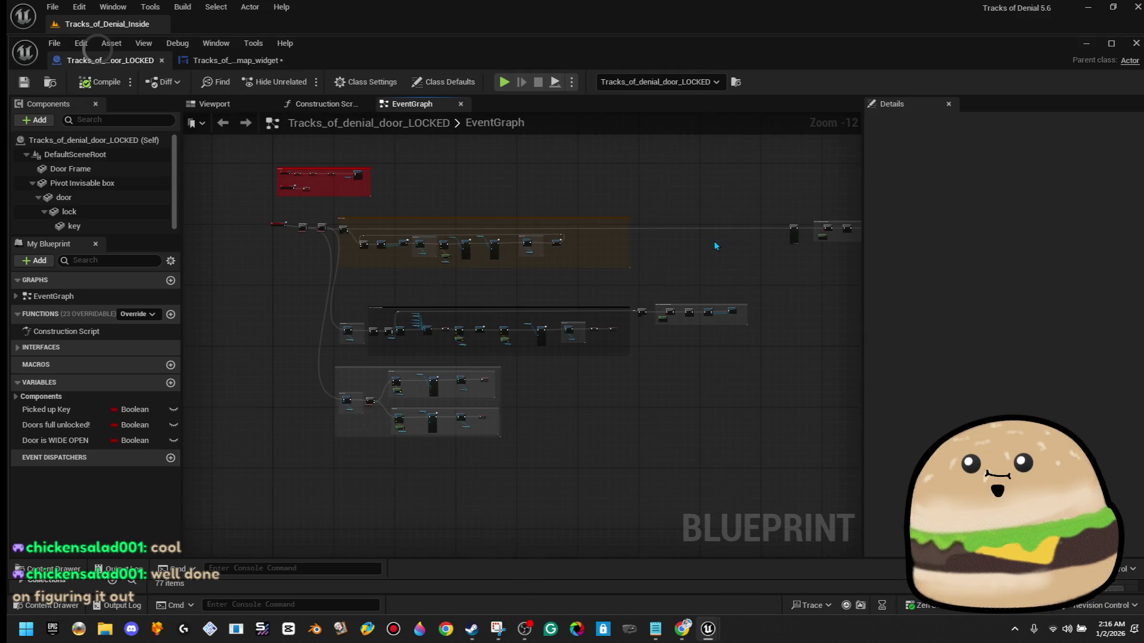
left_click_drag(591, 290, 191, 294)
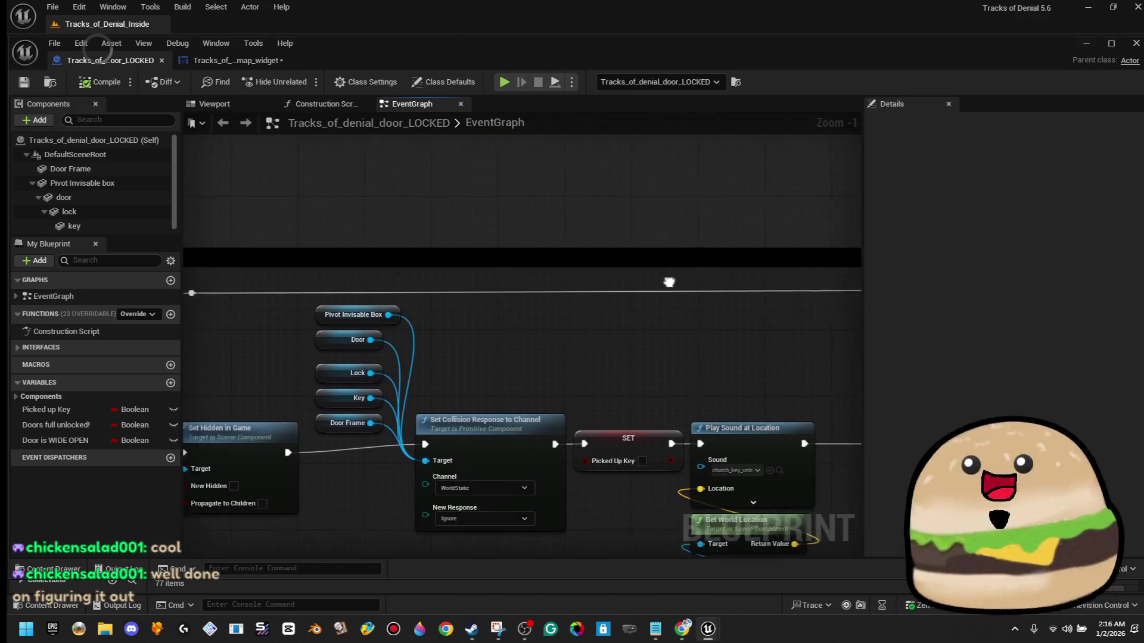
left_click_drag(846, 293, 305, 285)
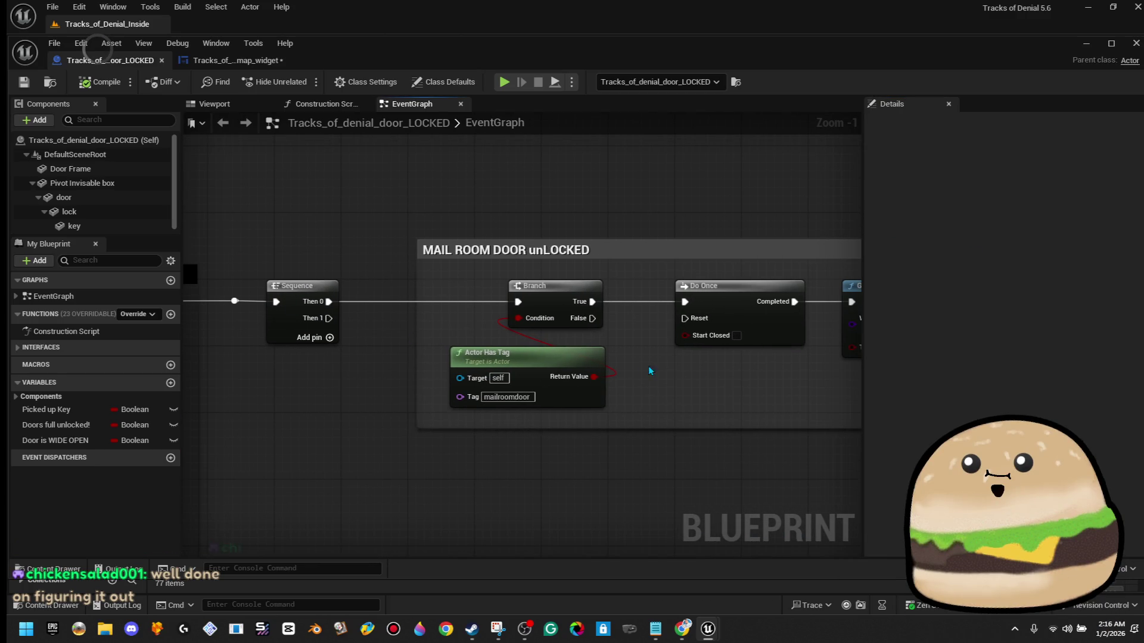
left_click_drag(620, 324, 468, 308)
scroll(468, 308, "down", 1)
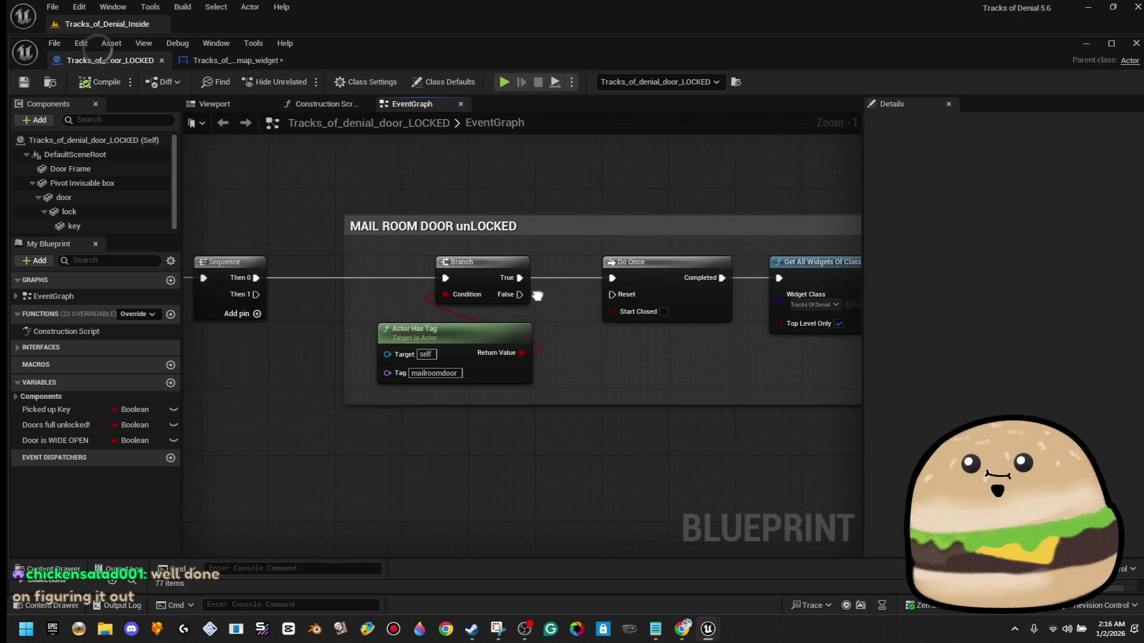
mouse_move(531, 264)
left_mouse_down()
mouse_move(511, 199)
mouse_move(548, 332)
left_mouse_up()
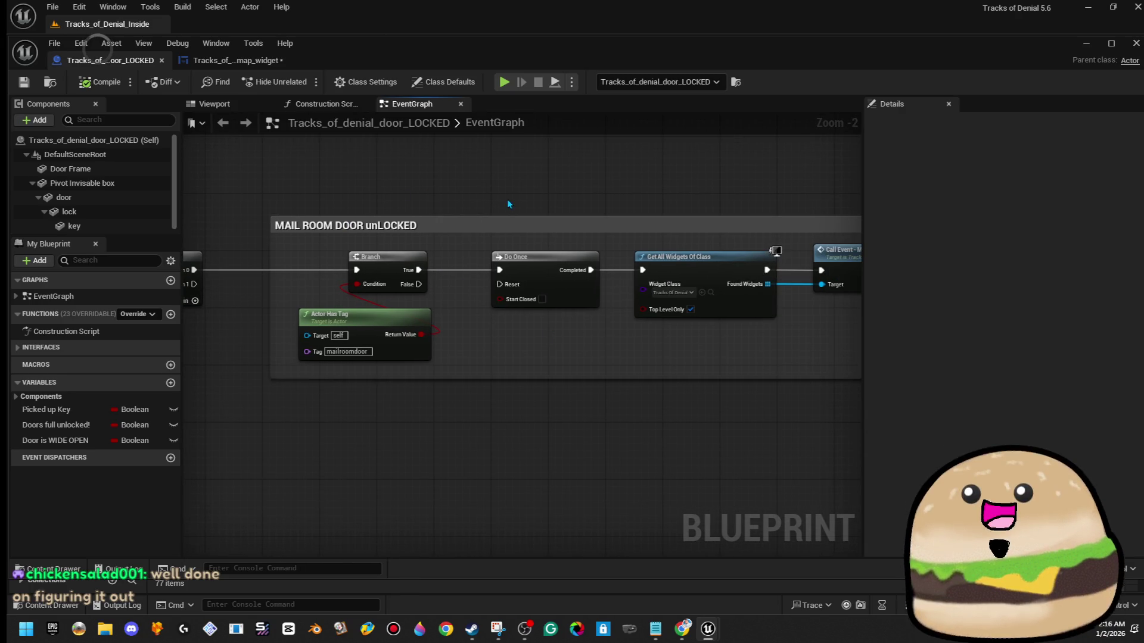
scroll(364, 312, "up", 2)
- Nudge Actor Has Tag right and Call Event left, then adjust the map widget's unlocked event
left_click(376, 332)
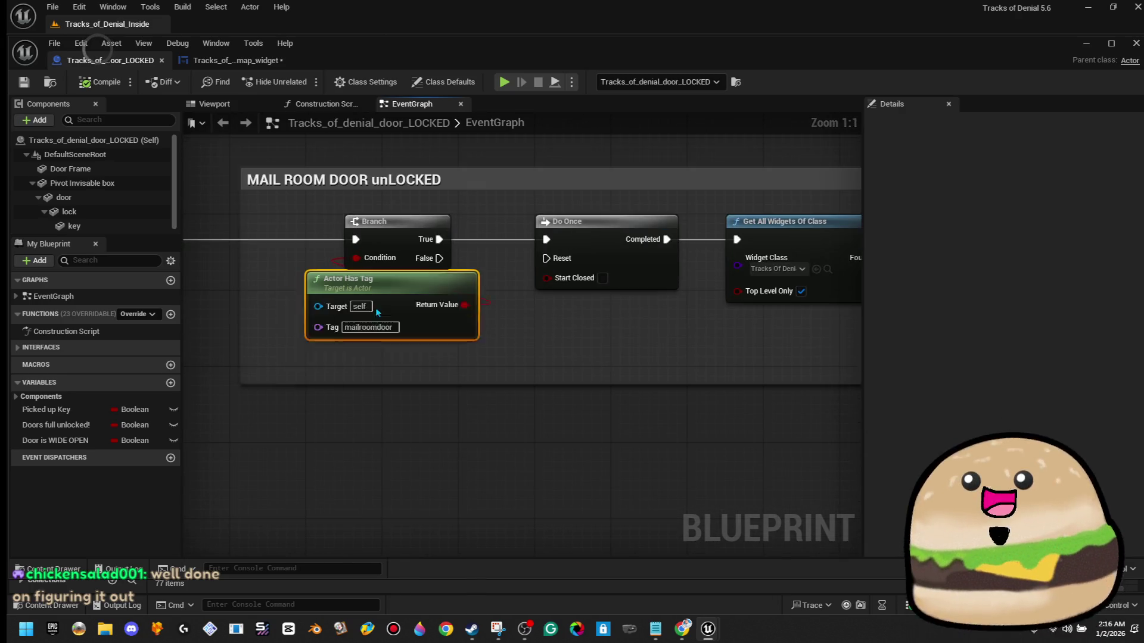
mouse_move(375, 332)
left_mouse_down()
mouse_move(399, 318)
mouse_move(385, 333)
left_mouse_up()
left_click_drag(748, 375, 514, 368)
left_click_drag(790, 261, 779, 261)
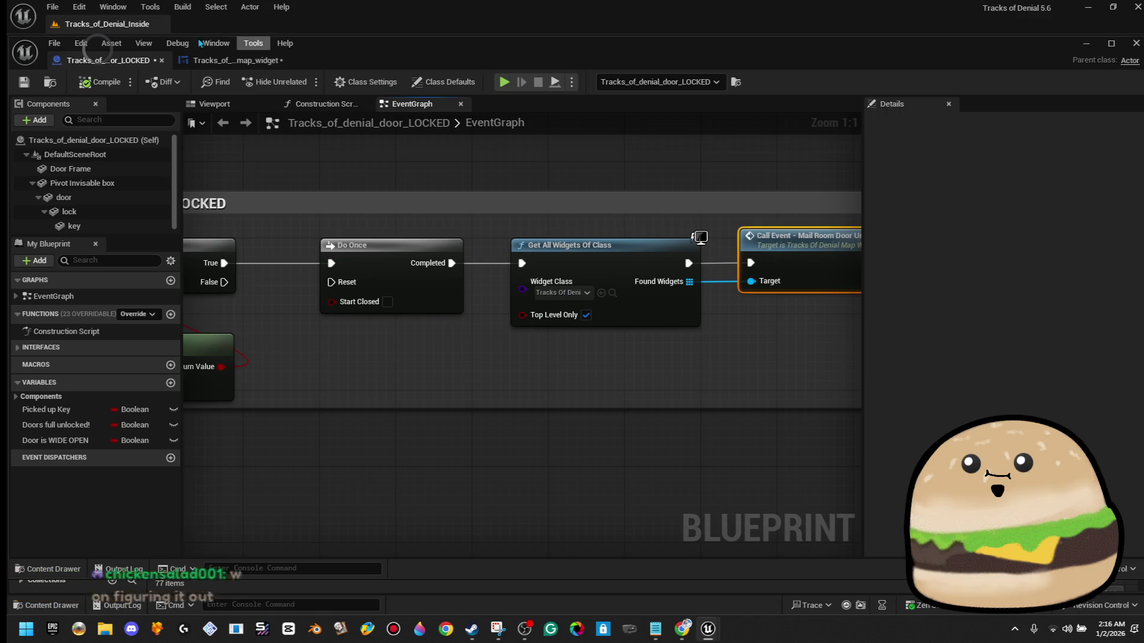
left_click(232, 60)
mouse_move(391, 272)
left_mouse_down()
mouse_move(410, 268)
mouse_move(367, 284)
left_mouse_up()
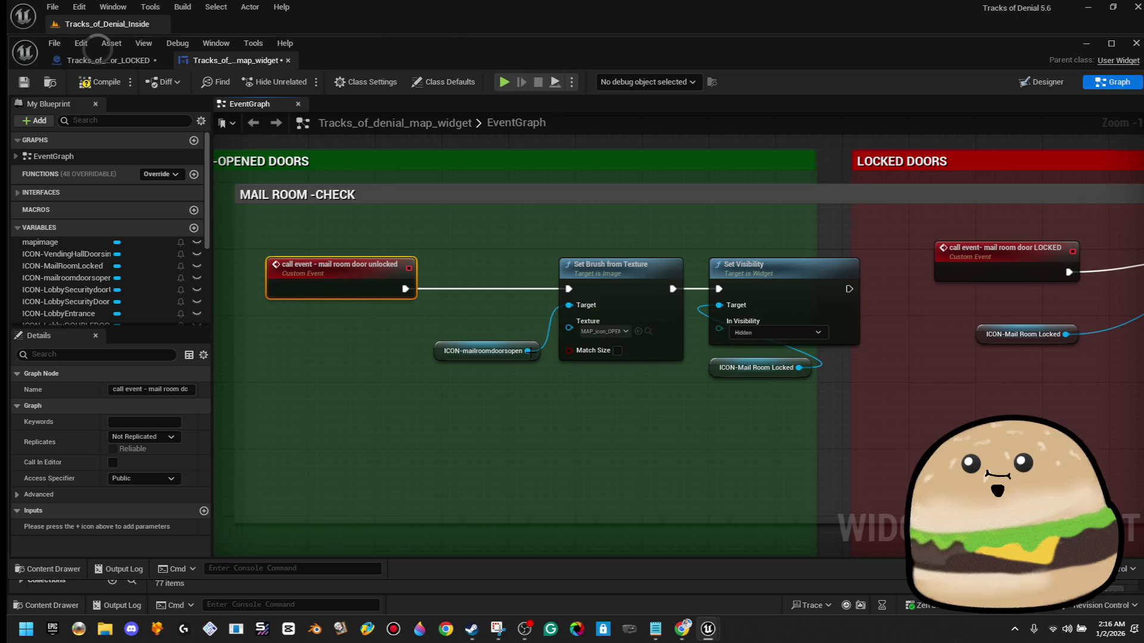
- Break Set Visibility's link and move it with ICON-Mail Room Locked below Set Brush from Texture
mouse_move(612, 298)
left_mouse_down()
mouse_move(607, 253)
mouse_move(595, 315)
mouse_move(620, 288)
mouse_move(672, 296)
left_mouse_up()
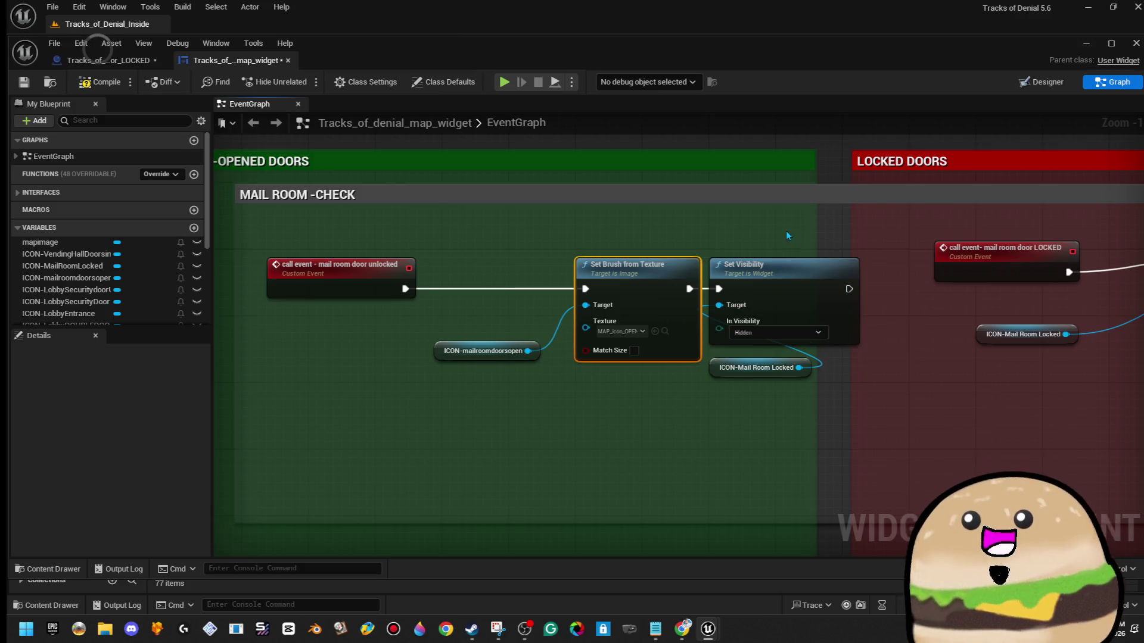
left_click_drag(795, 292, 812, 283)
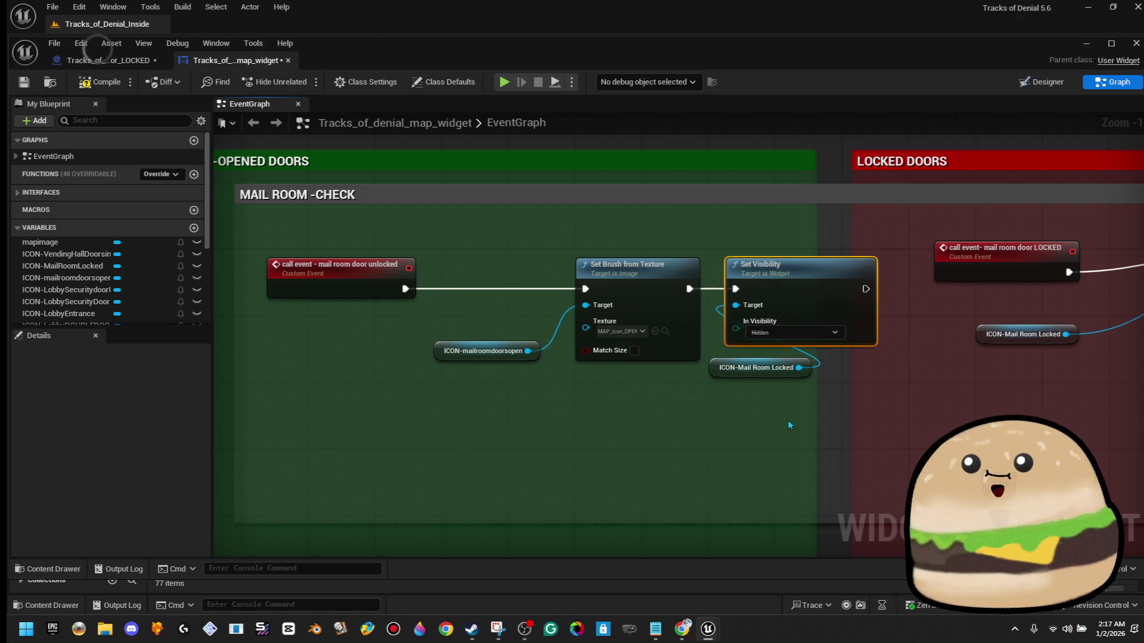
left_click_drag(796, 383, 822, 427)
left_click_drag(762, 372, 757, 196)
mouse_move(694, 219)
left_mouse_down()
mouse_move(647, 227)
mouse_move(486, 435)
left_mouse_up()
left_click_drag(705, 247, 784, 384)
right_click(731, 288)
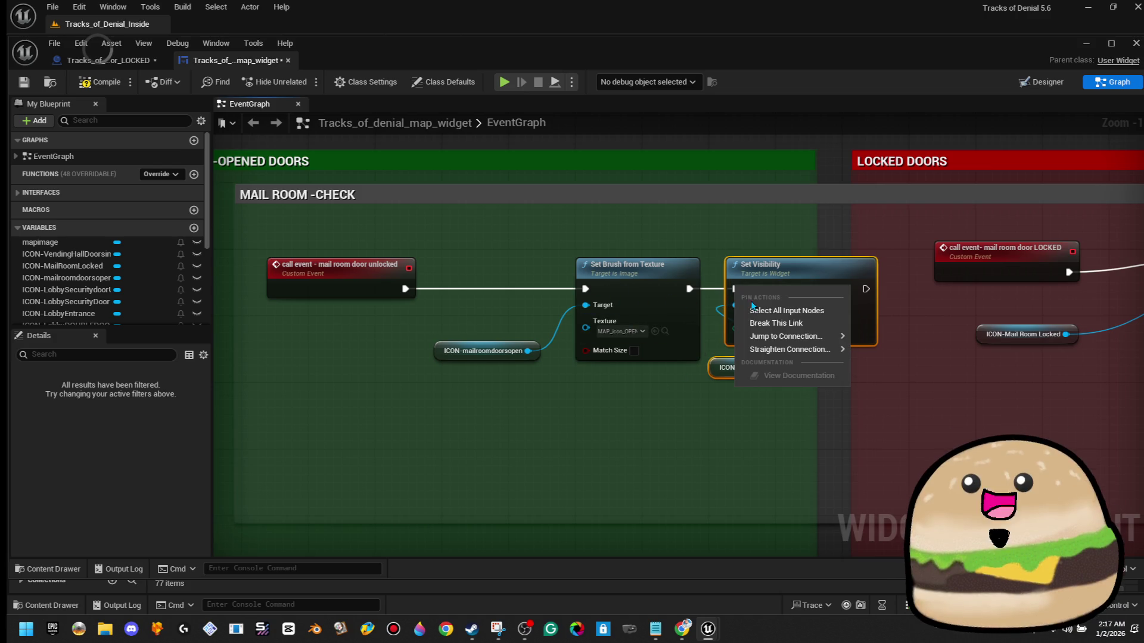
left_click(767, 321)
left_click(742, 246)
left_click_drag(740, 241, 820, 382)
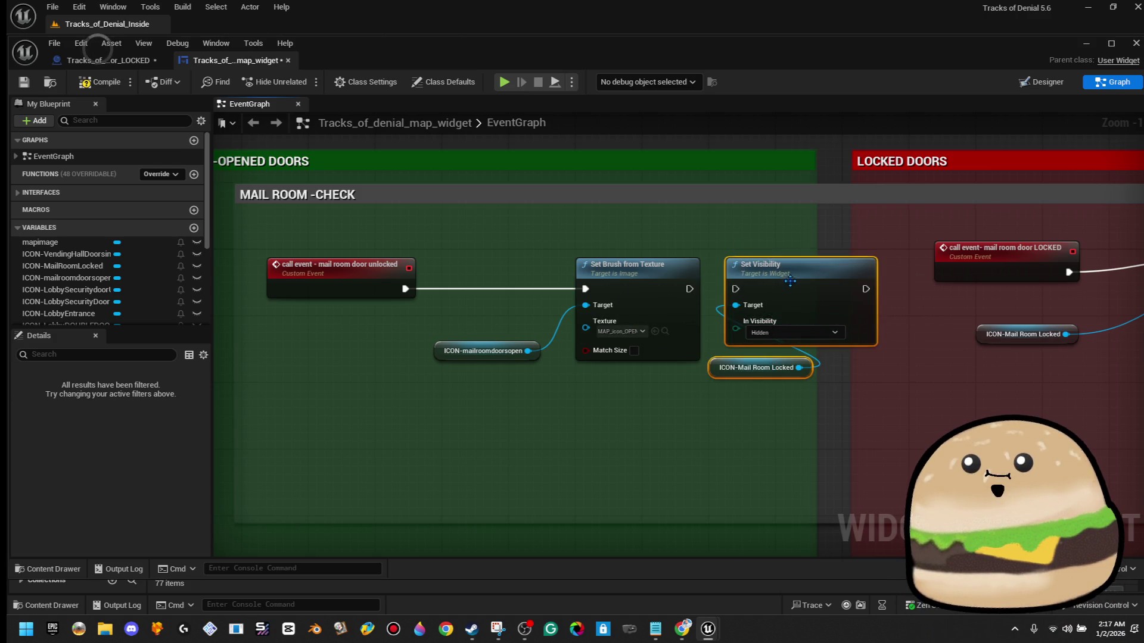
left_click_drag(788, 280, 639, 422)
- Unhook the unlocked event from Set Brush from Texture and place Set Visibility before it
right_click(585, 292)
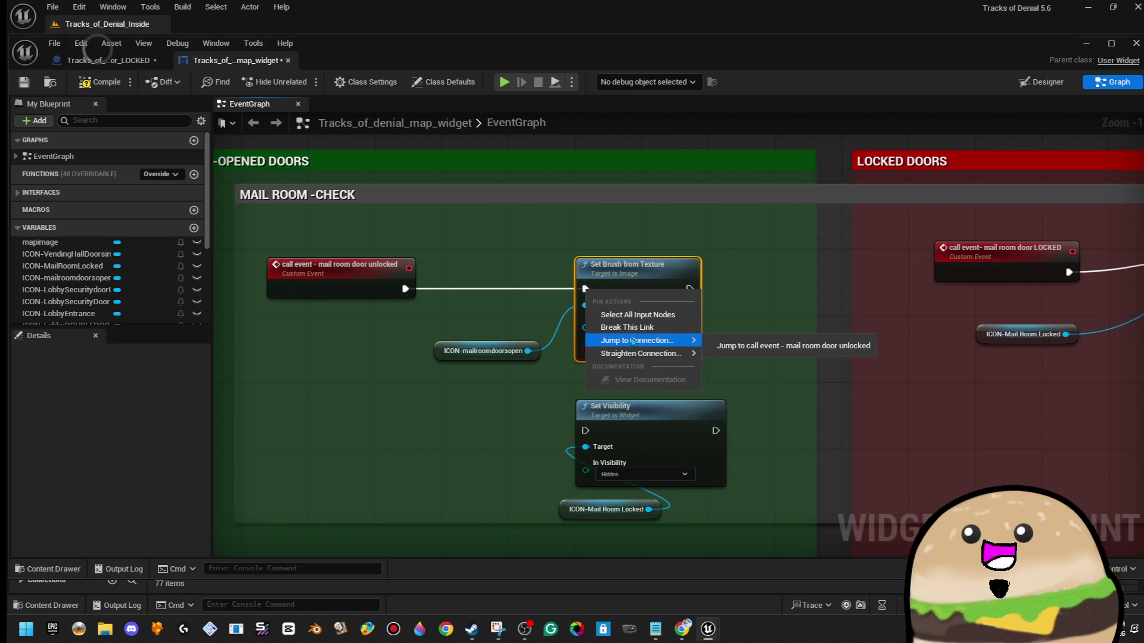
left_click(620, 328)
left_click_drag(562, 402, 617, 507)
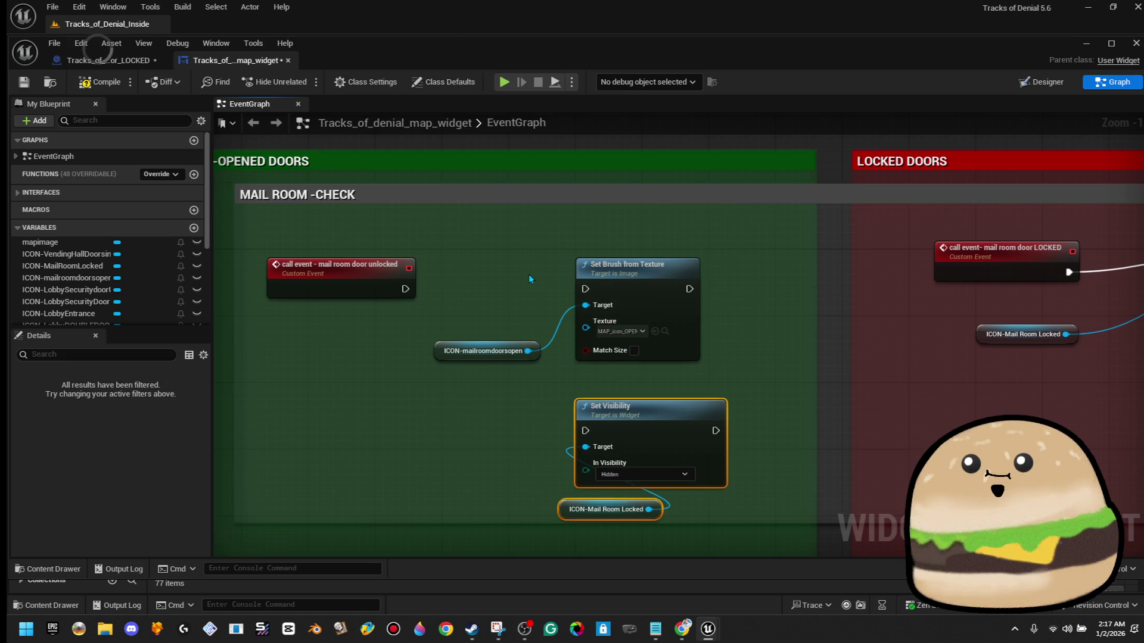
left_click_drag(518, 262, 615, 368)
left_click_drag(647, 296, 764, 297)
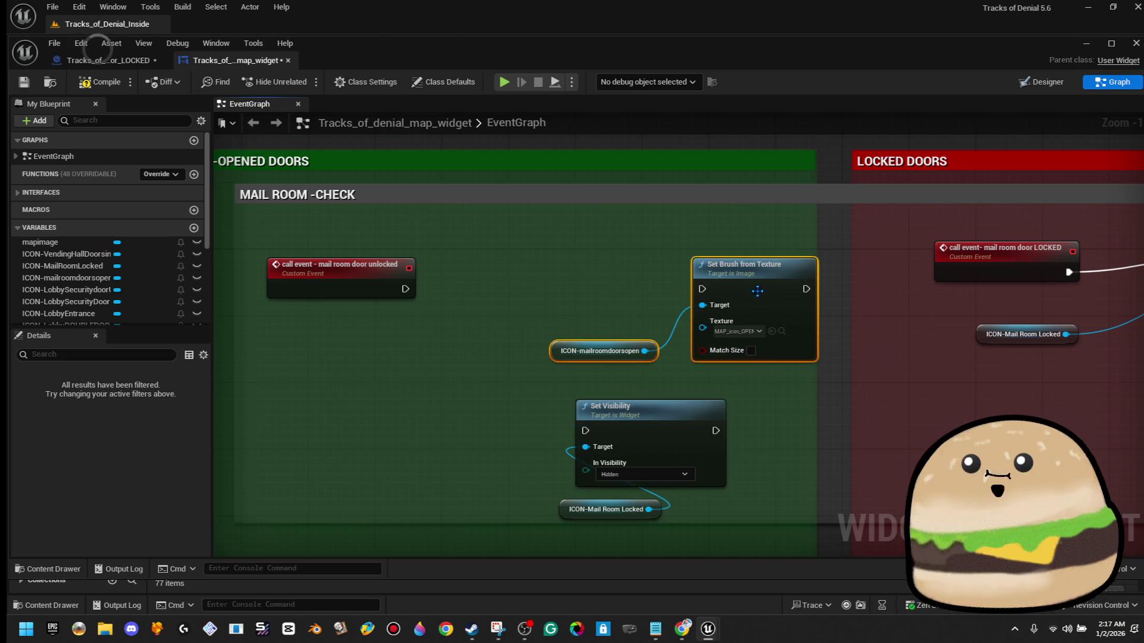
left_click(638, 353, "ctrl")
left_click_drag(652, 362, 764, 398)
left_click(613, 453)
left_click_drag(632, 510, 631, 507)
mouse_move(665, 447)
left_mouse_down()
mouse_move(608, 313)
mouse_move(594, 312)
mouse_move(702, 289)
left_mouse_up()
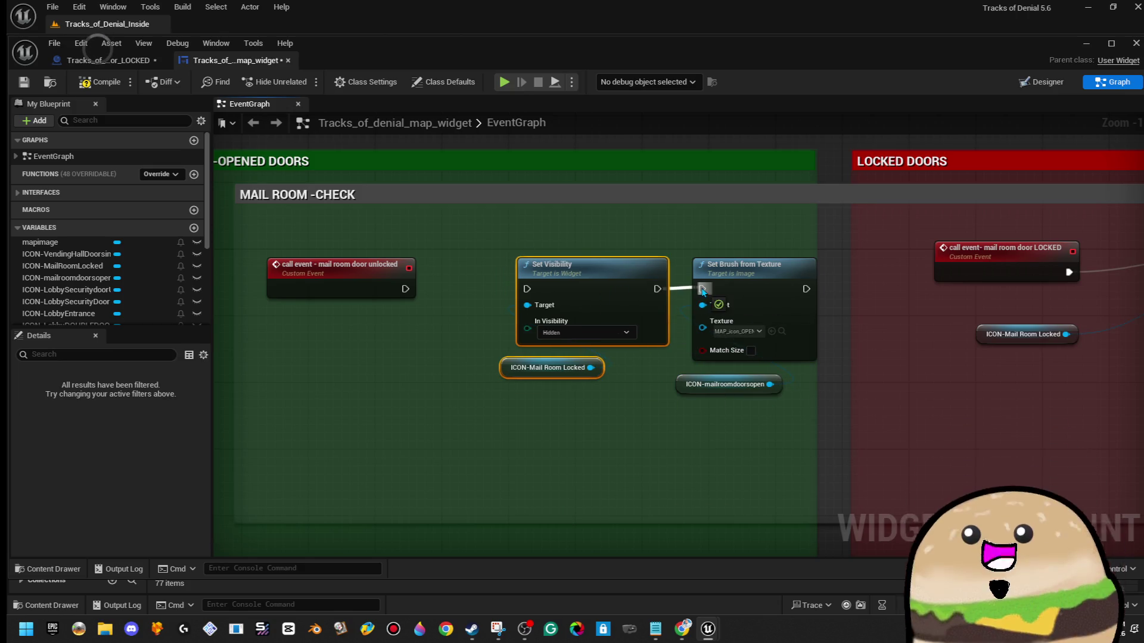
- Connect the unlocked event to Set Visibility and compile the map widget
left_click_drag(535, 290, 407, 294)
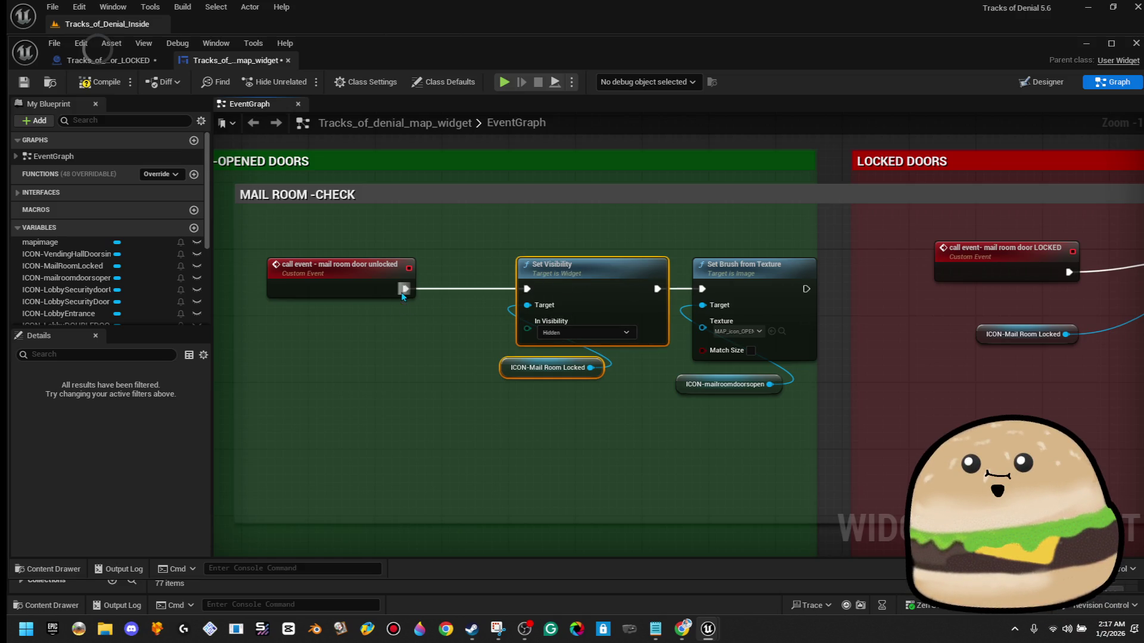
left_click_drag(591, 391, 575, 393)
left_click(571, 389)
left_click(98, 83)
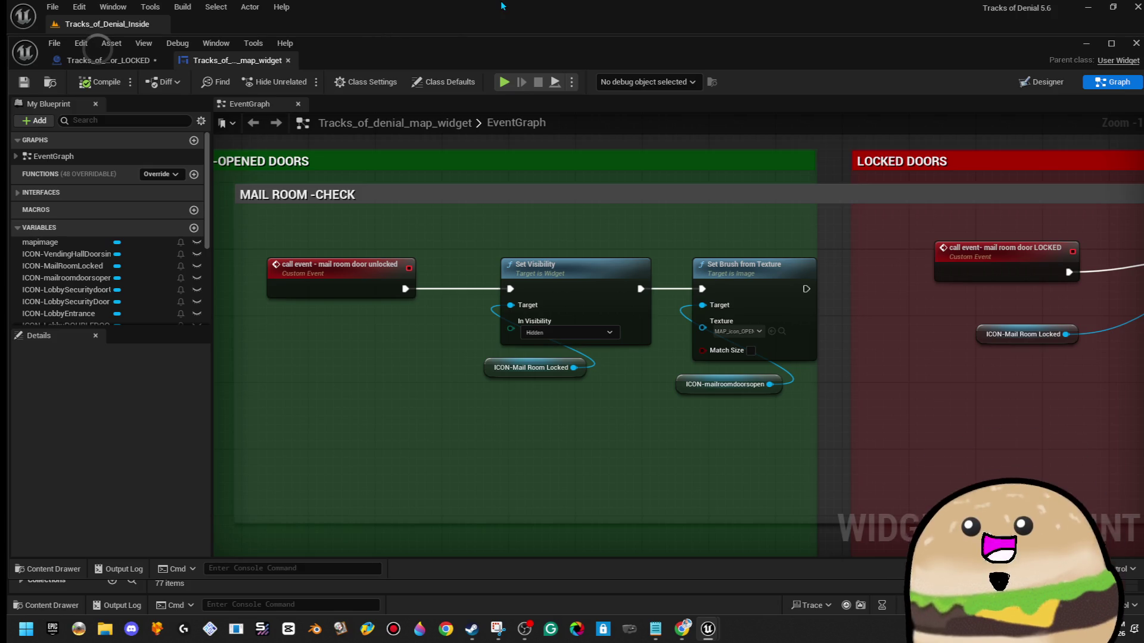
left_click(132, 62)
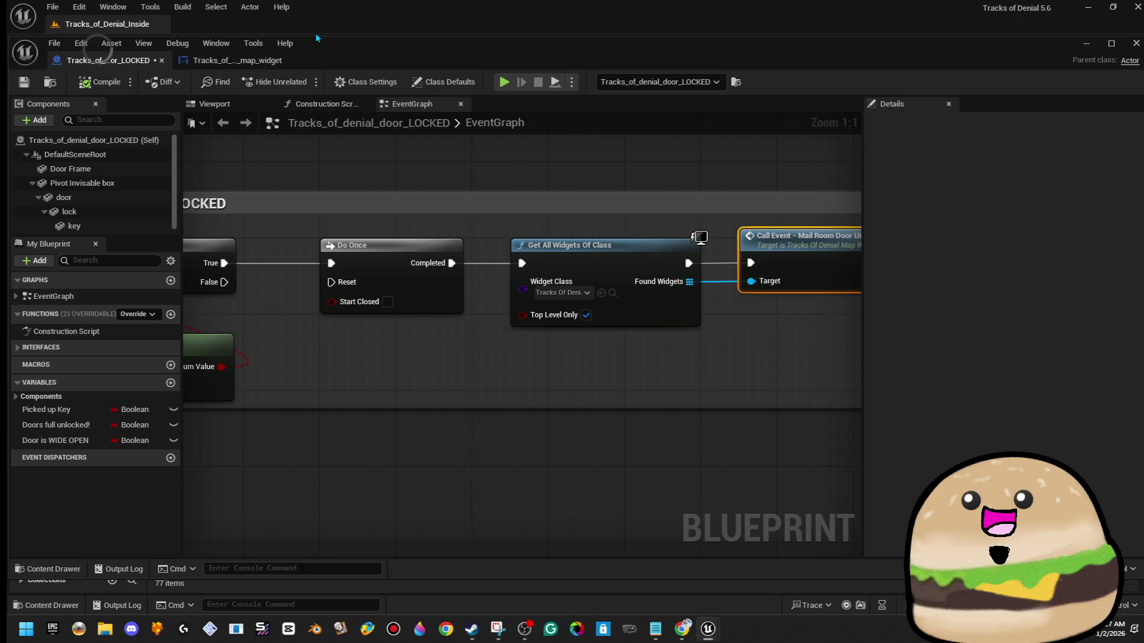
- Put the Blueprint window away and start the motel level in fullscreen Play mode
mouse_move(449, 61)
left_mouse_down()
mouse_move(435, 116)
mouse_move(454, 102)
mouse_move(410, 85)
left_mouse_up()
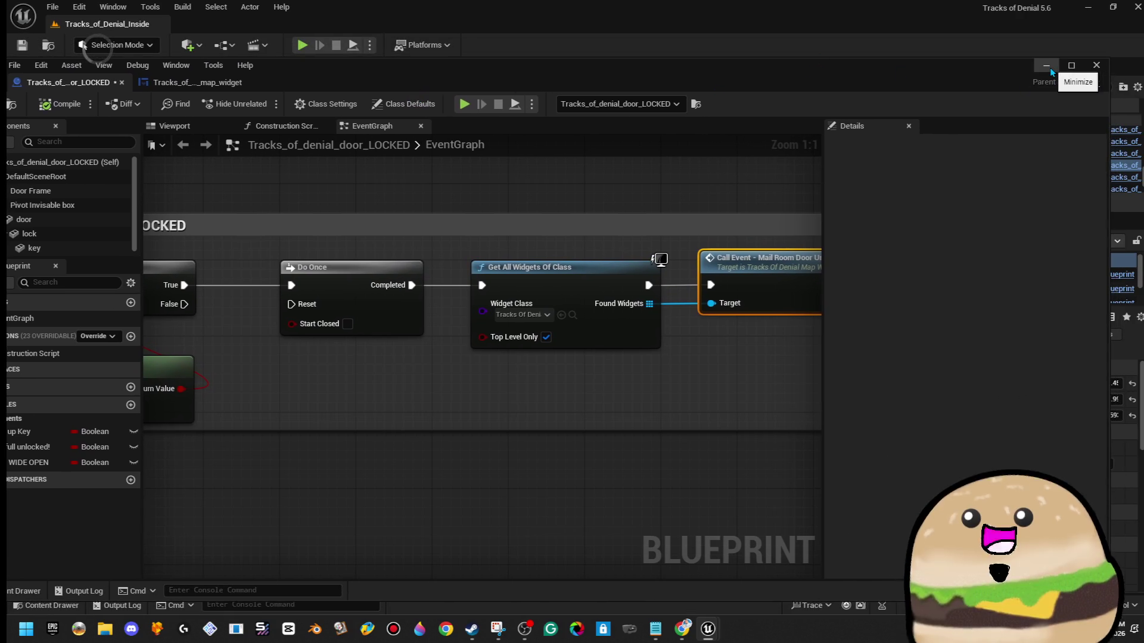
left_click(1050, 69)
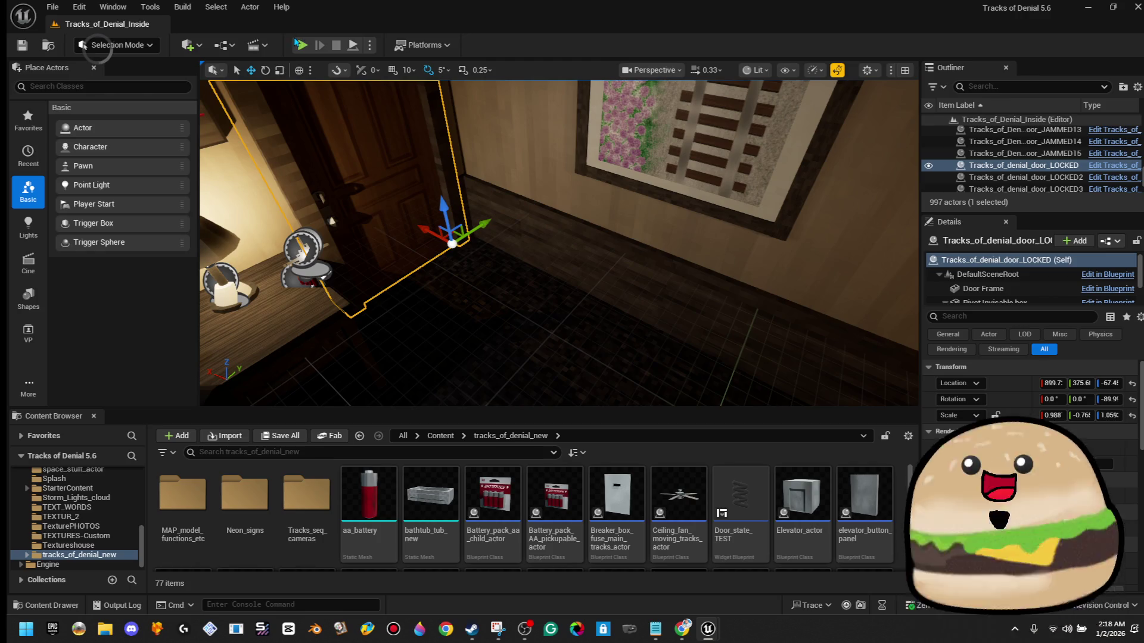
key("alt+p")
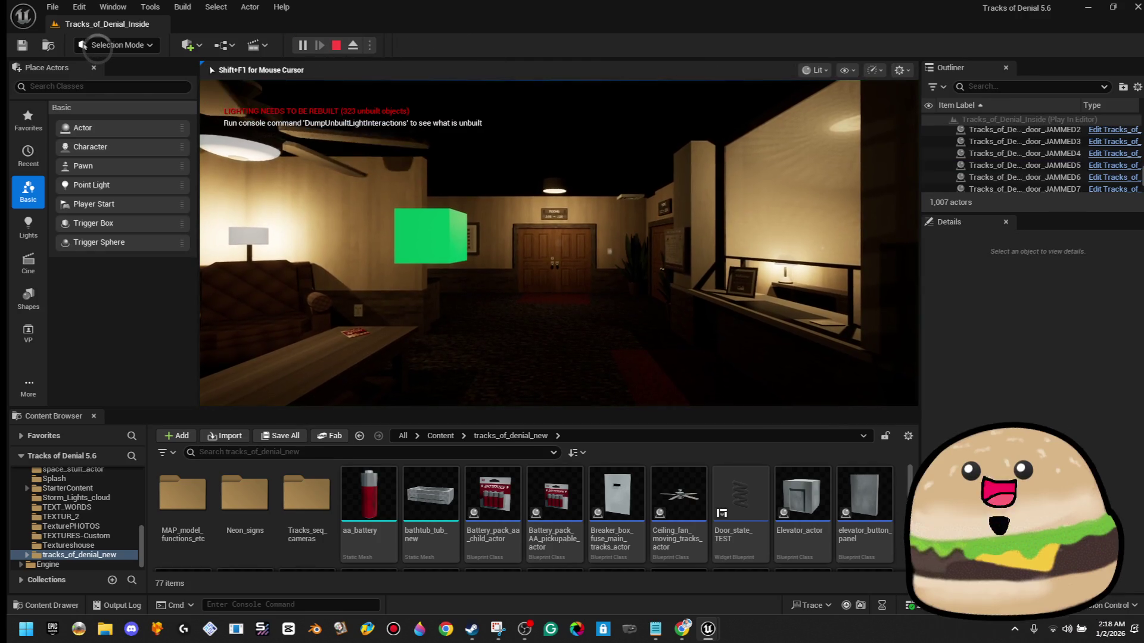
key("F11")
- Walk up to the Fire Evacuation Map, back down the hallway, and open the floor map
key("w")
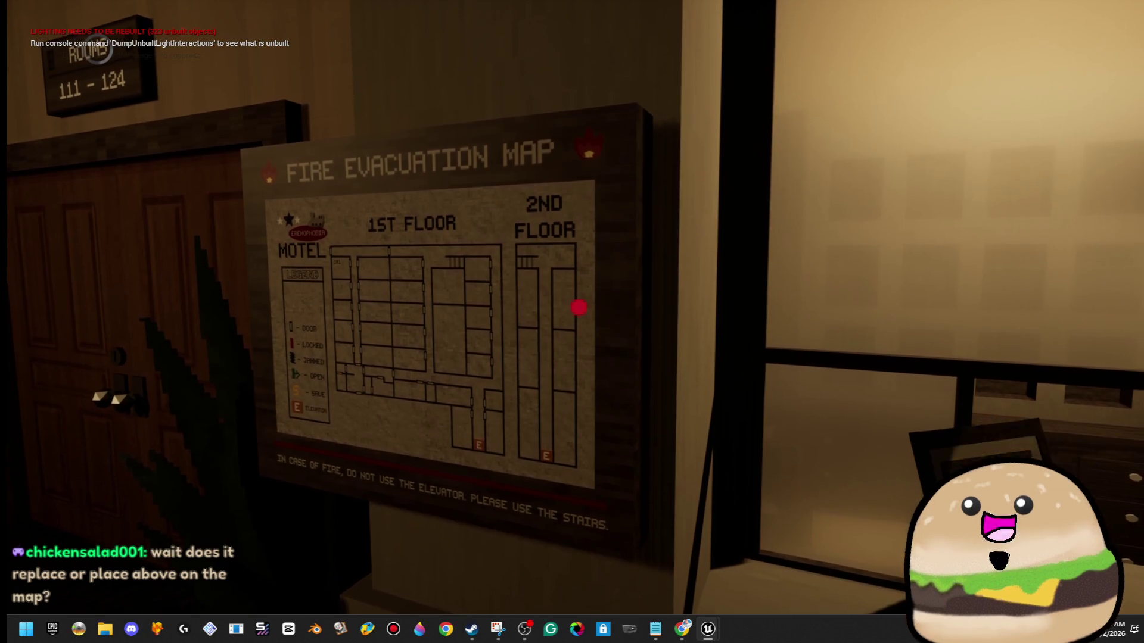
mouse_move(572, 322)
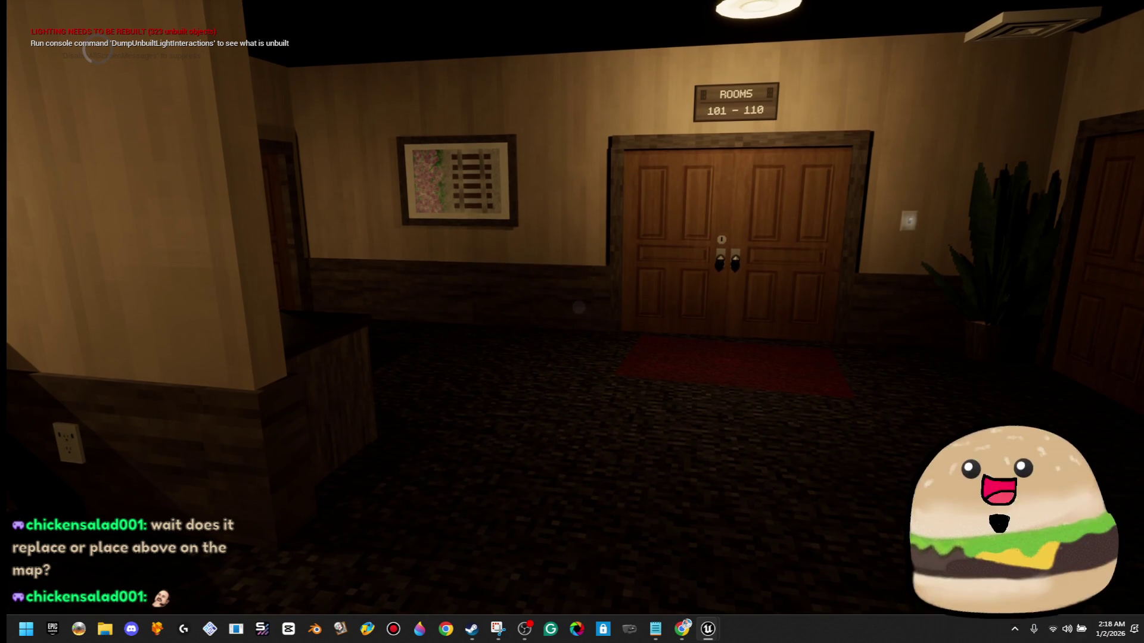
key("w")
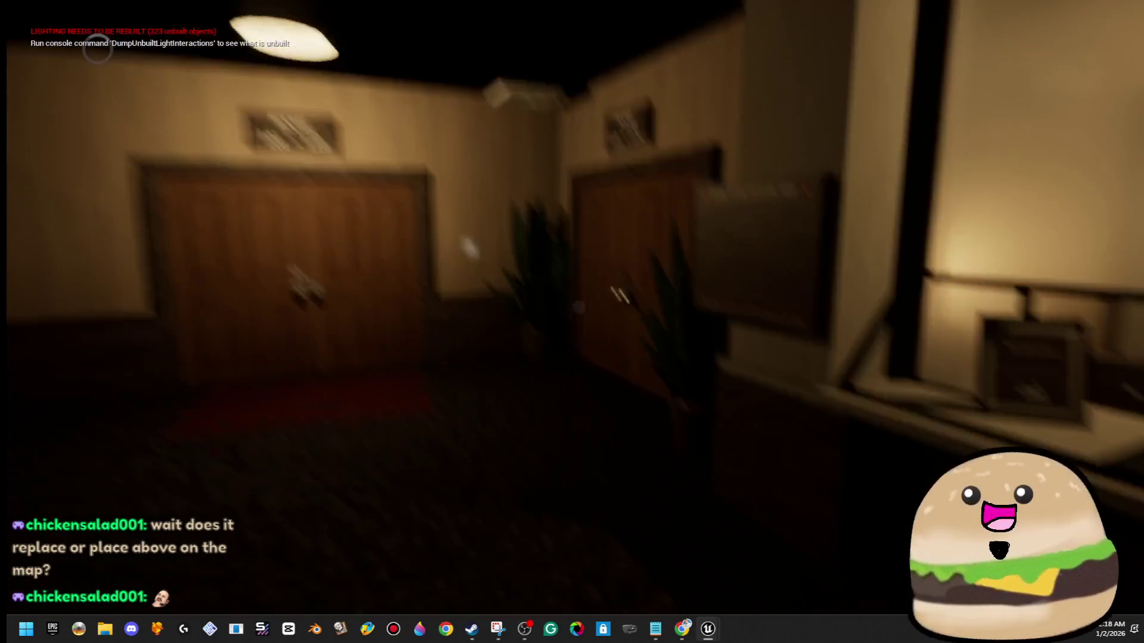
key("s")
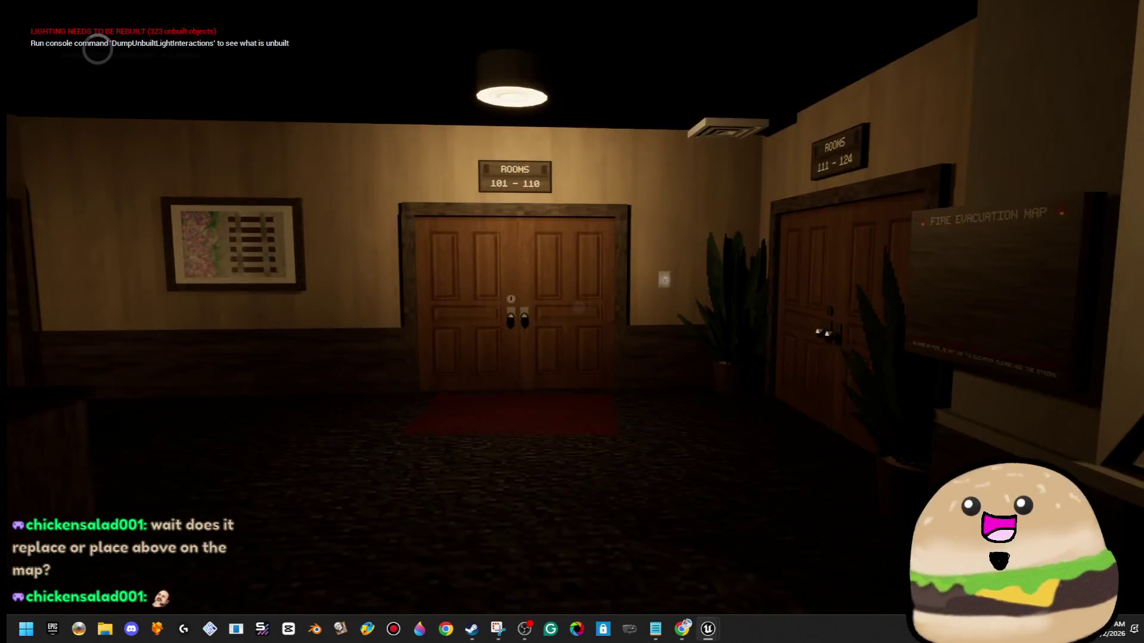
key("m")
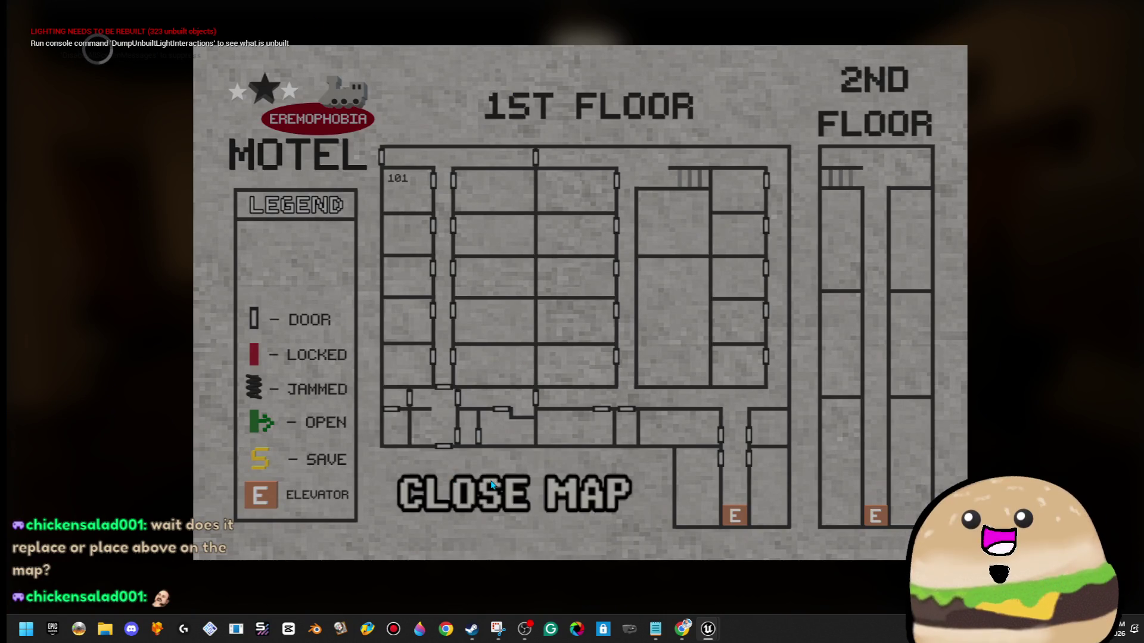
- Toggle the floor map open and closed several times with M and CLOSE MAP
left_click(524, 495)
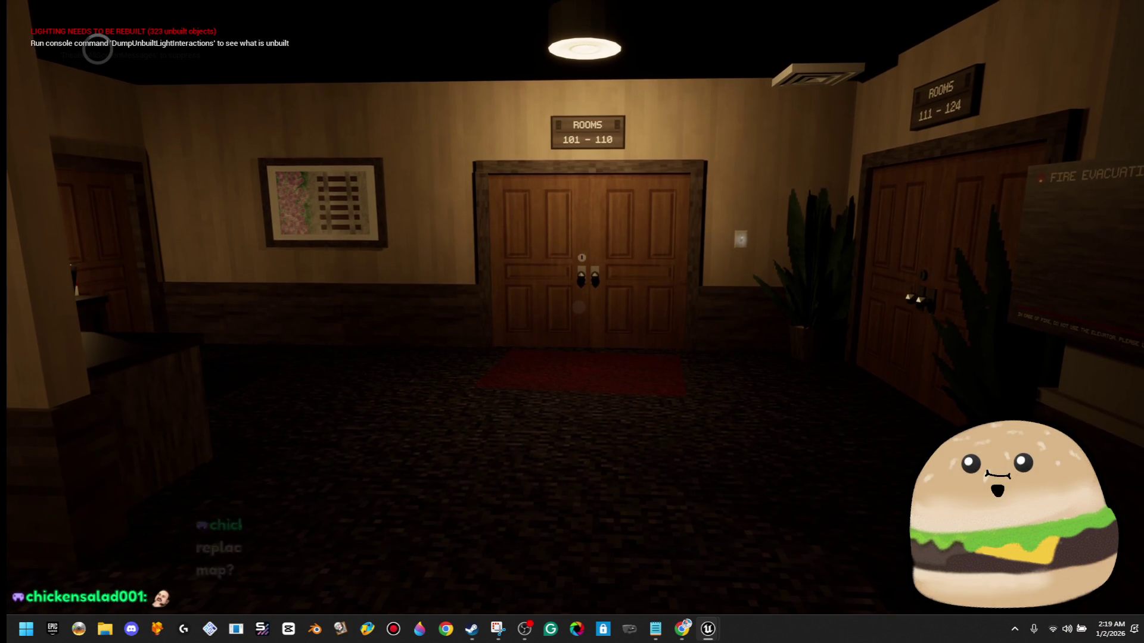
key("m")
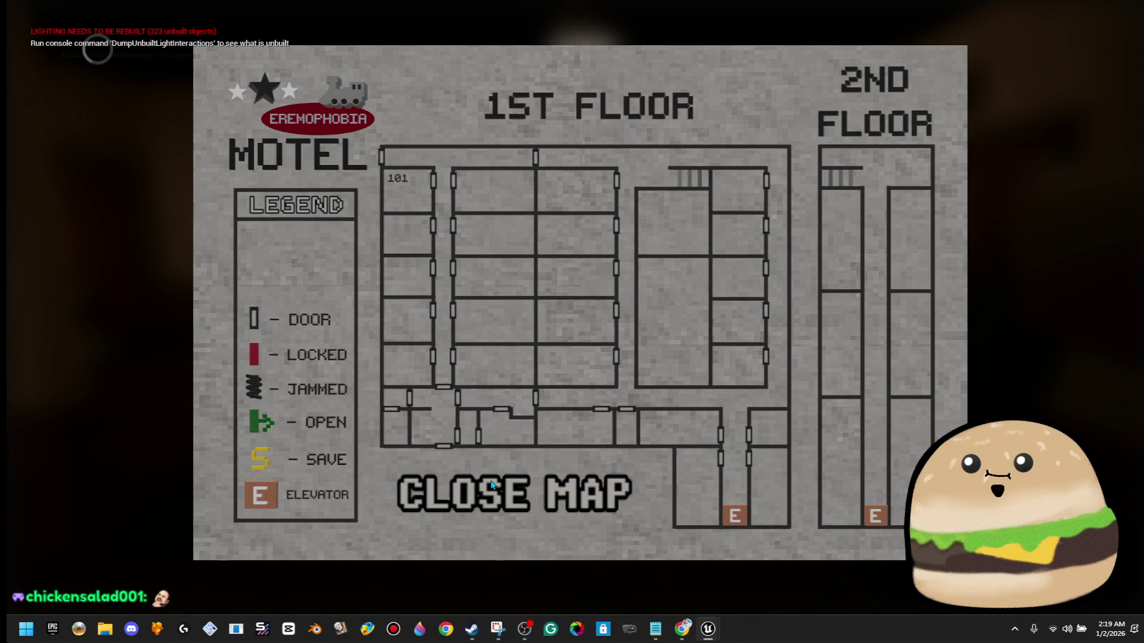
left_click(491, 486)
key("m")
left_click(492, 485)
key("m")
left_click(565, 509)
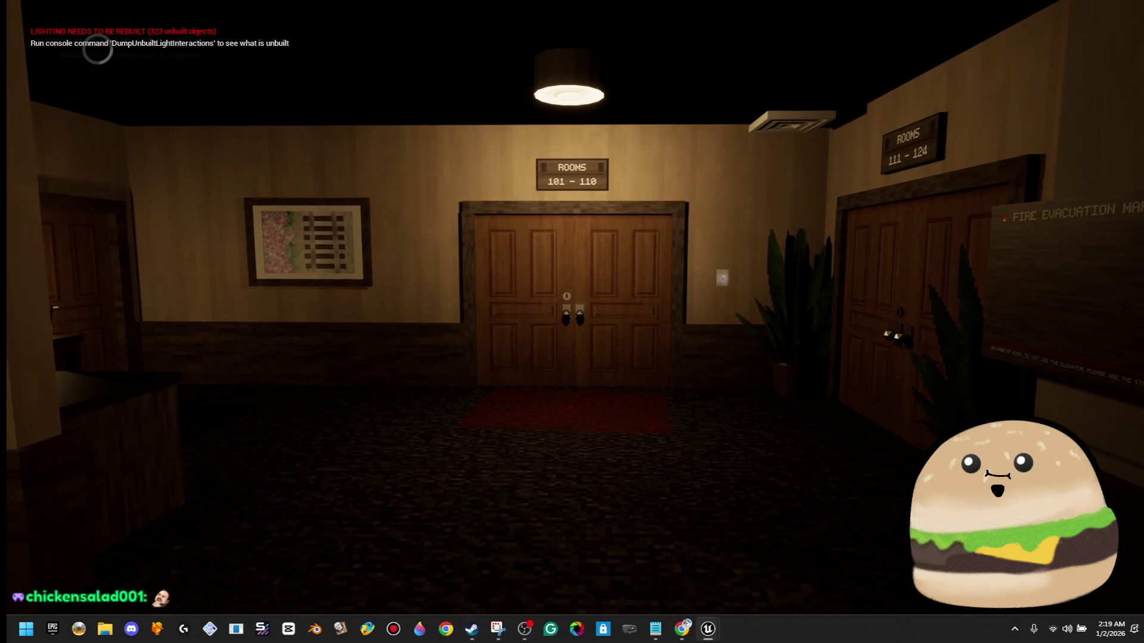
key("m")
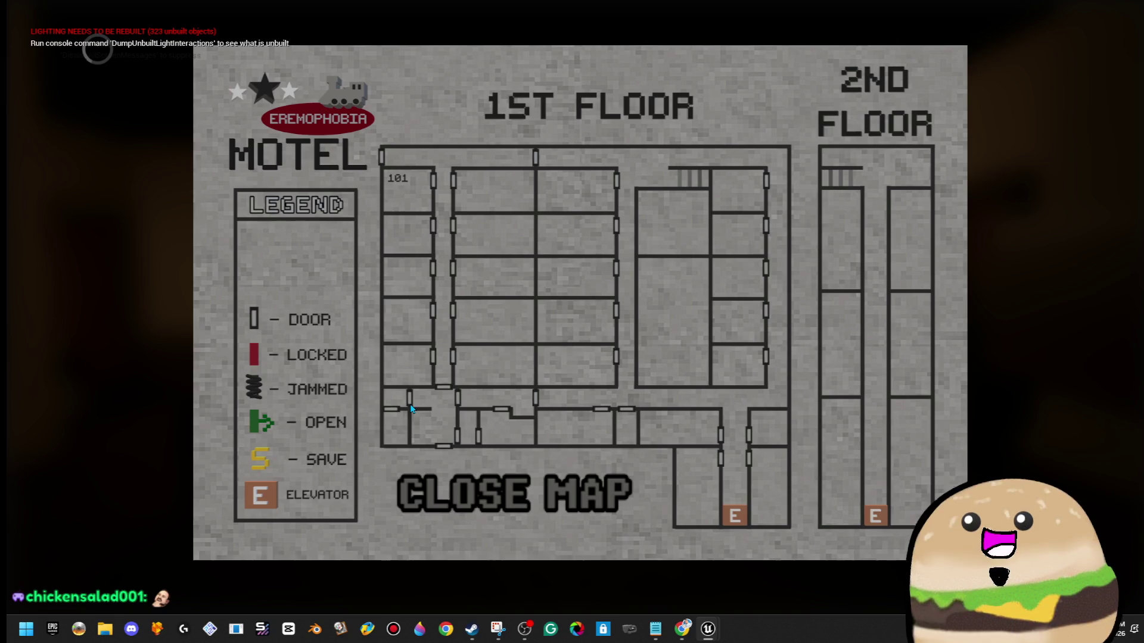
left_click(478, 492)
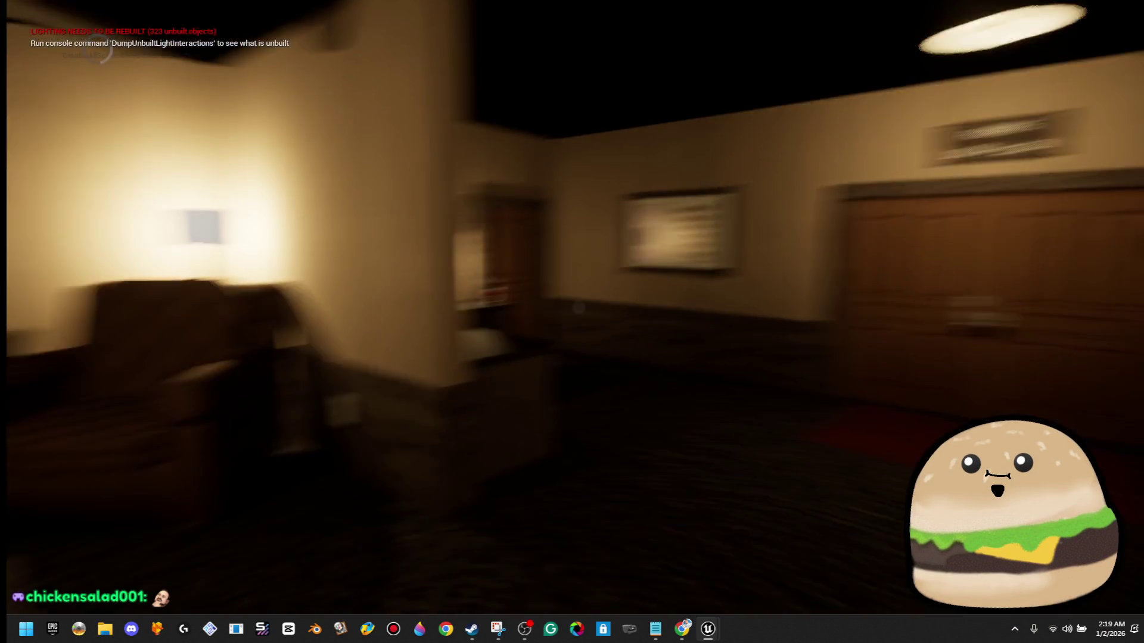
- Try the locked Mail Room door, then check the map for the red locked icon
key("w")
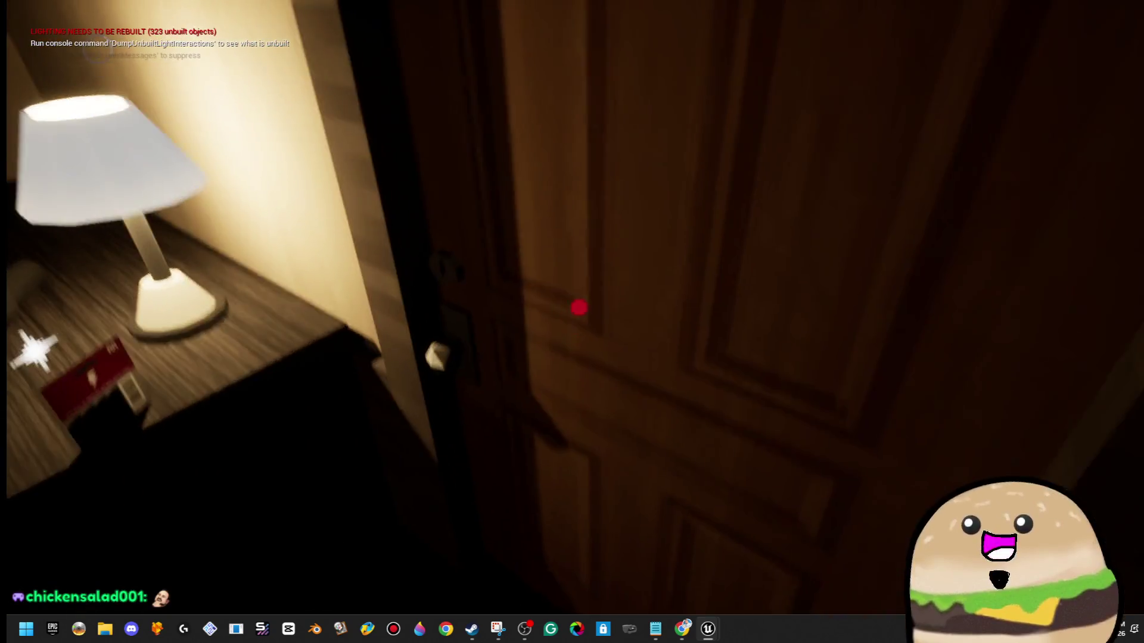
left_click(579, 308)
key("s")
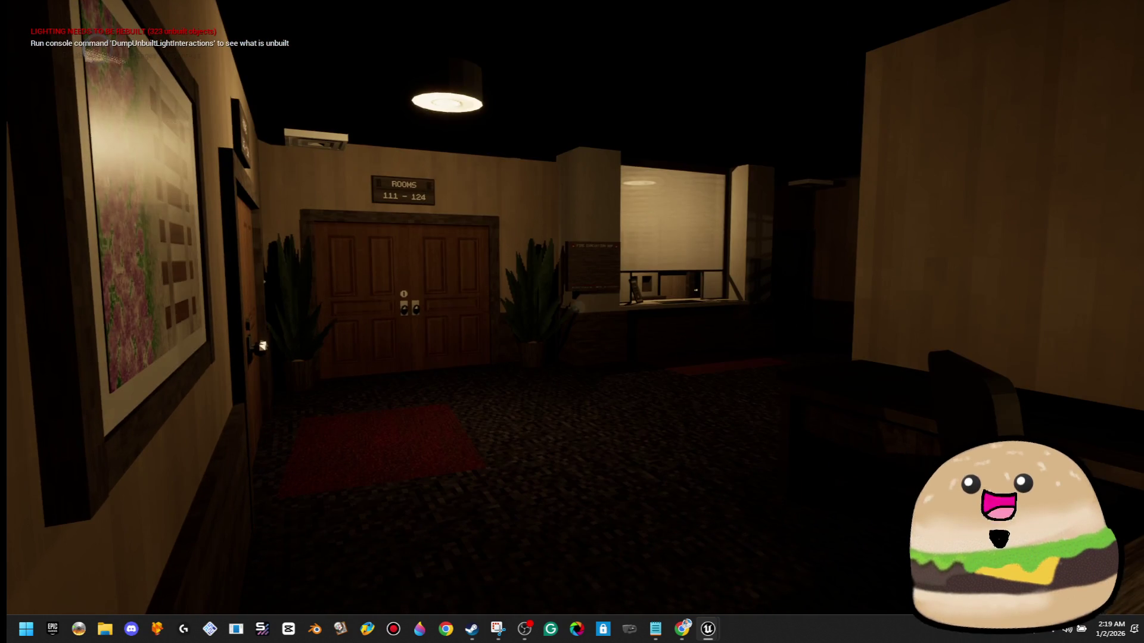
left_click(578, 308)
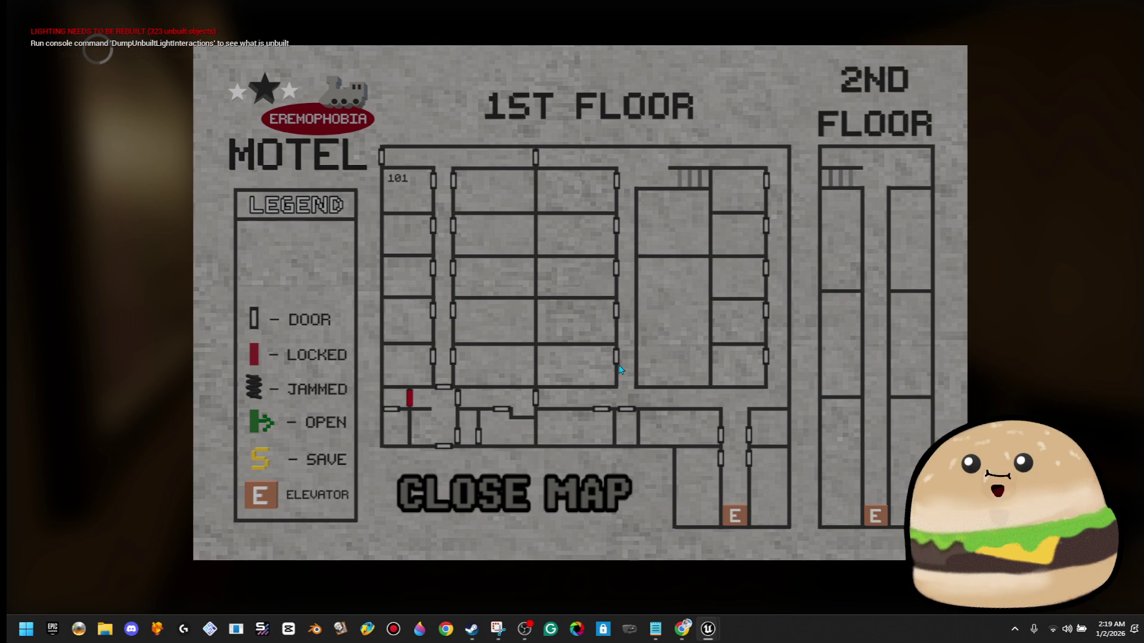
left_click(549, 483)
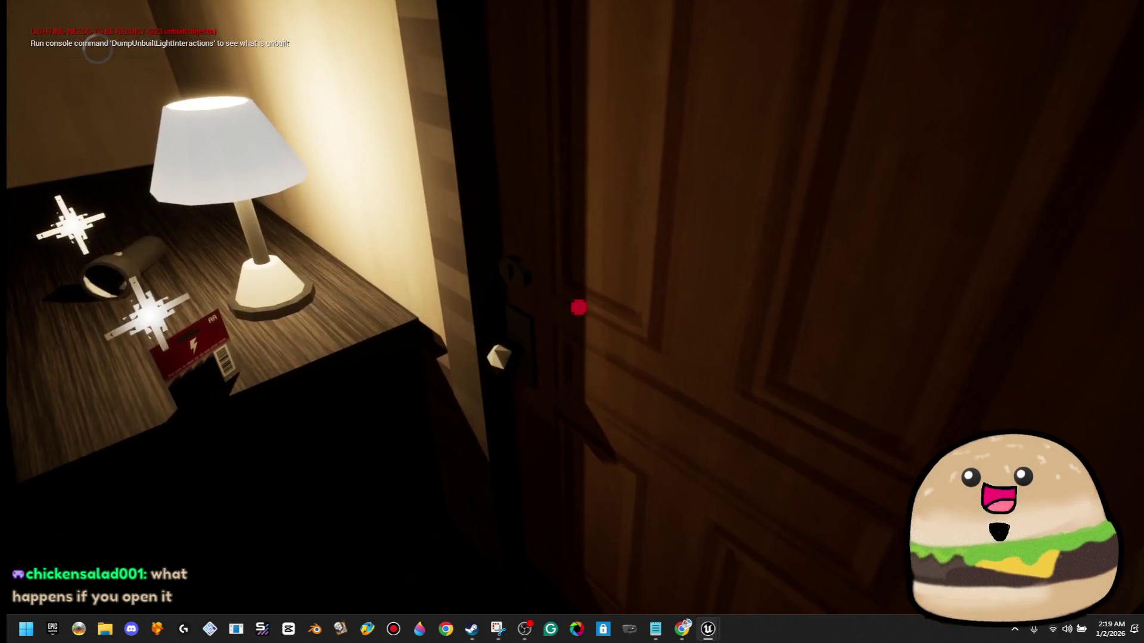
- Open the rooms 101–110 double doors and check the floor map's door icons
key("m")
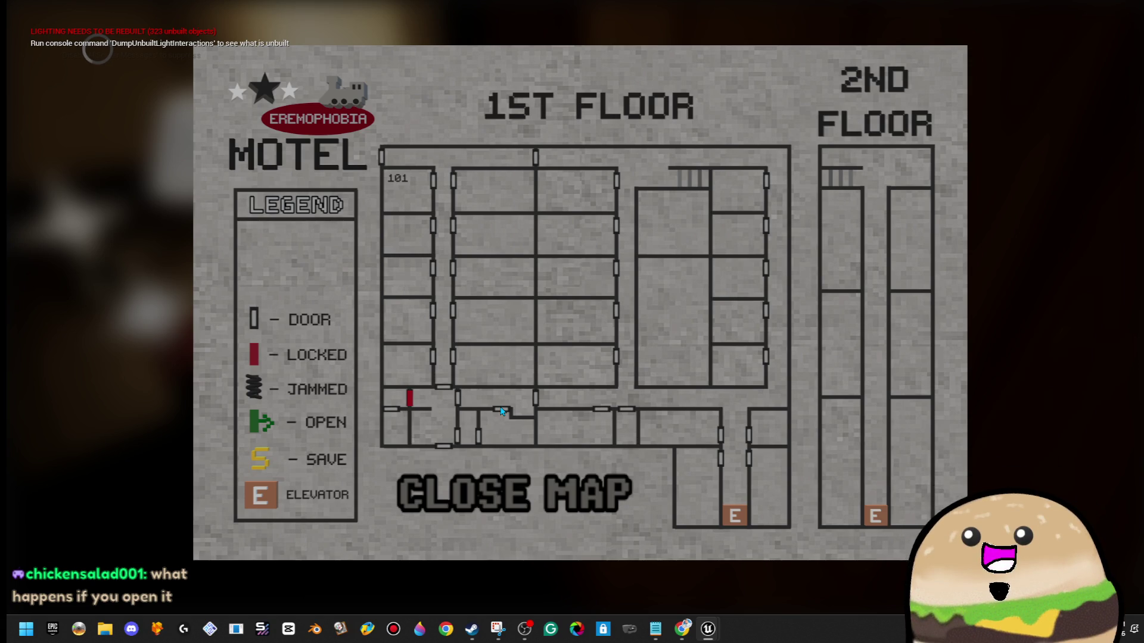
left_click(500, 480)
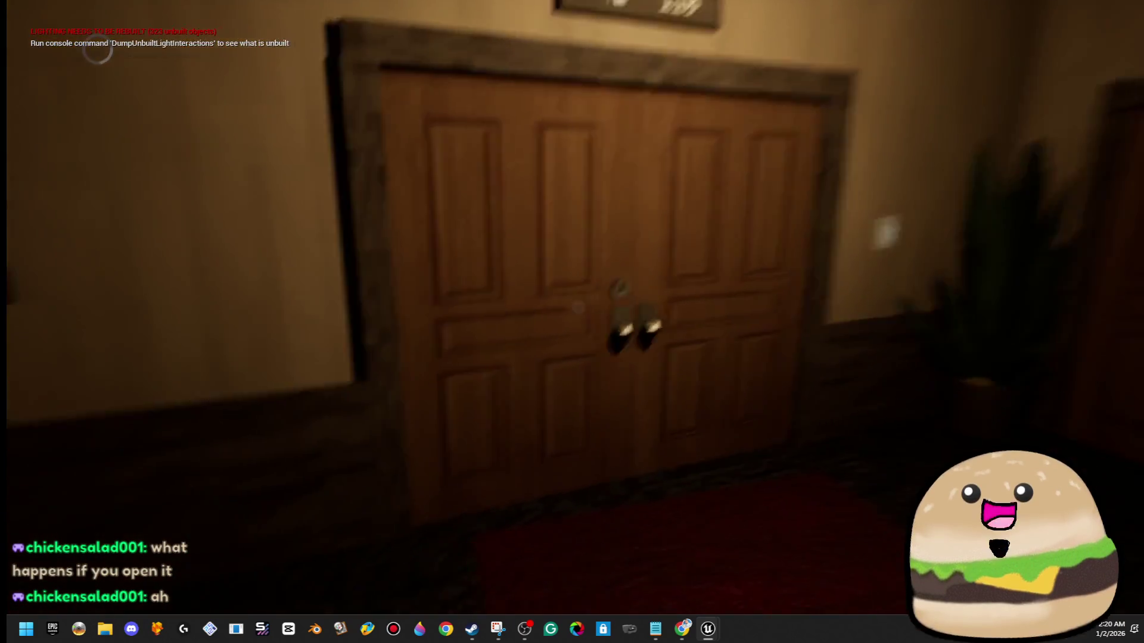
key("m")
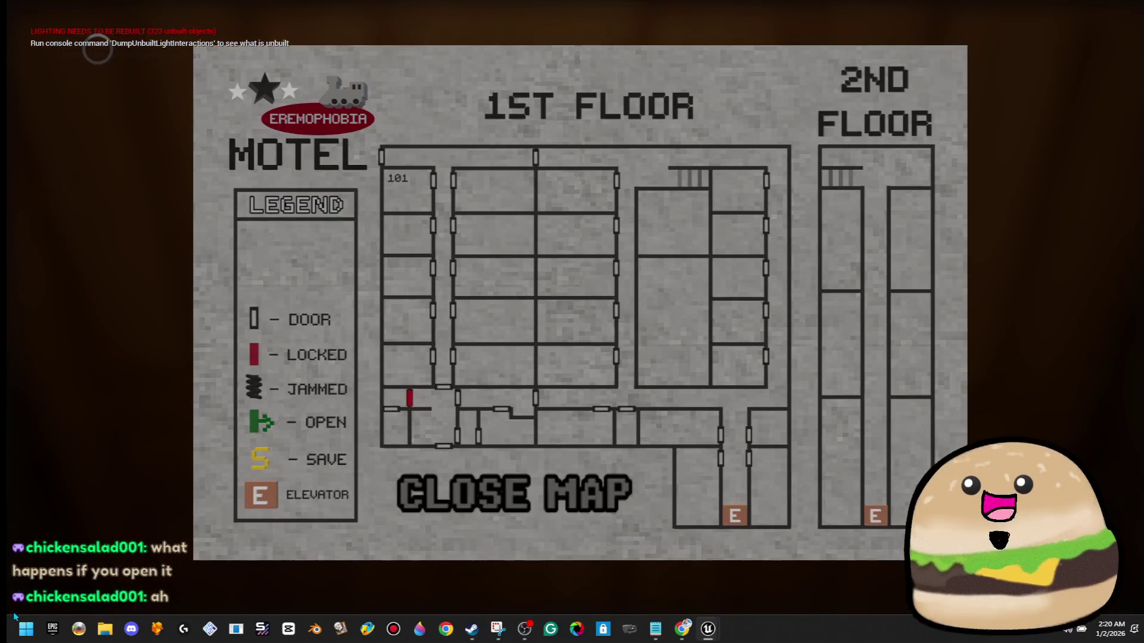
left_click(514, 493)
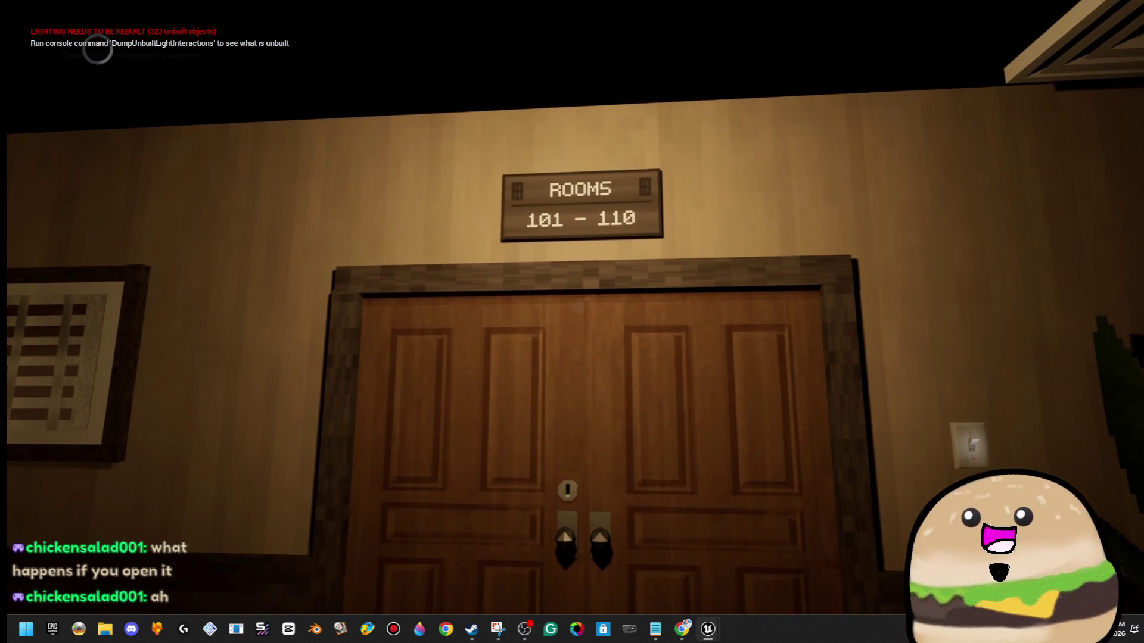
key("w")
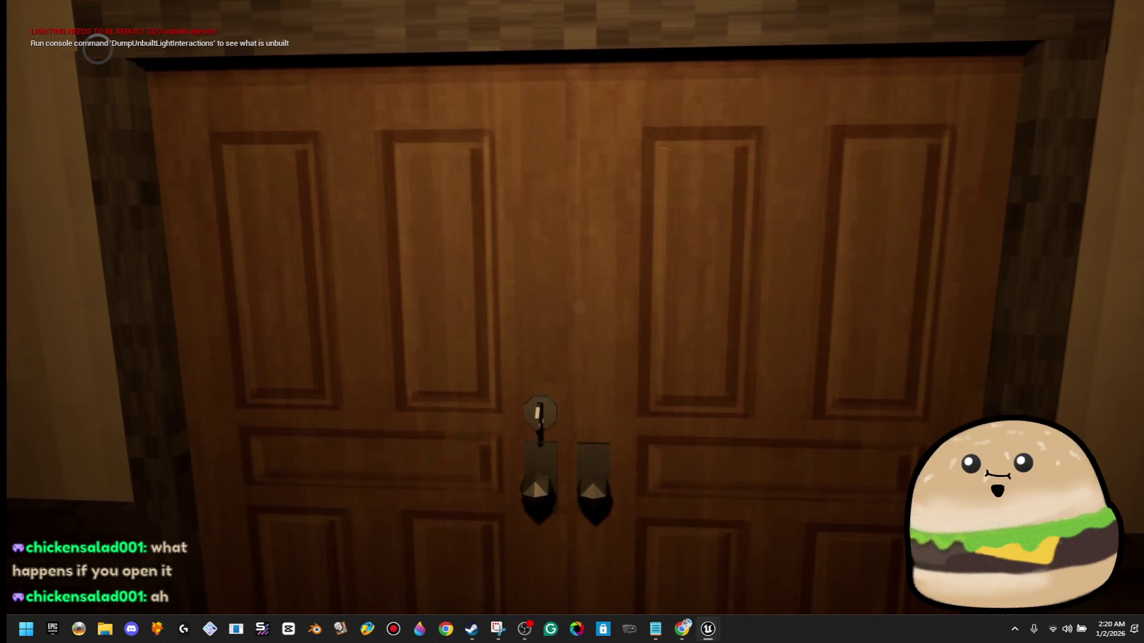
key("e")
key("m")
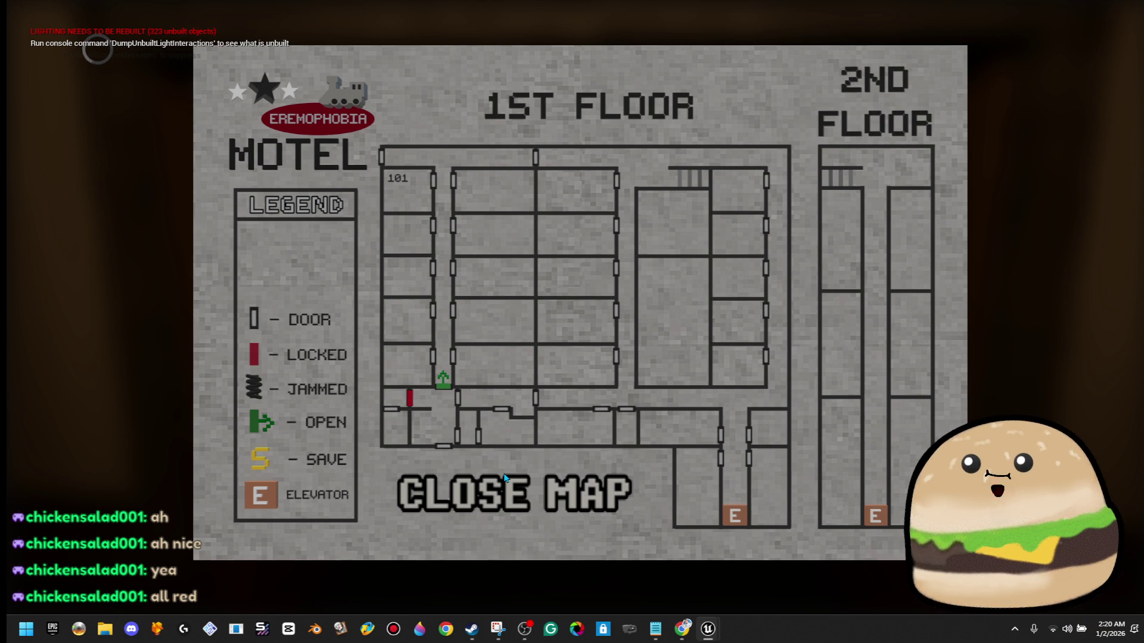
left_click(504, 478)
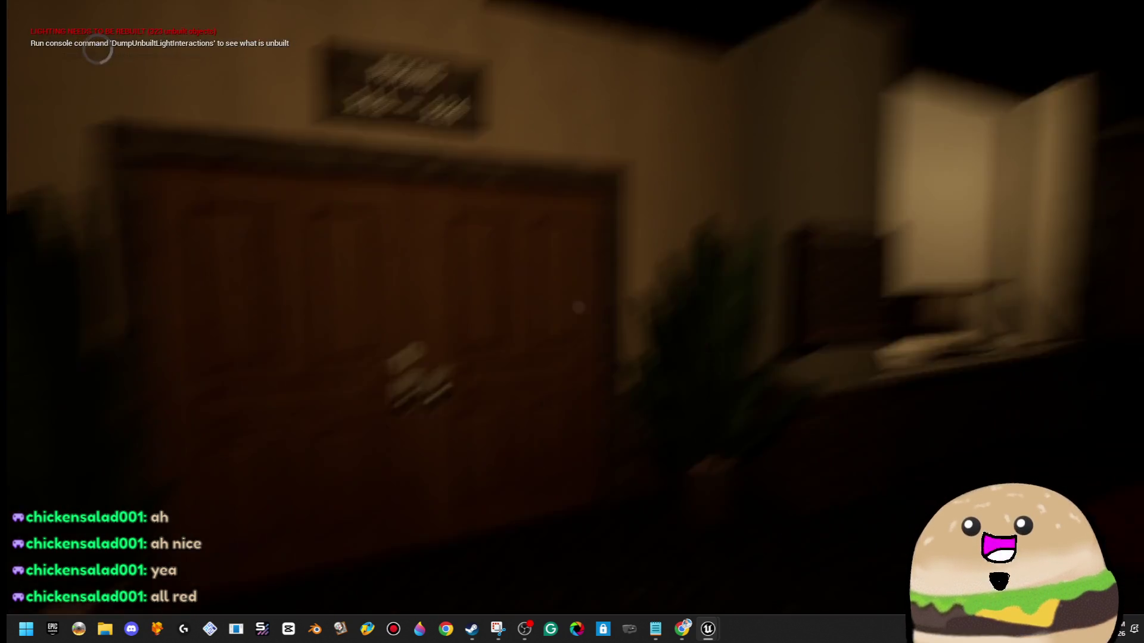
- Step into the motel room, recheck the floor map, then switch to DuckStation
key("e")
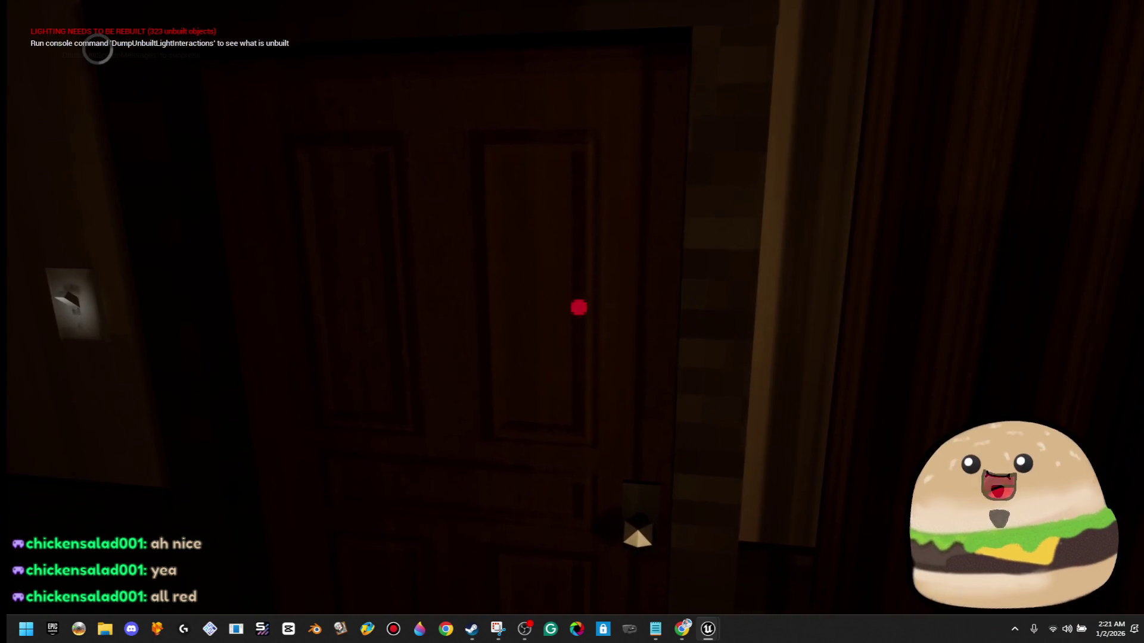
key("m")
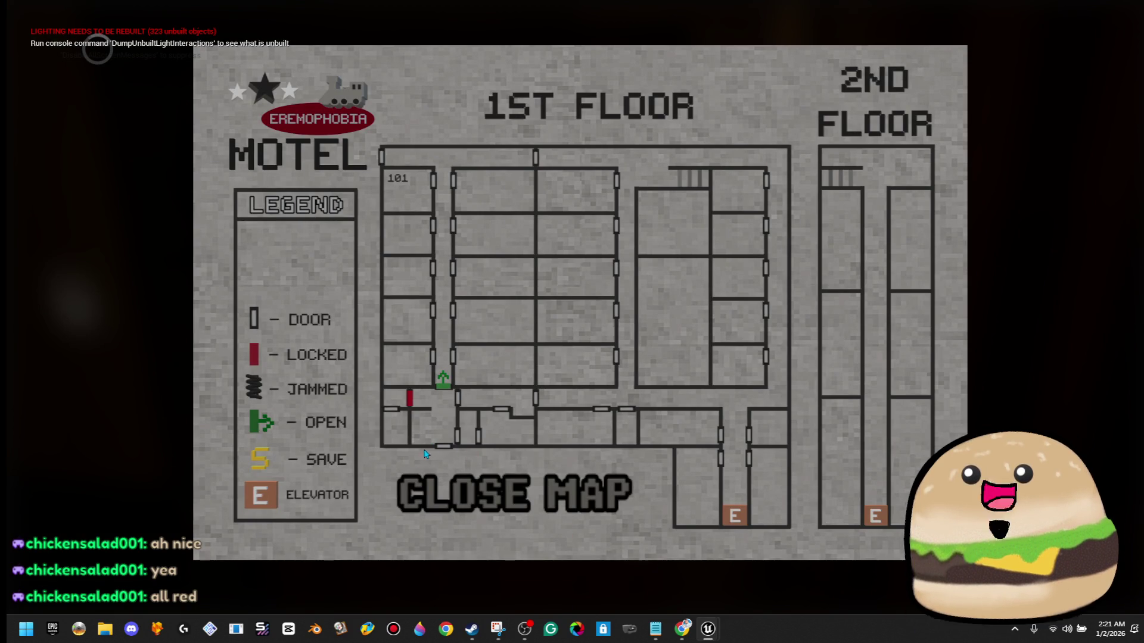
left_click(459, 485)
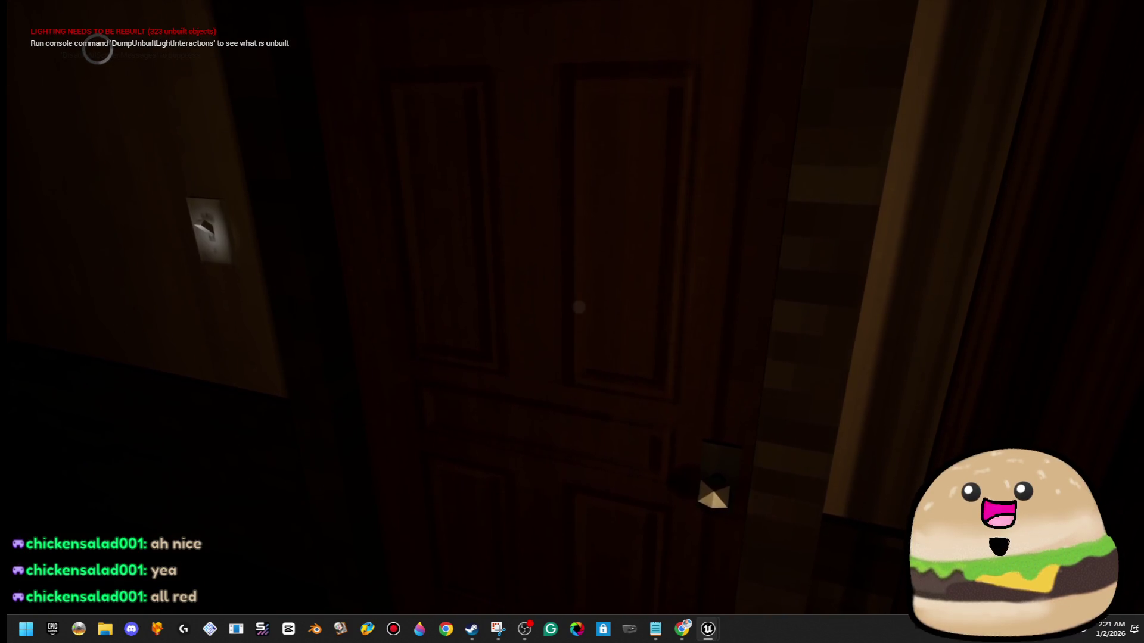
key("m")
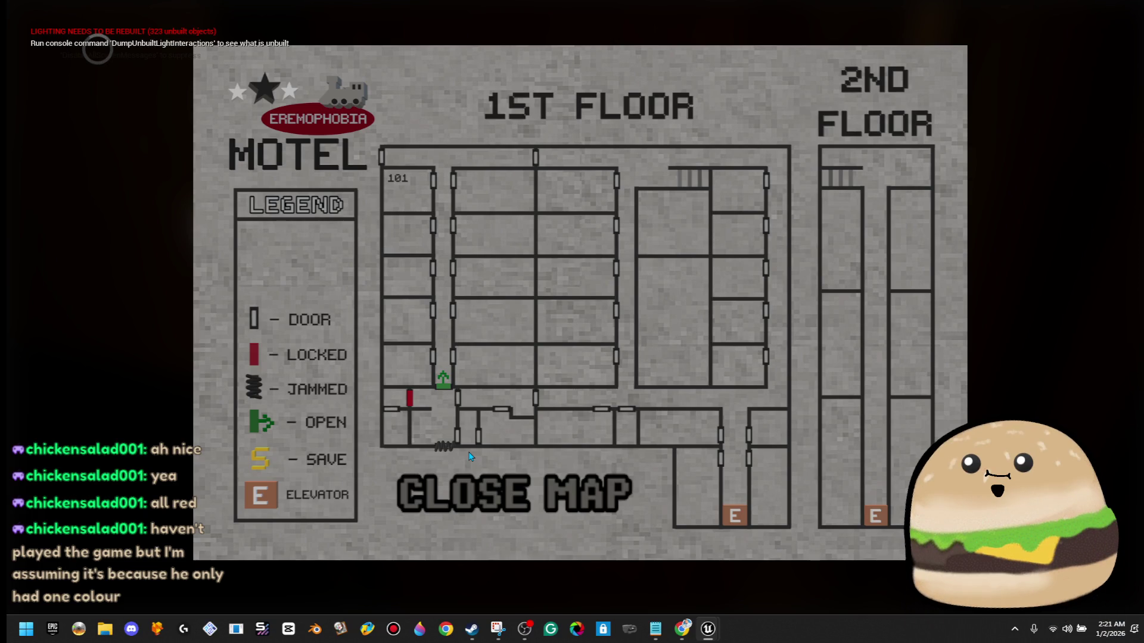
mouse_move(525, 630)
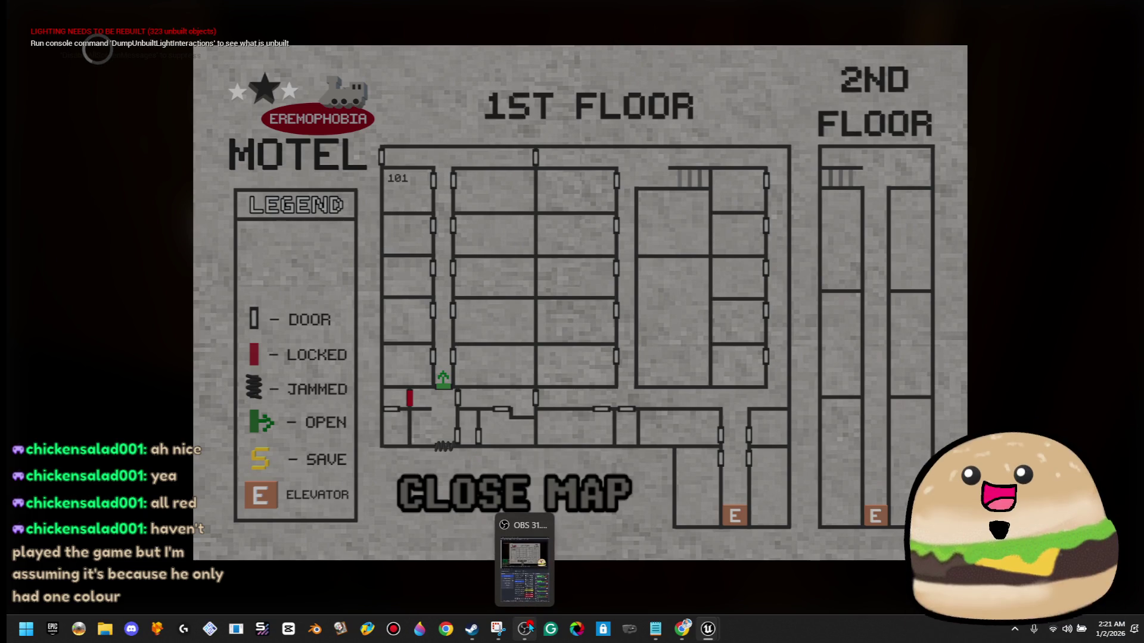
left_click(158, 629)
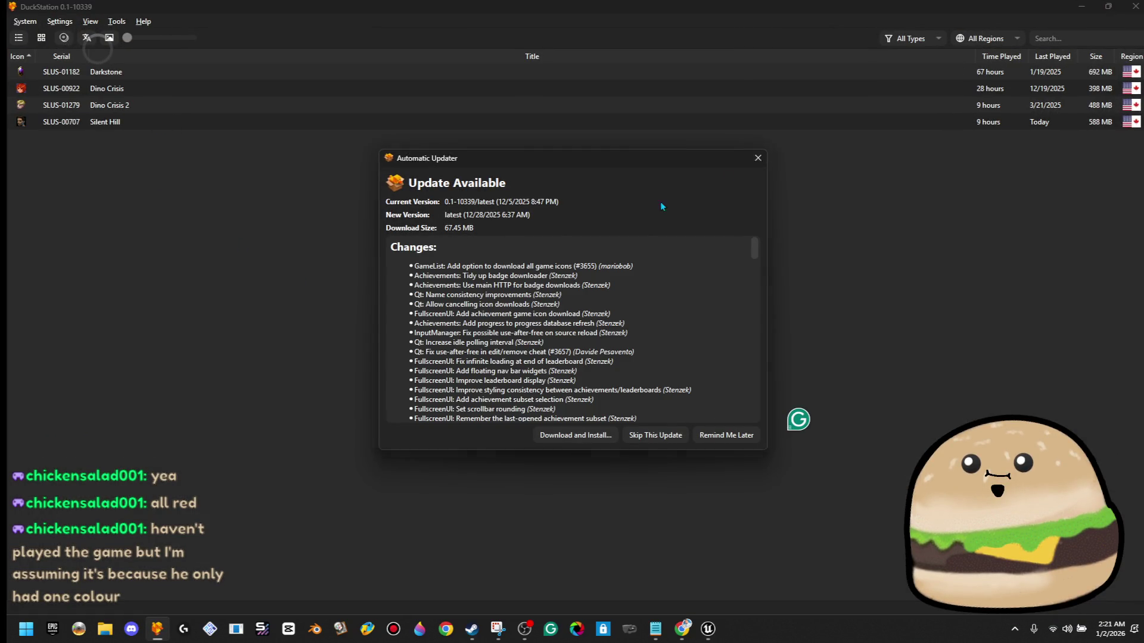
- Choose Remind Me Later on the update prompt and Fresh Boot Silent Hill
left_click(757, 158)
double_click(251, 123)
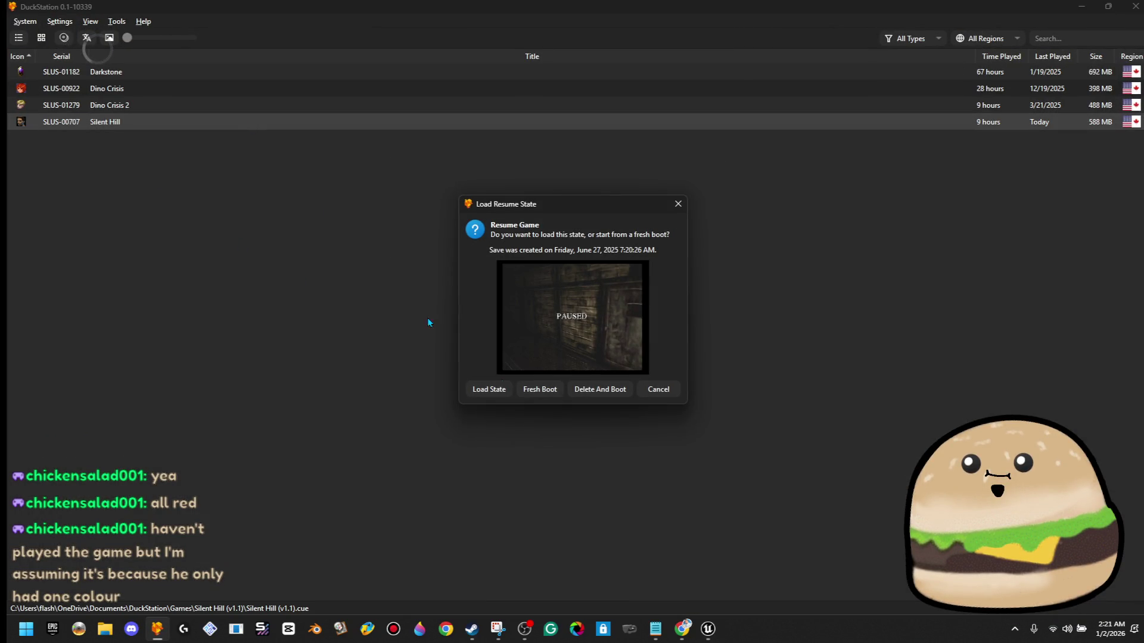
left_click(550, 396)
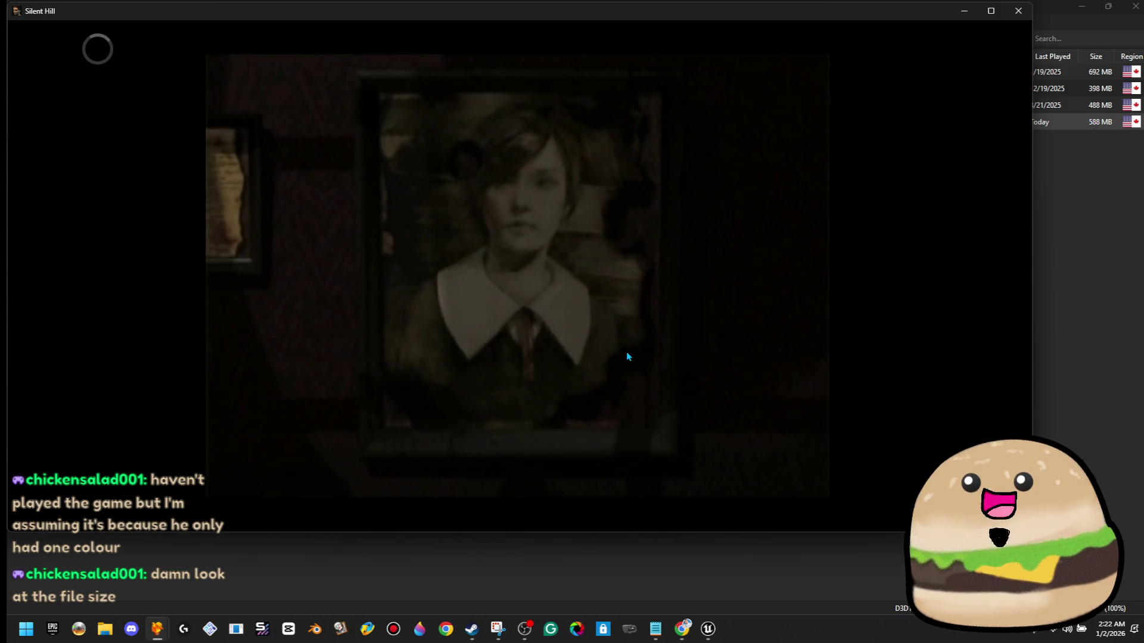
- Watch the Silent Hill intro in fullscreen then maximized, and close the game confirming Yes
double_click(527, 284)
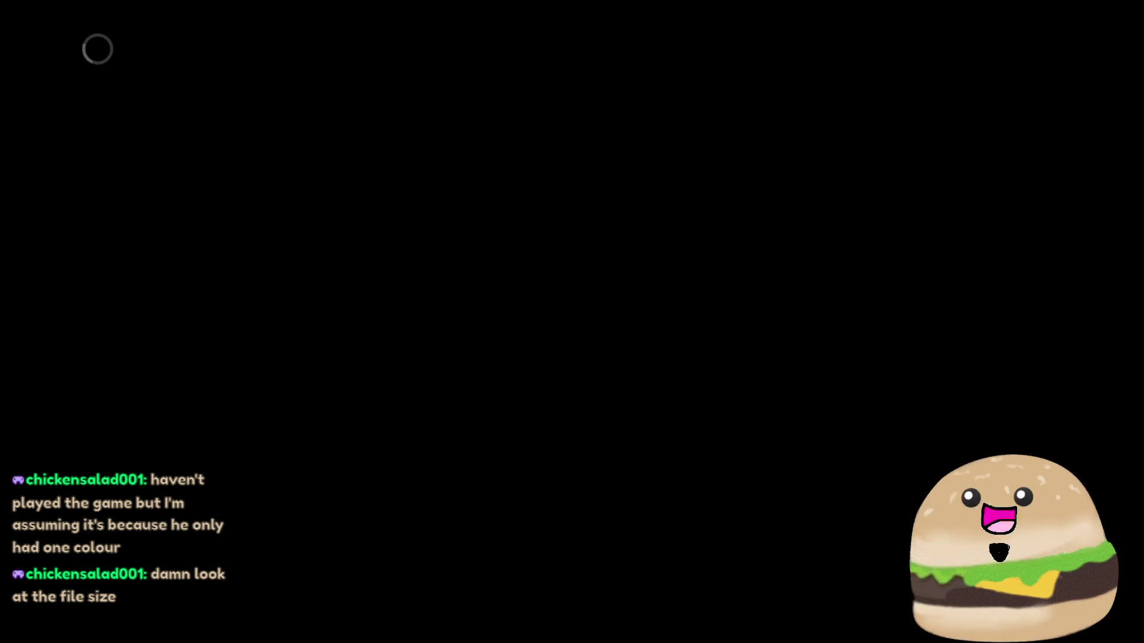
double_click(578, 323)
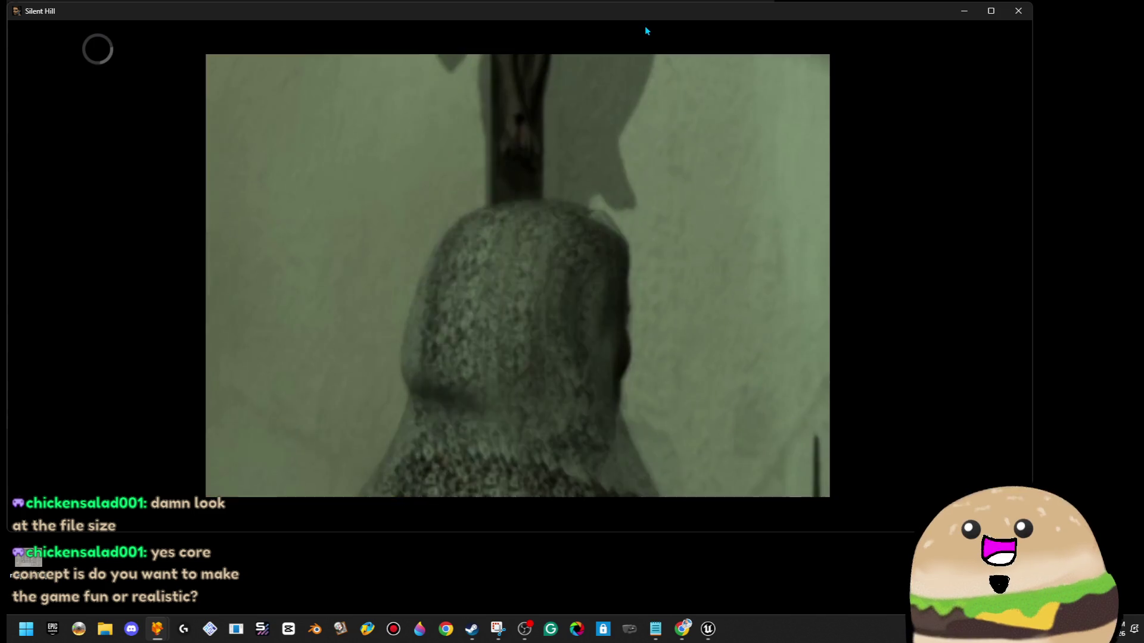
double_click(652, 17)
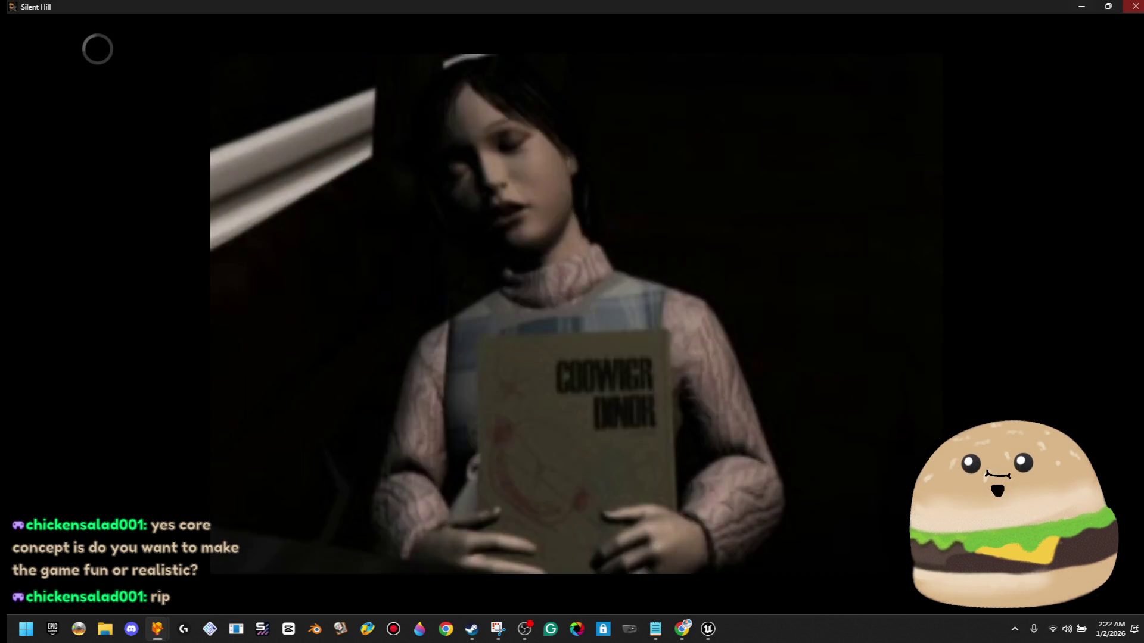
left_click(1135, 6)
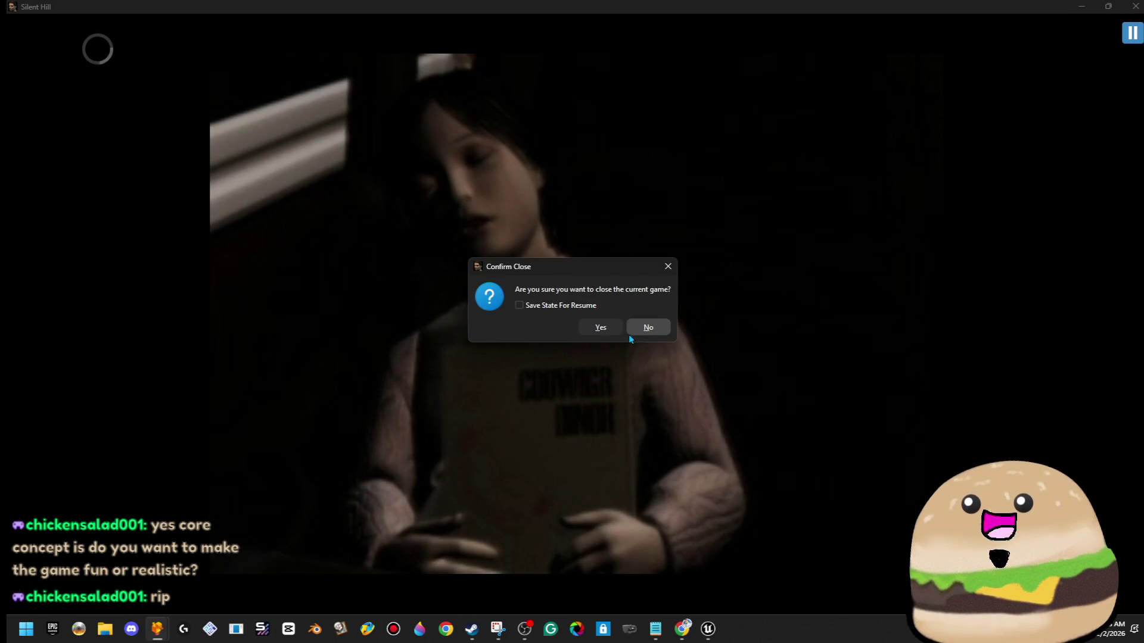
left_click(607, 329)
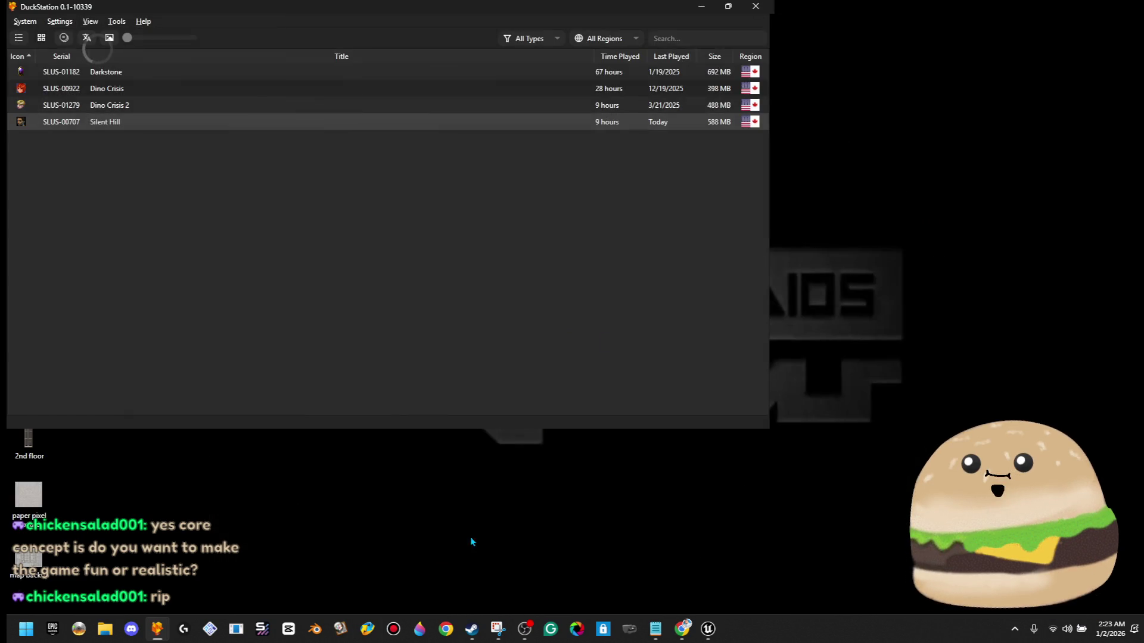
double_click(219, 122)
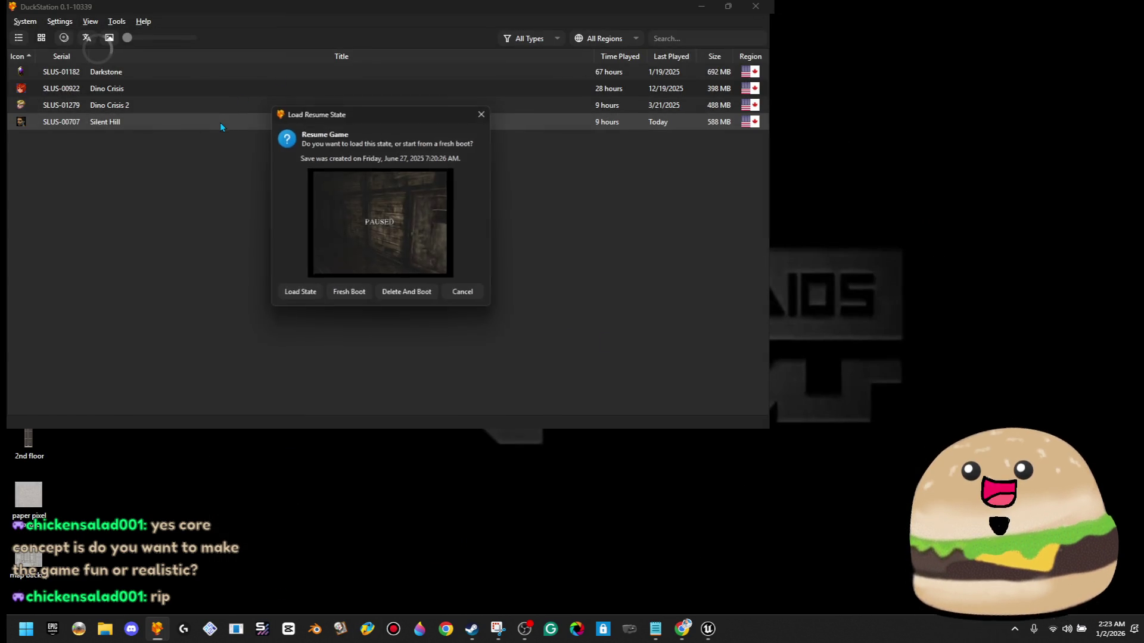
left_click(362, 297)
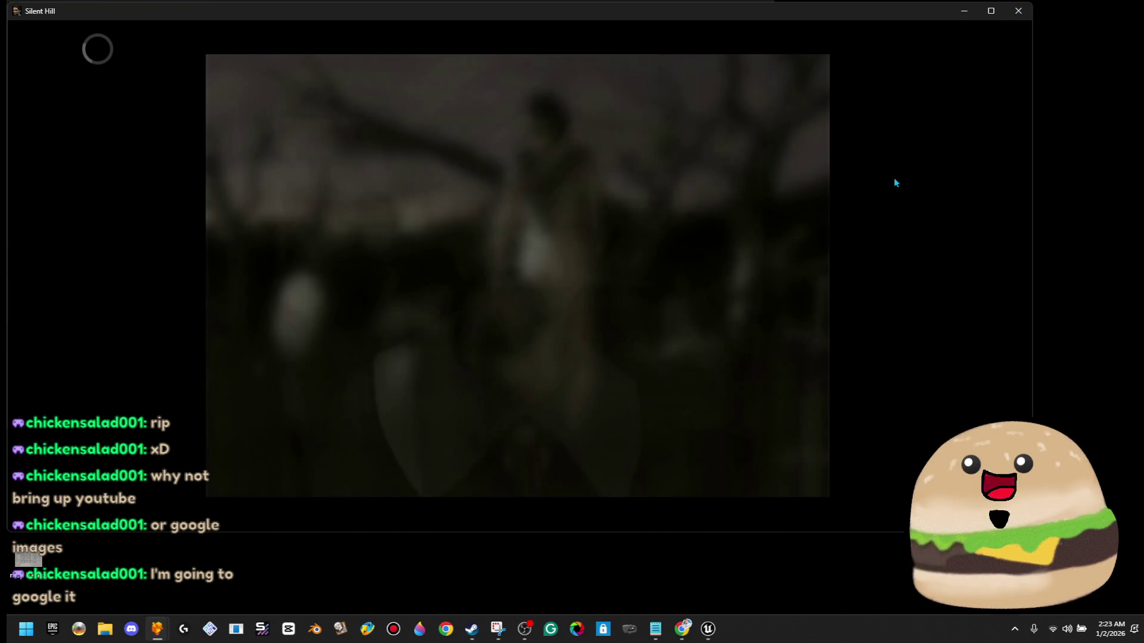
left_click(1018, 11)
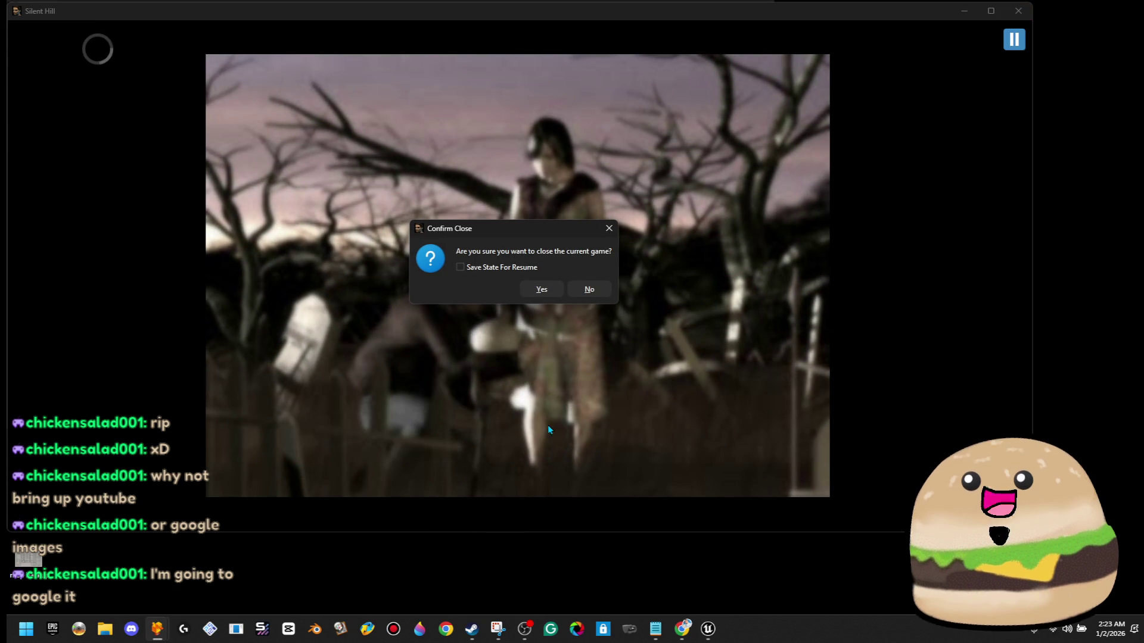
left_click(540, 290)
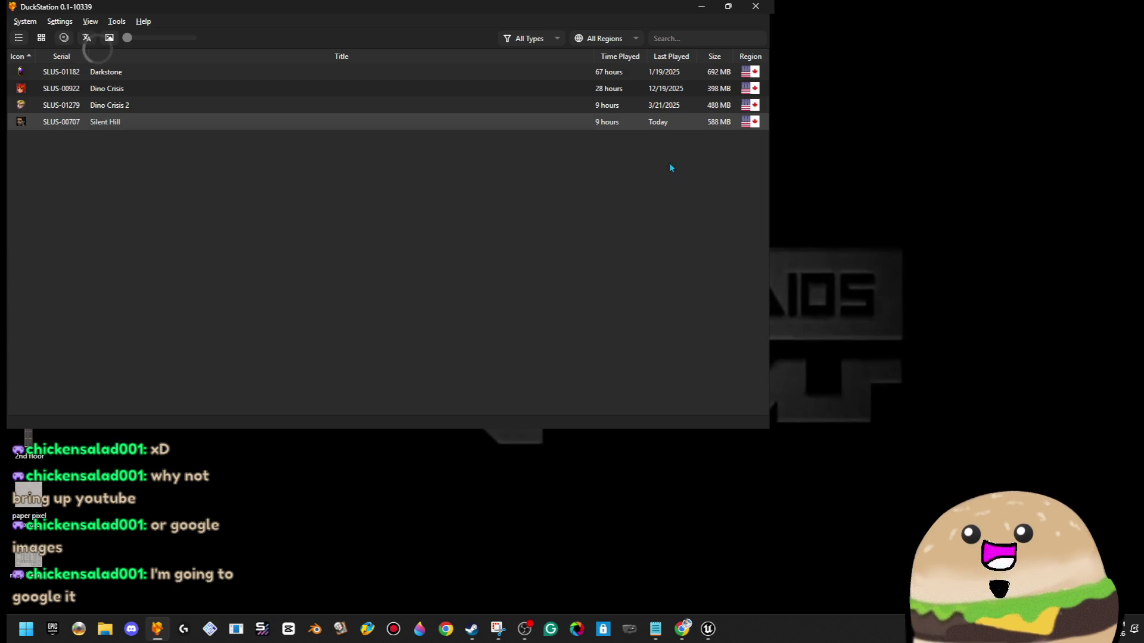
left_click(681, 634)
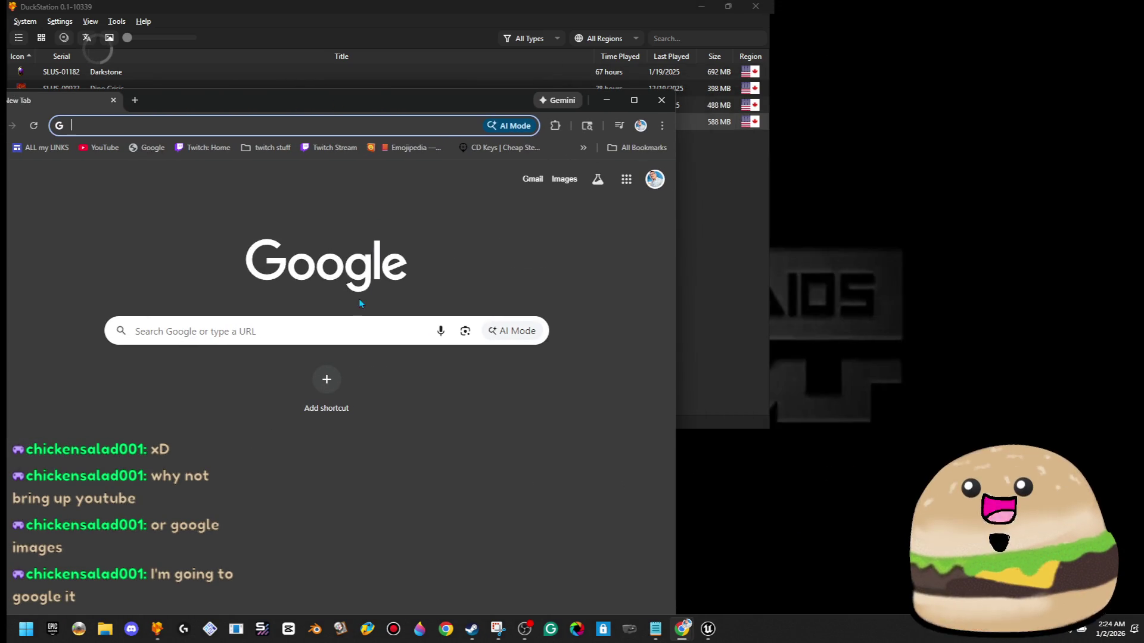
- Search Google for 'silent hill 1 map school' in a maximized browser
left_click(351, 327)
type("silent hill")
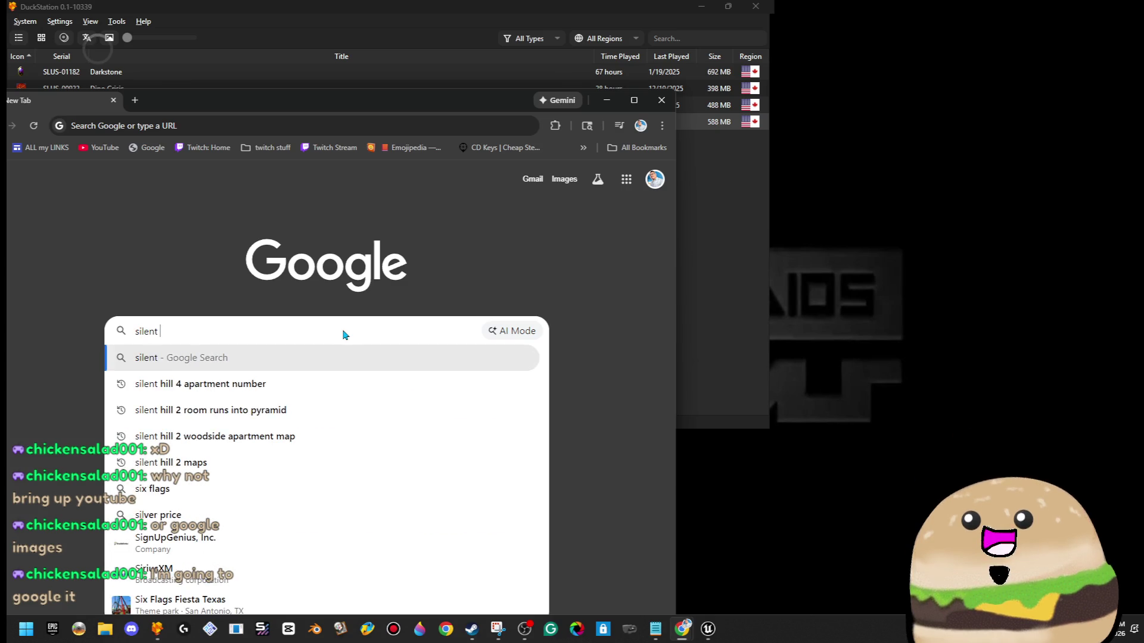
type(" 1 map scho")
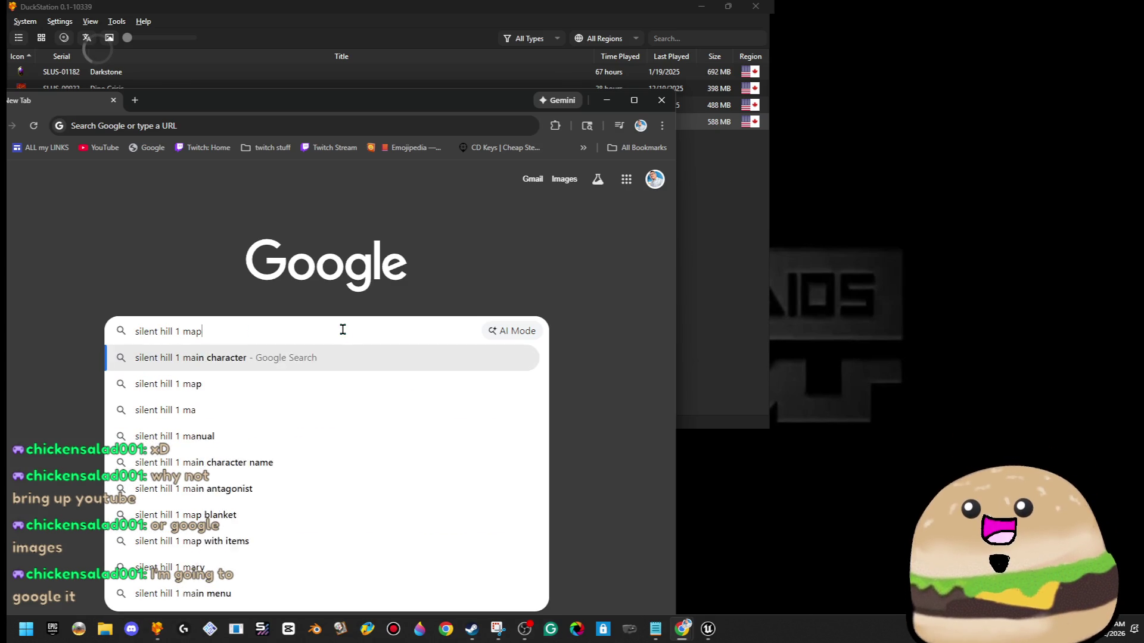
key("Return")
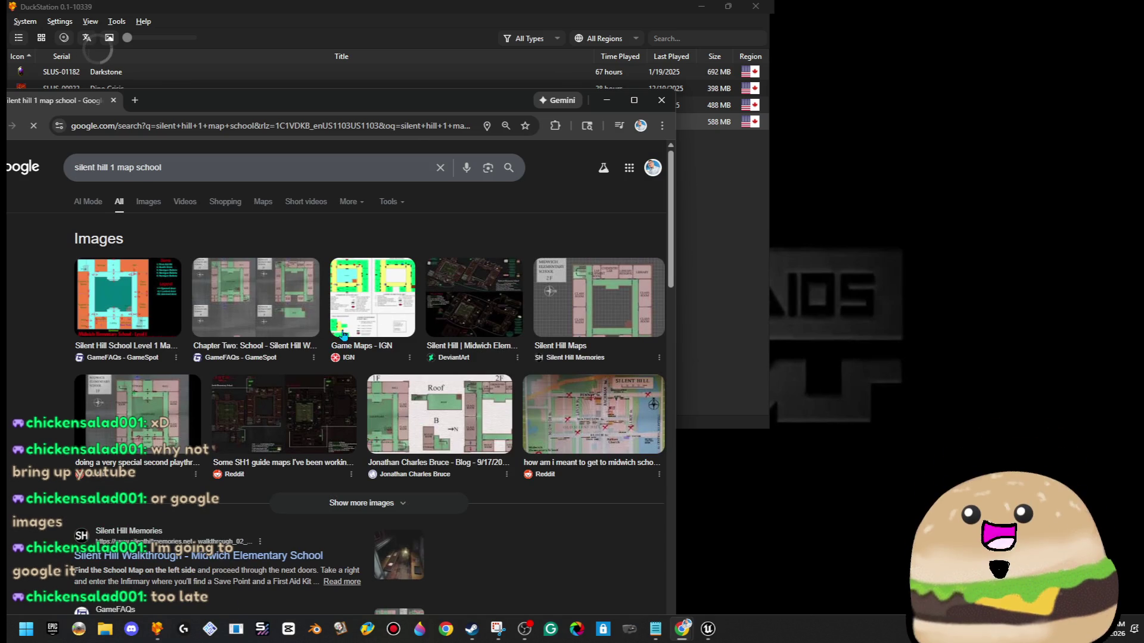
double_click(422, 111)
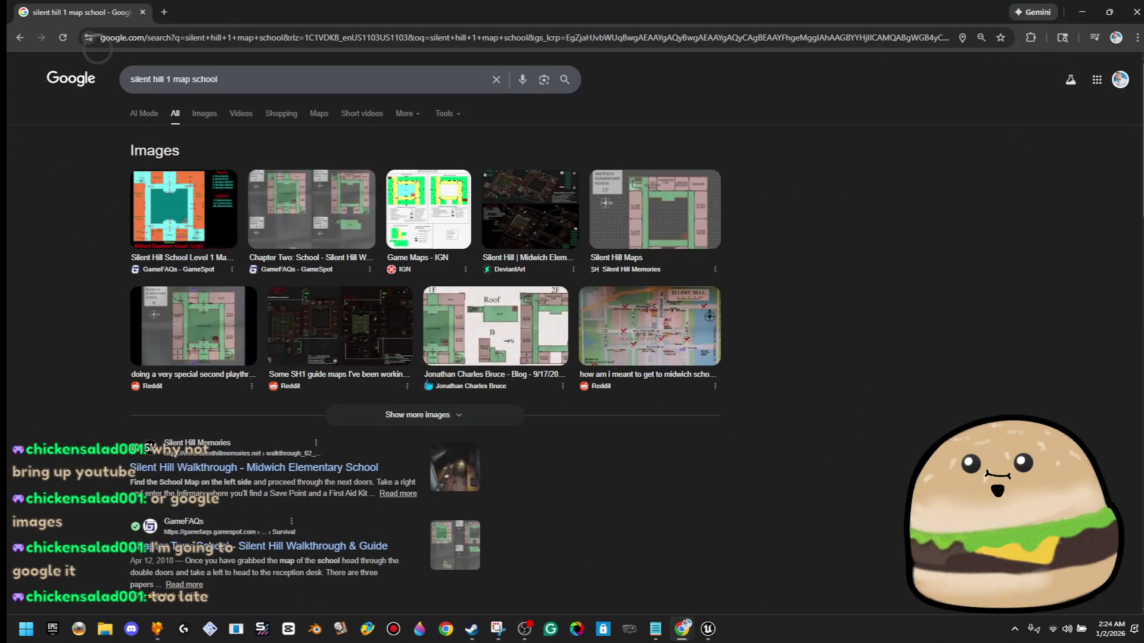
- Open the Reddit school map image in a new tab and close the Google tab
left_click(194, 325)
right_click(903, 177)
left_click(953, 359)
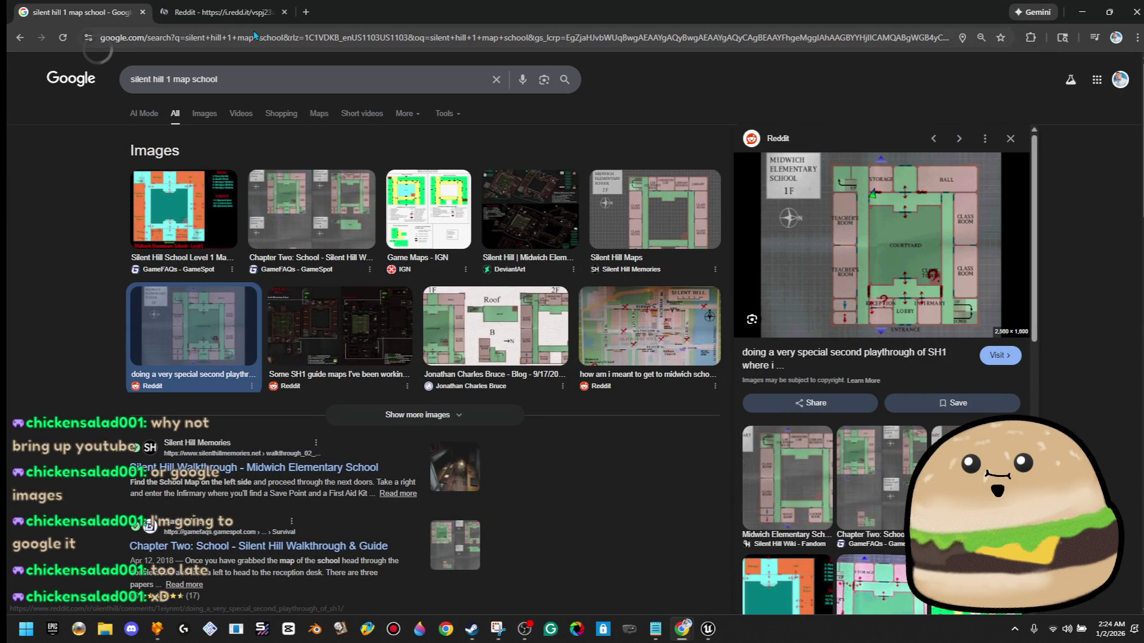
left_click(142, 12)
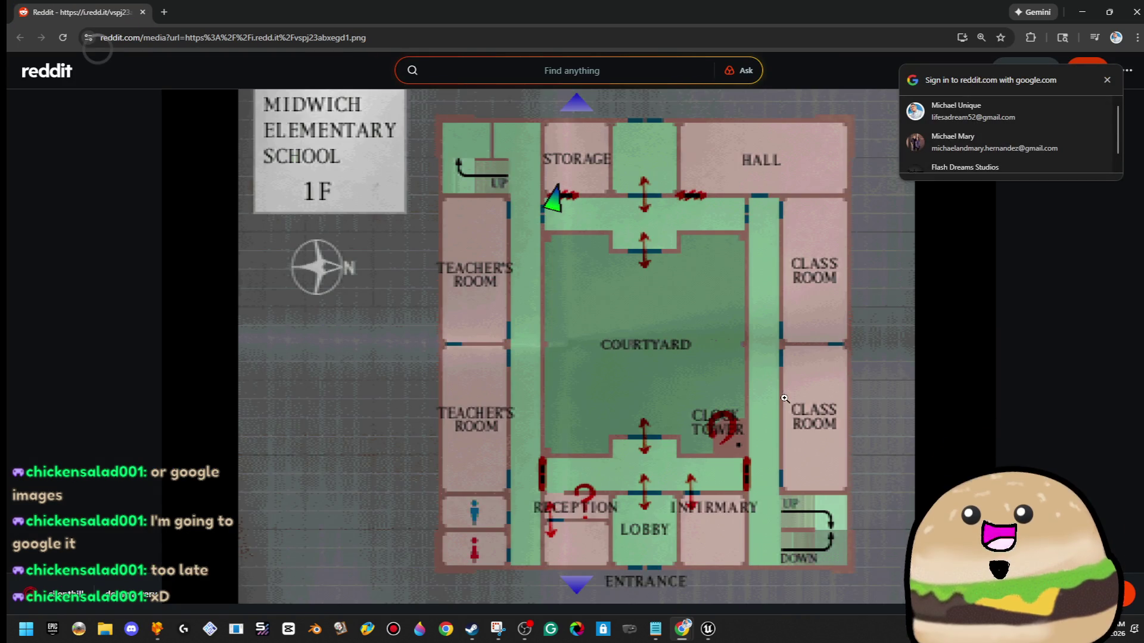
- Zoom into the lower part of the school map and dismiss the sign-in popup
left_click(743, 459)
scroll(716, 498, "down", 1)
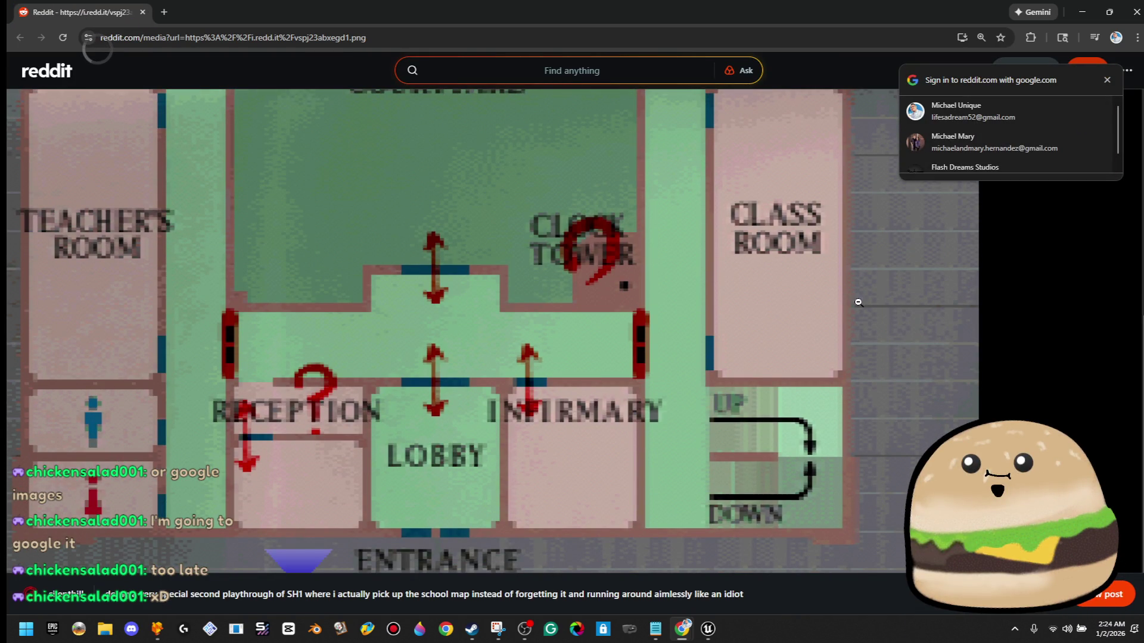
left_click(1109, 81)
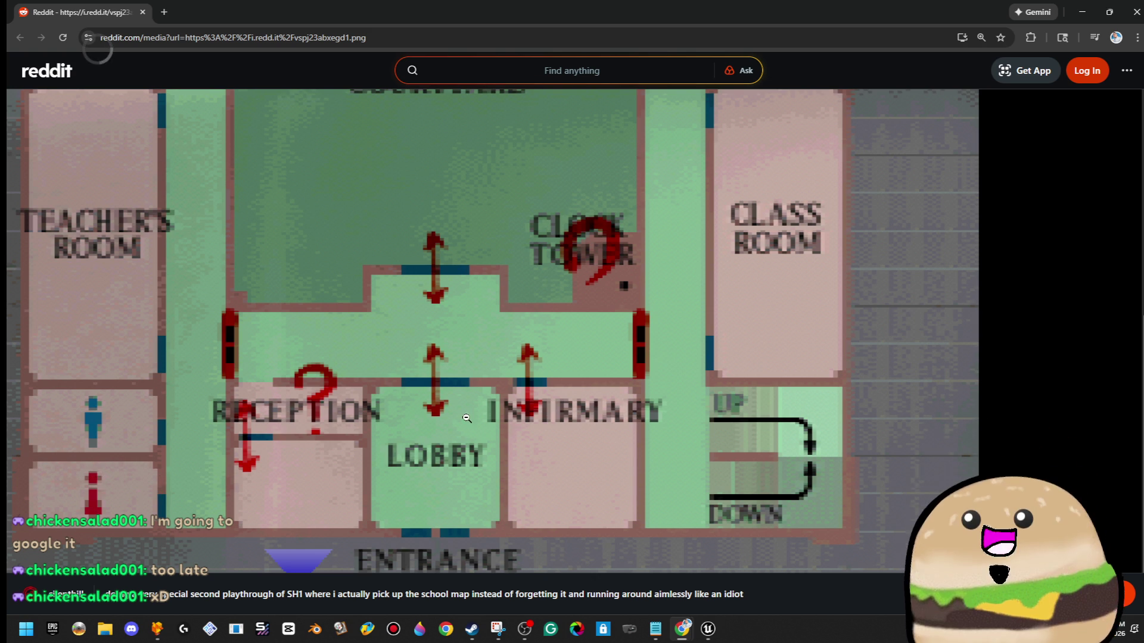
scroll(447, 389, "up", 10)
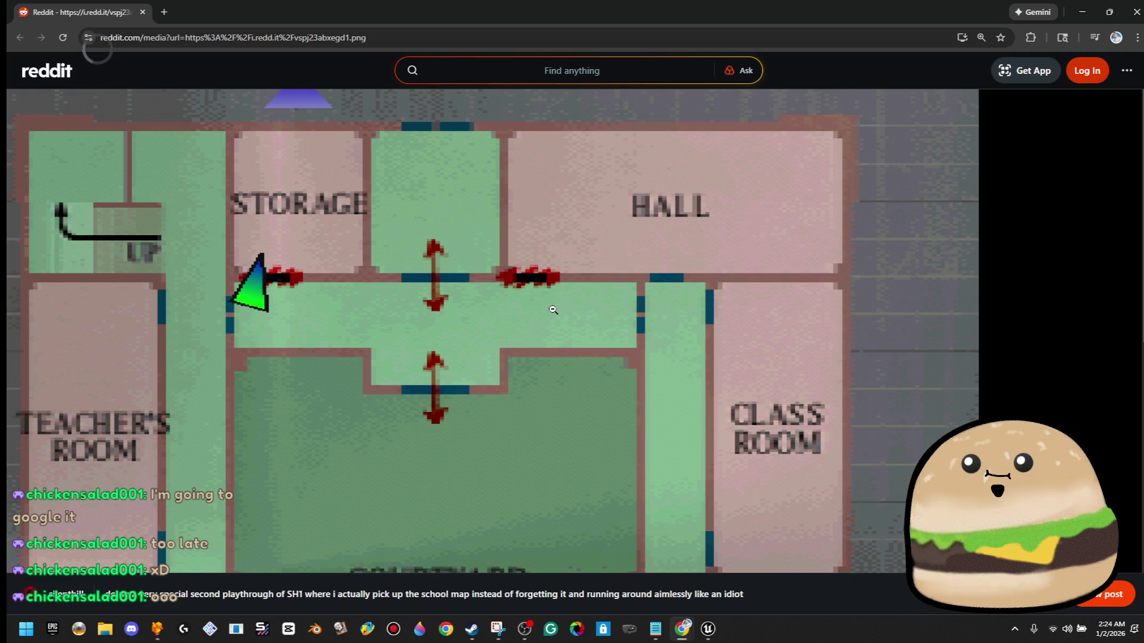
scroll(545, 451, "down", 5)
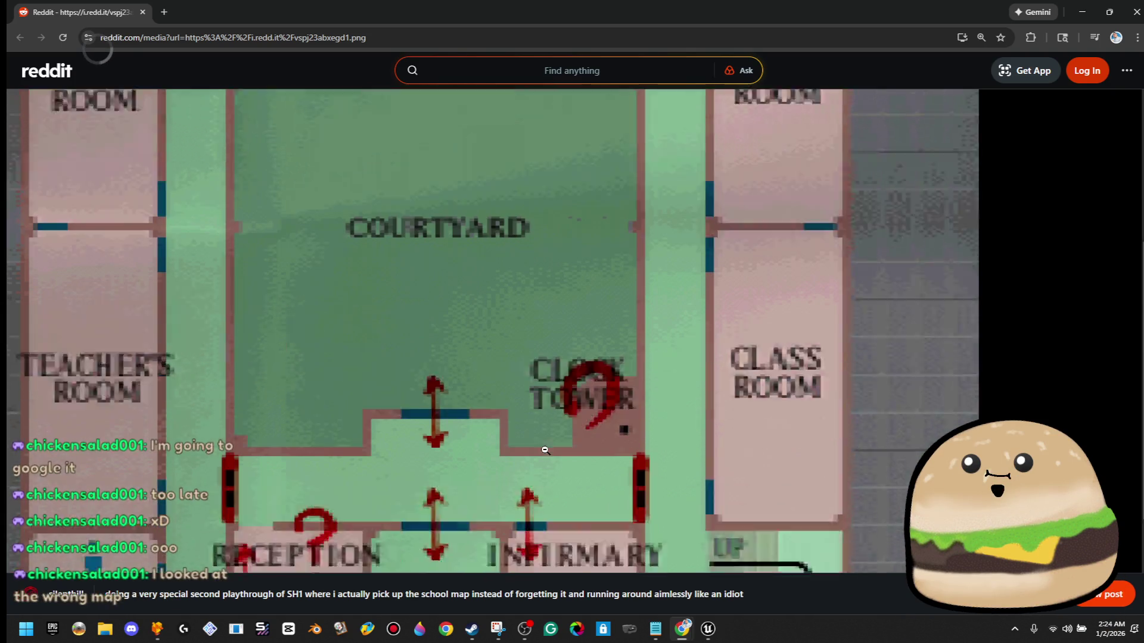
scroll(545, 451, "down", 2)
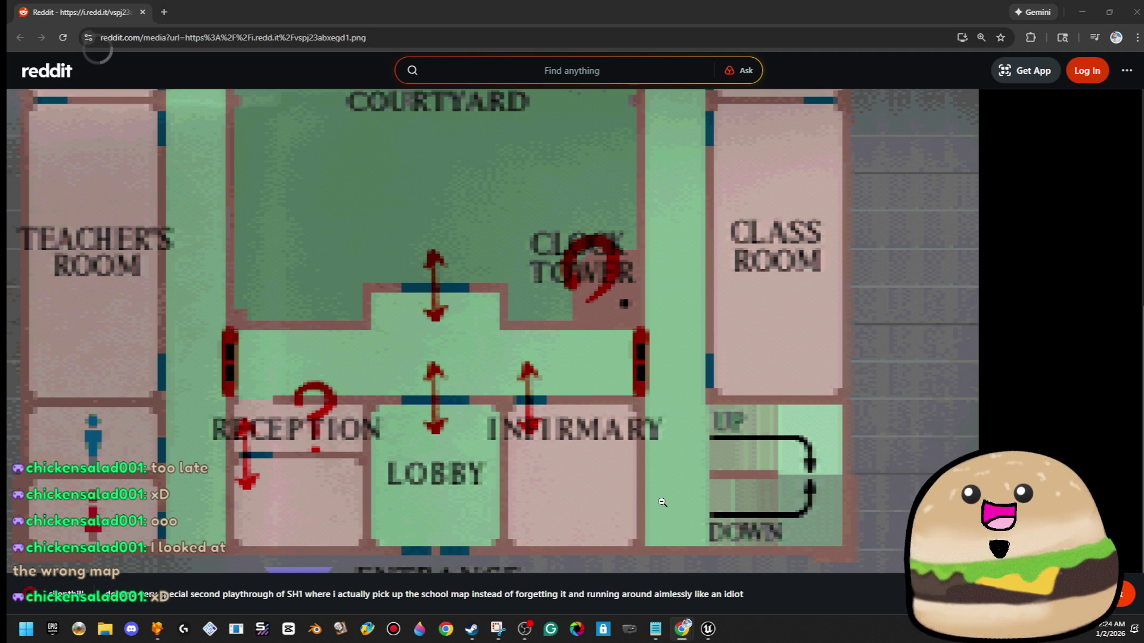
- Inspect the lobby, storage and hall areas of the map, then close the browser
left_click(640, 367)
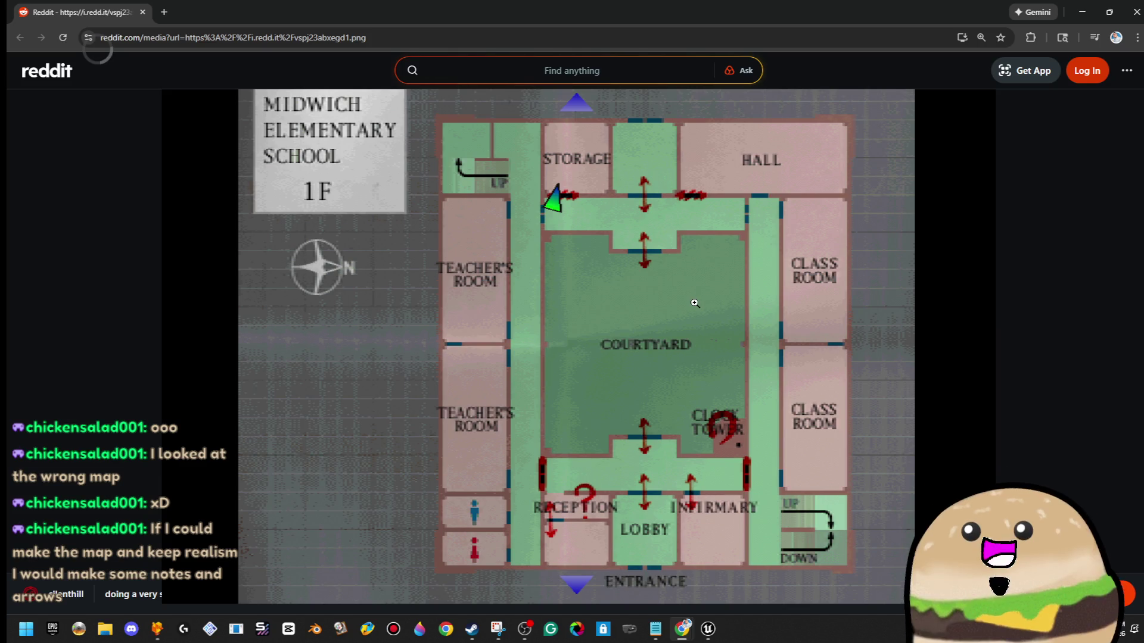
left_click(660, 519)
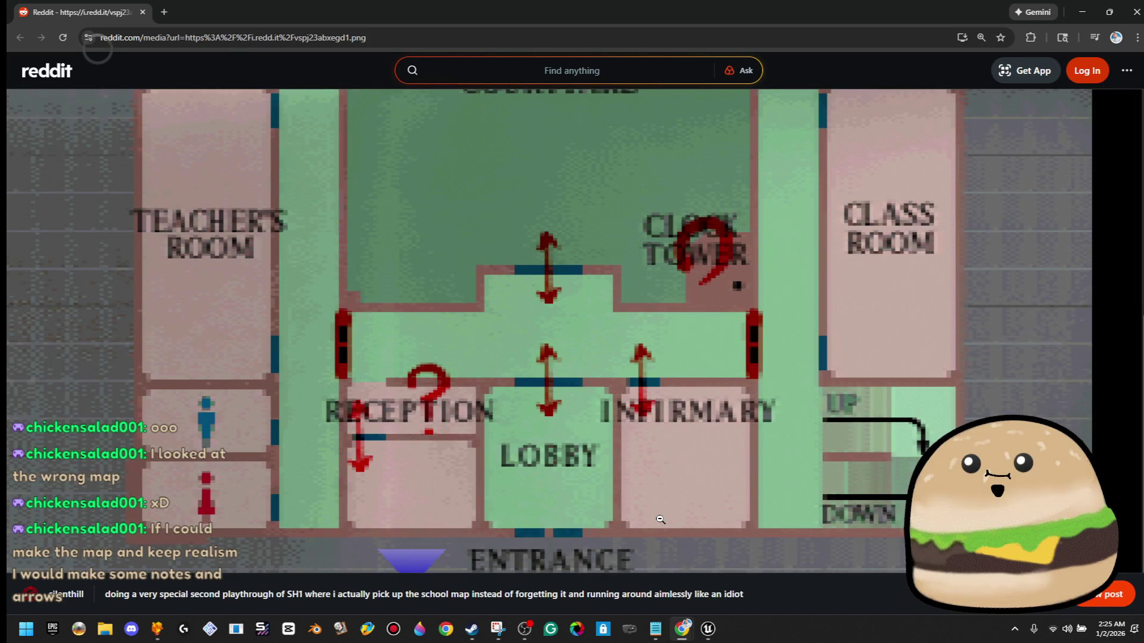
left_click(673, 301)
left_click(663, 278)
left_click(662, 279)
left_click(653, 192)
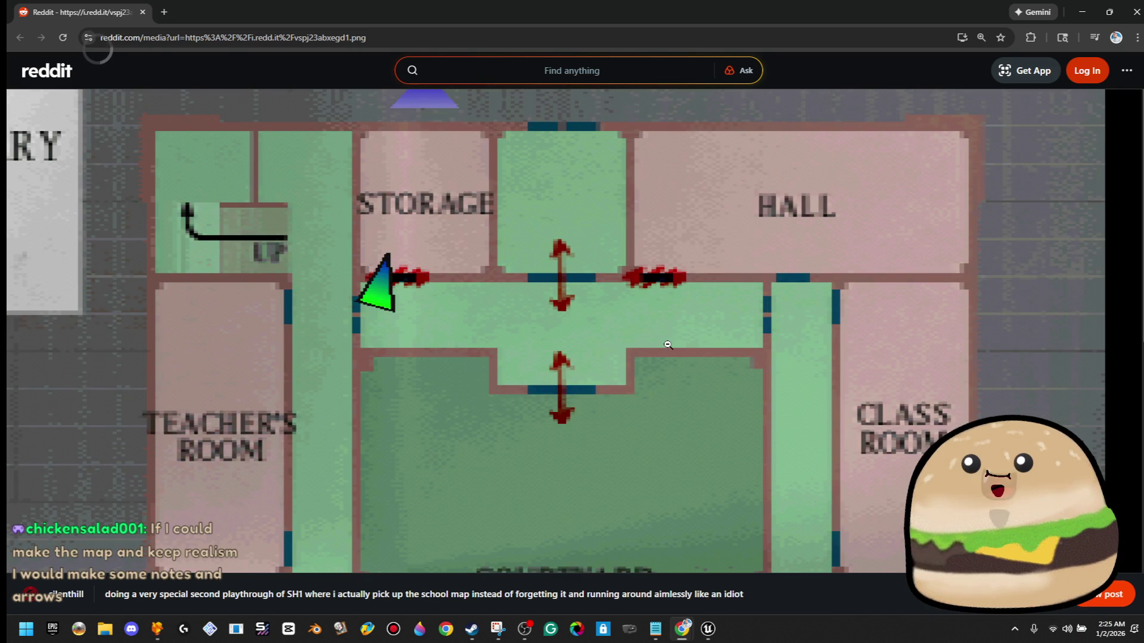
scroll(668, 339, "down", 8)
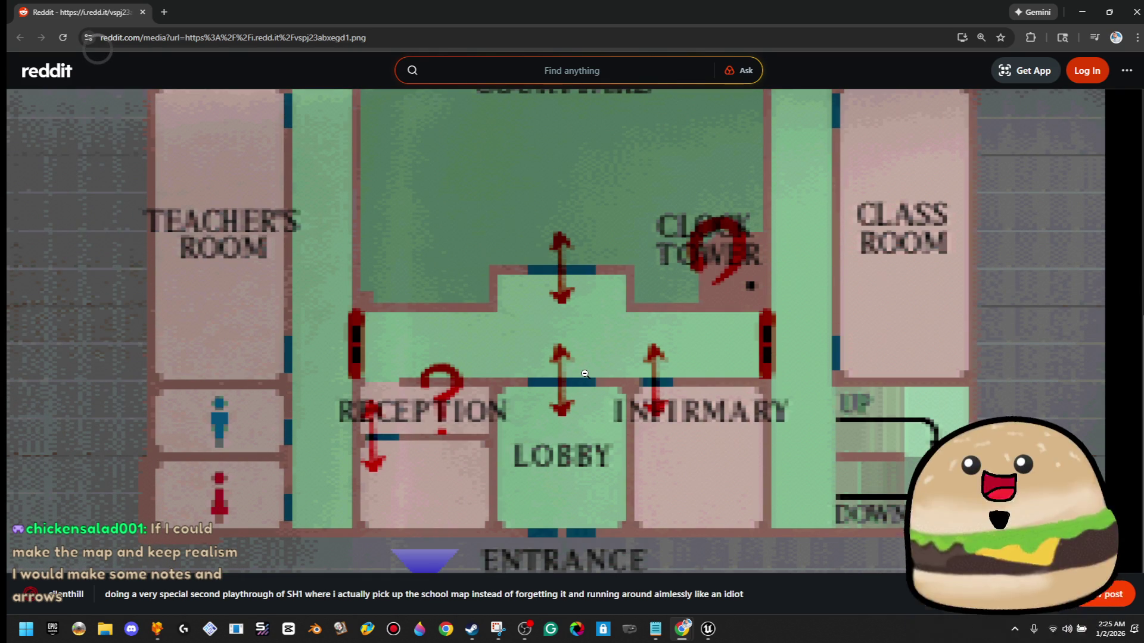
left_click(585, 374)
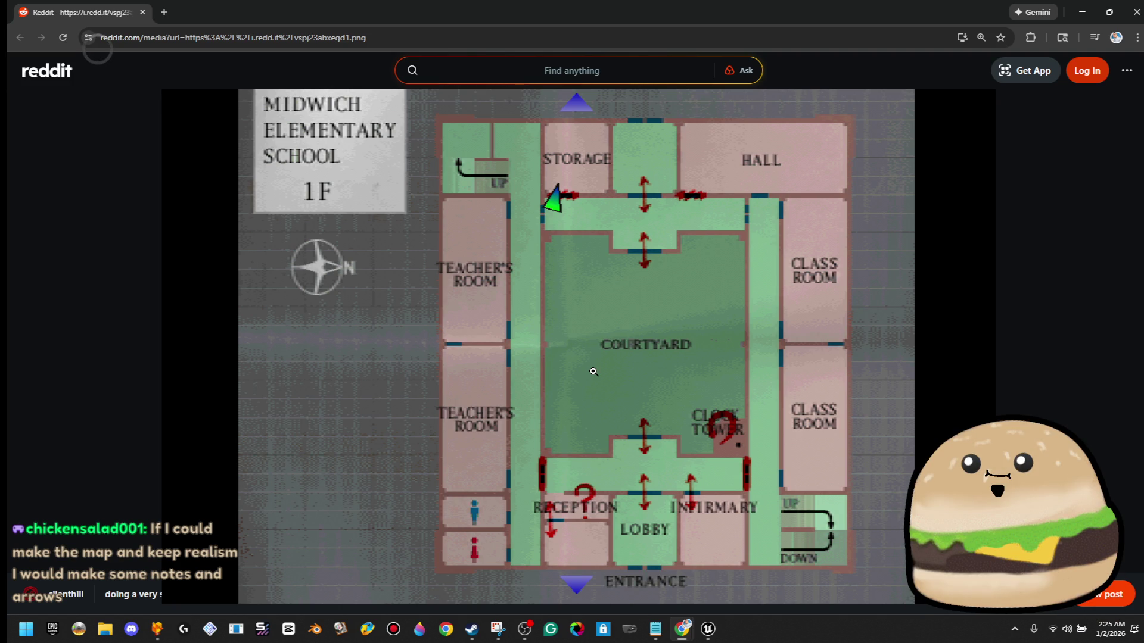
left_click(141, 12)
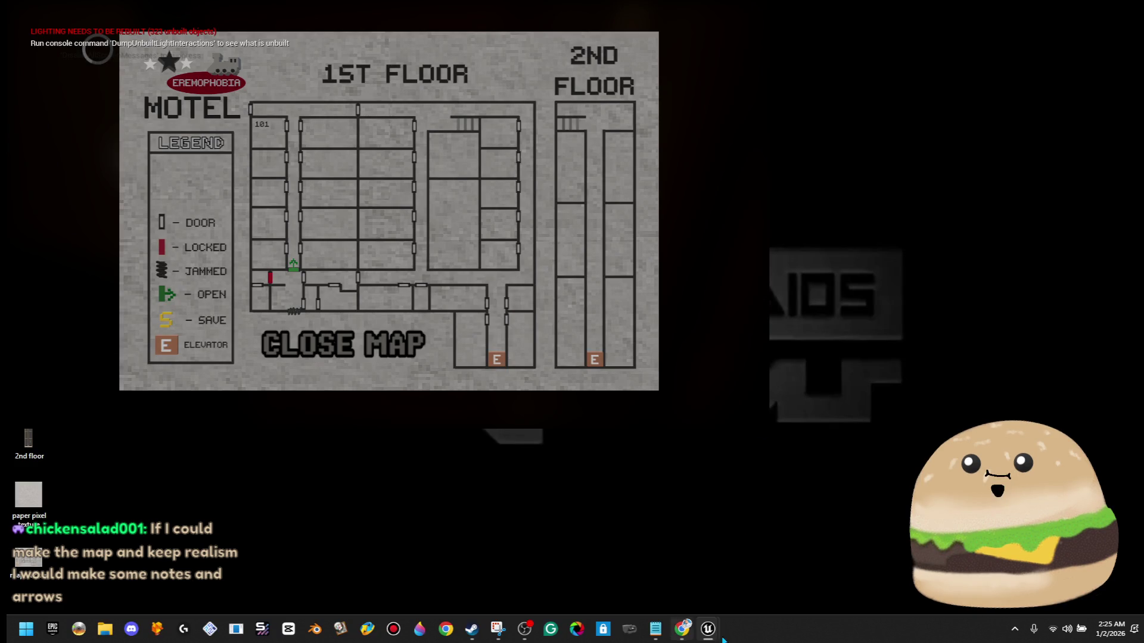
- Bring up the door_LOCKED Blueprint, stop the simulation, and move the window aside
mouse_move(709, 632)
left_click(644, 602)
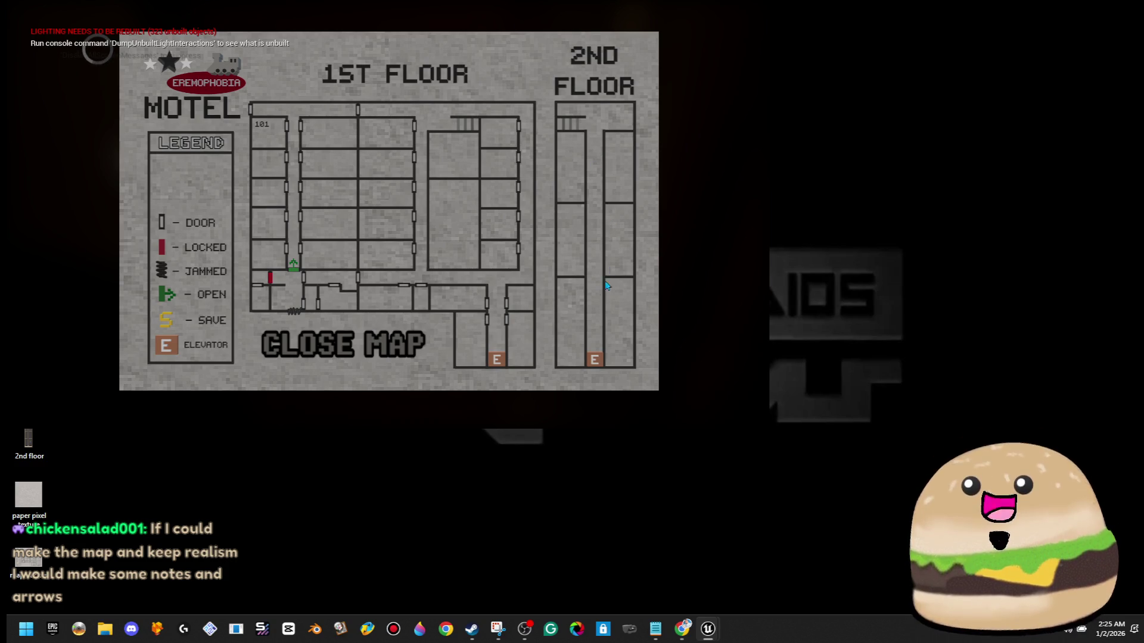
mouse_move(708, 631)
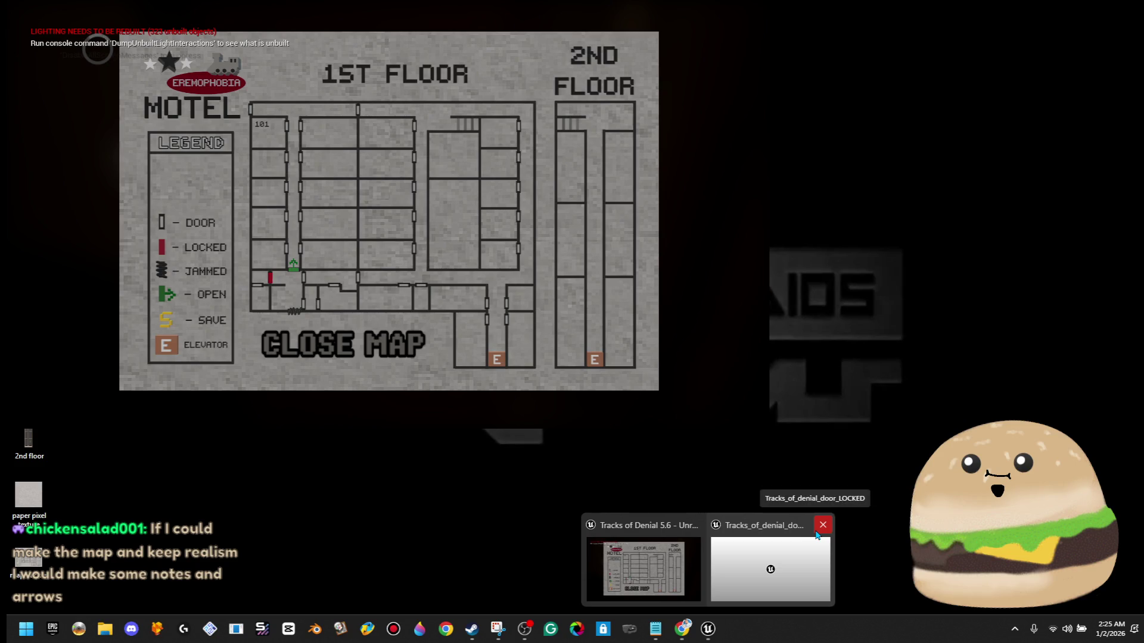
left_click(807, 552)
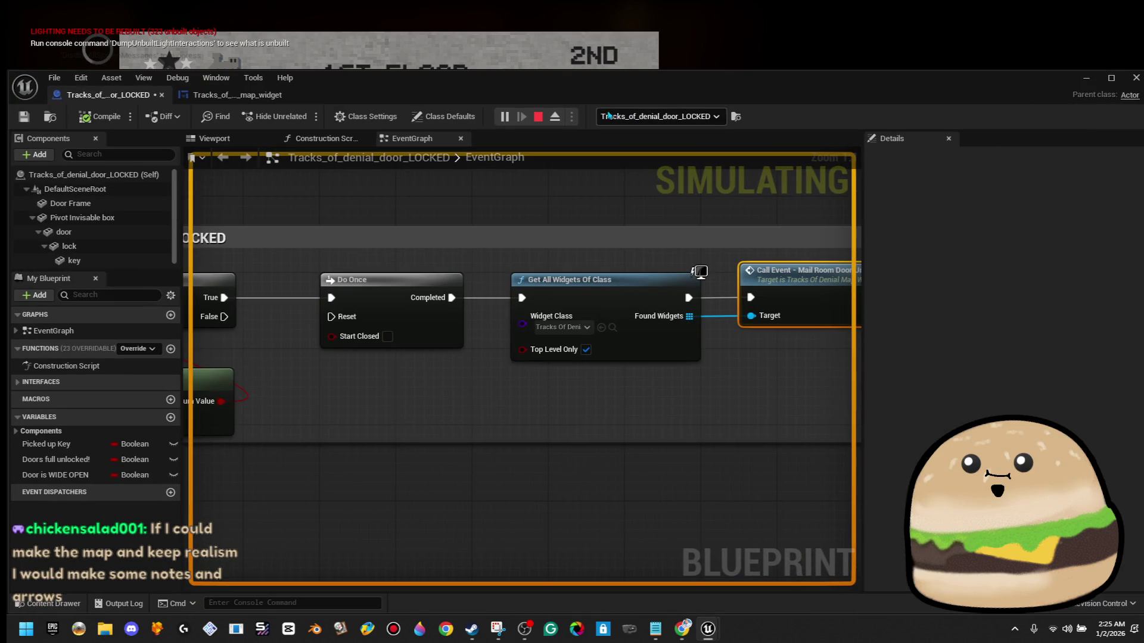
left_click(538, 116)
mouse_move(538, 77)
left_mouse_down()
mouse_move(1124, 333)
mouse_move(1141, 314)
left_mouse_up()
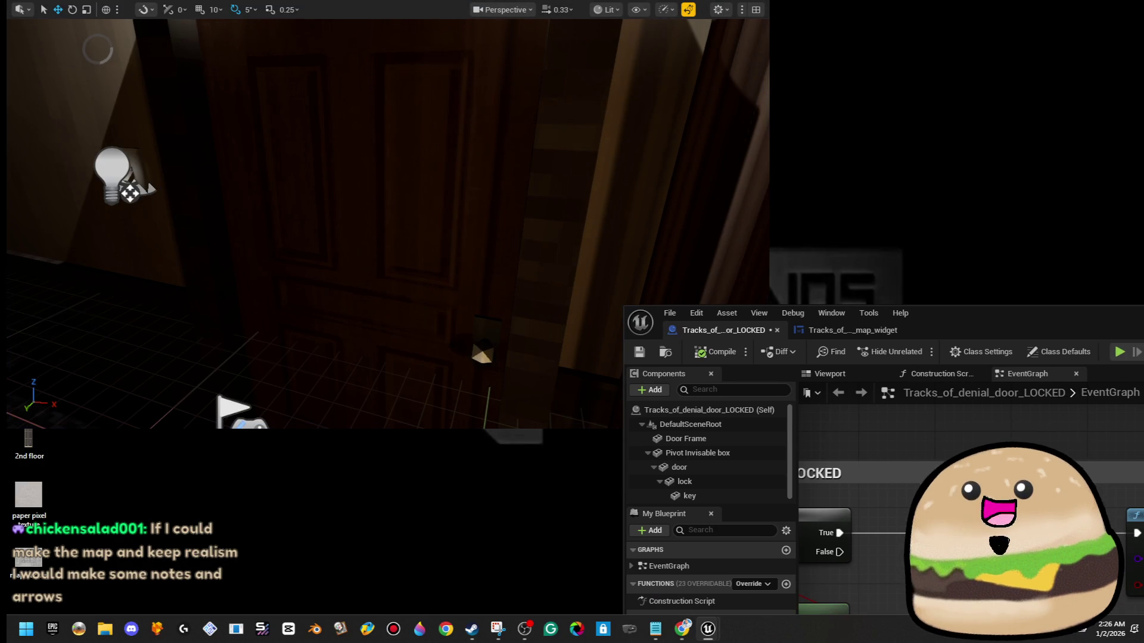
- Maximize the level editor, start a new Play session, and tuck the Blueprint window away
left_click(715, 190)
key("F11")
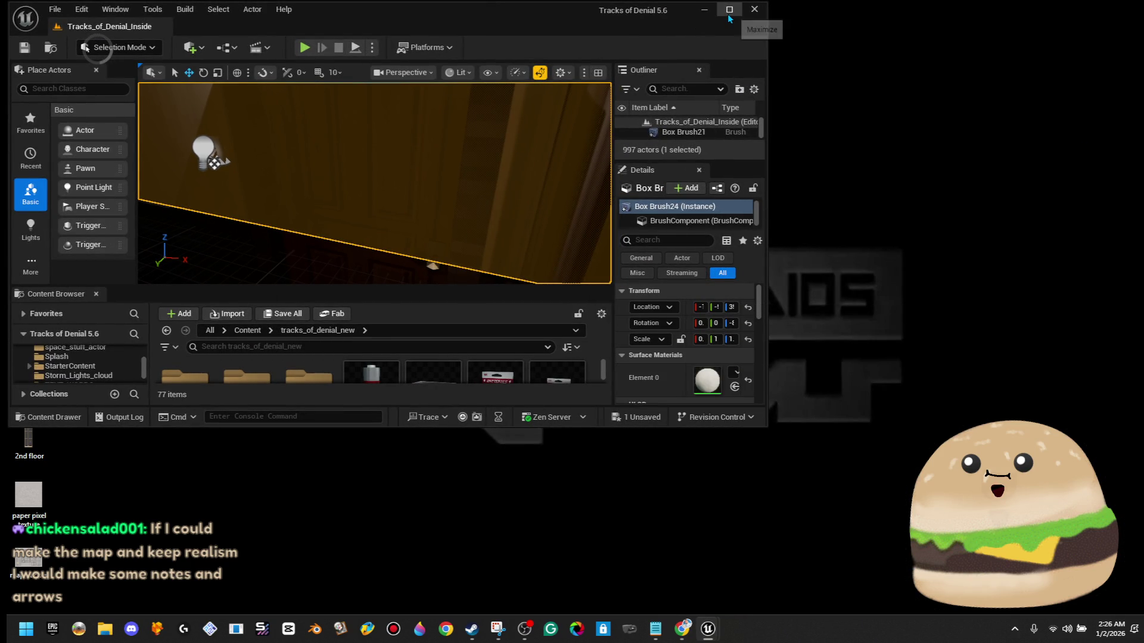
left_click(729, 9)
left_click(304, 46)
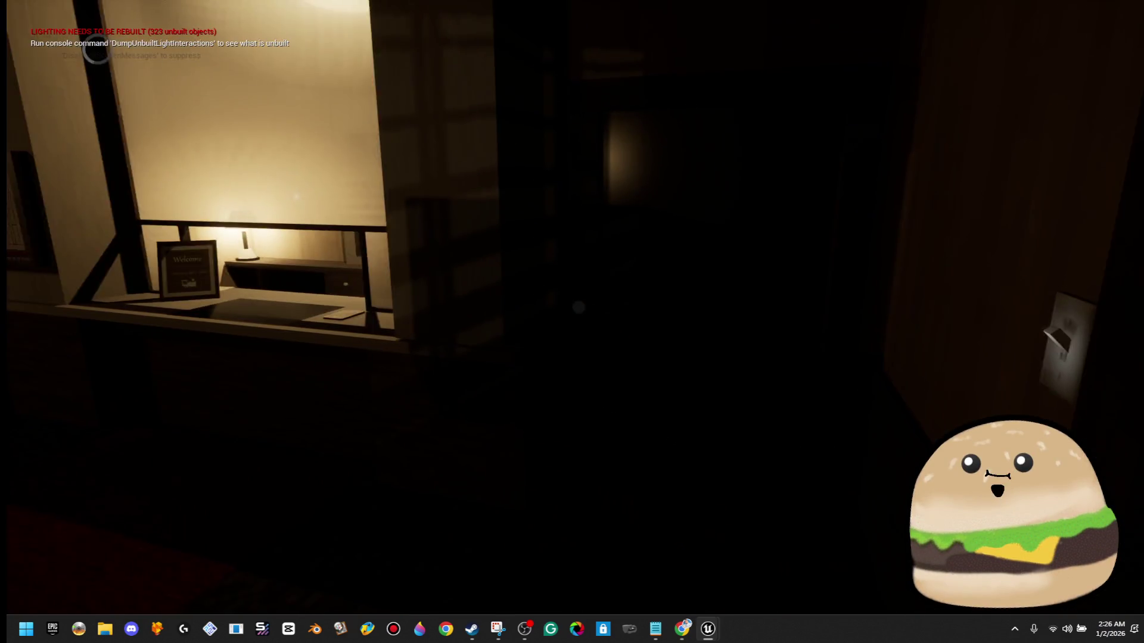
key("alt+Tab")
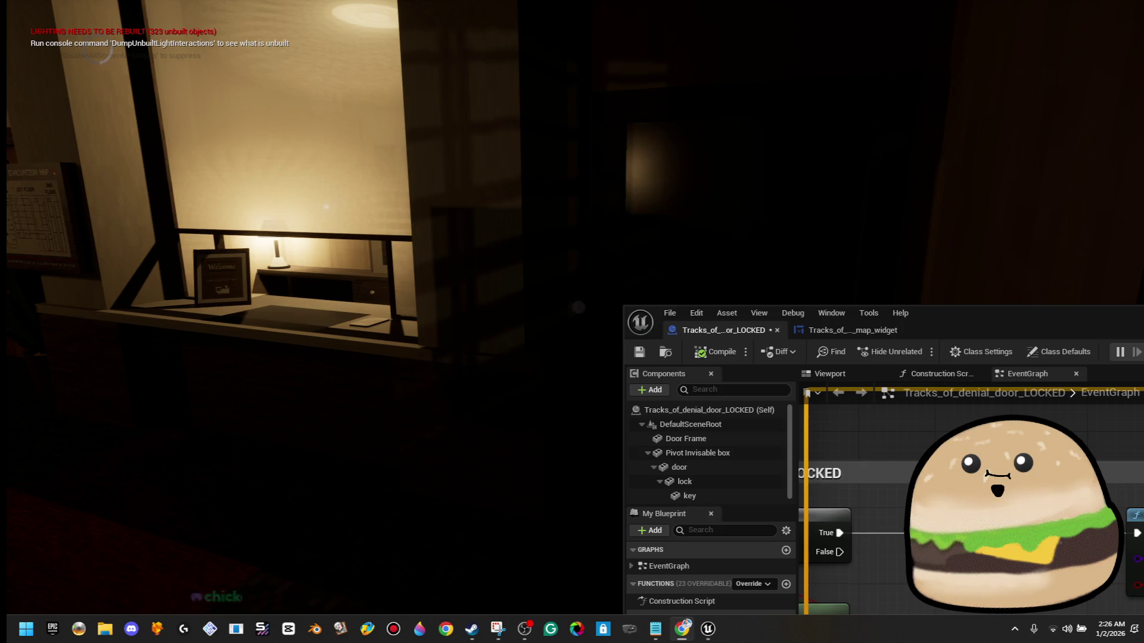
mouse_move(1143, 316)
left_mouse_down()
mouse_move(749, 117)
mouse_move(817, 123)
mouse_move(870, 92)
left_mouse_up()
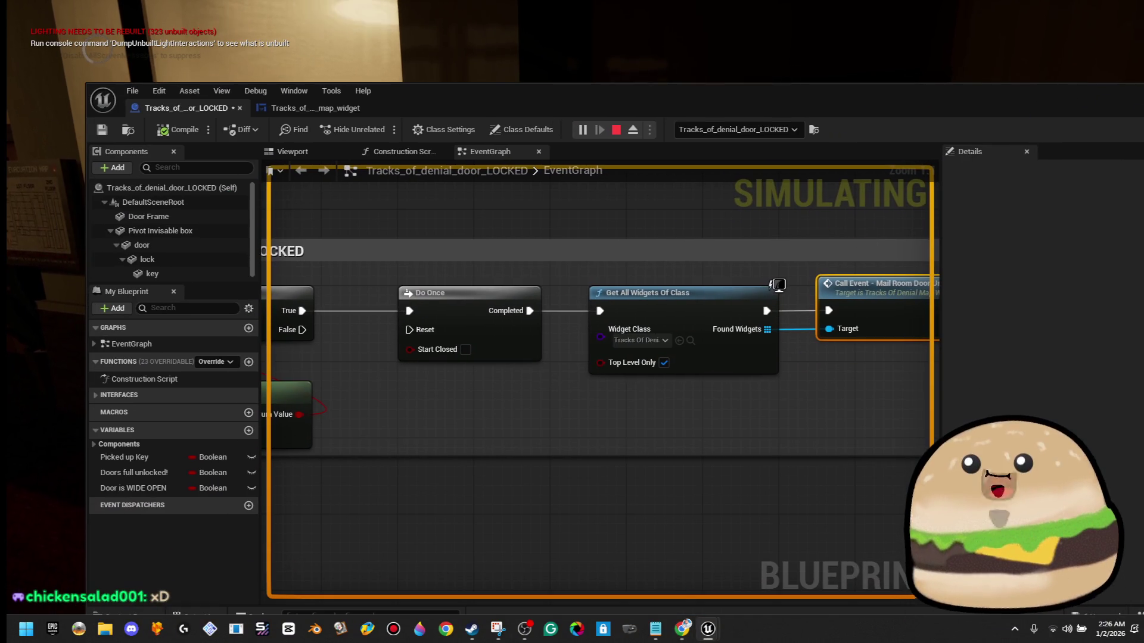
key("super+Down")
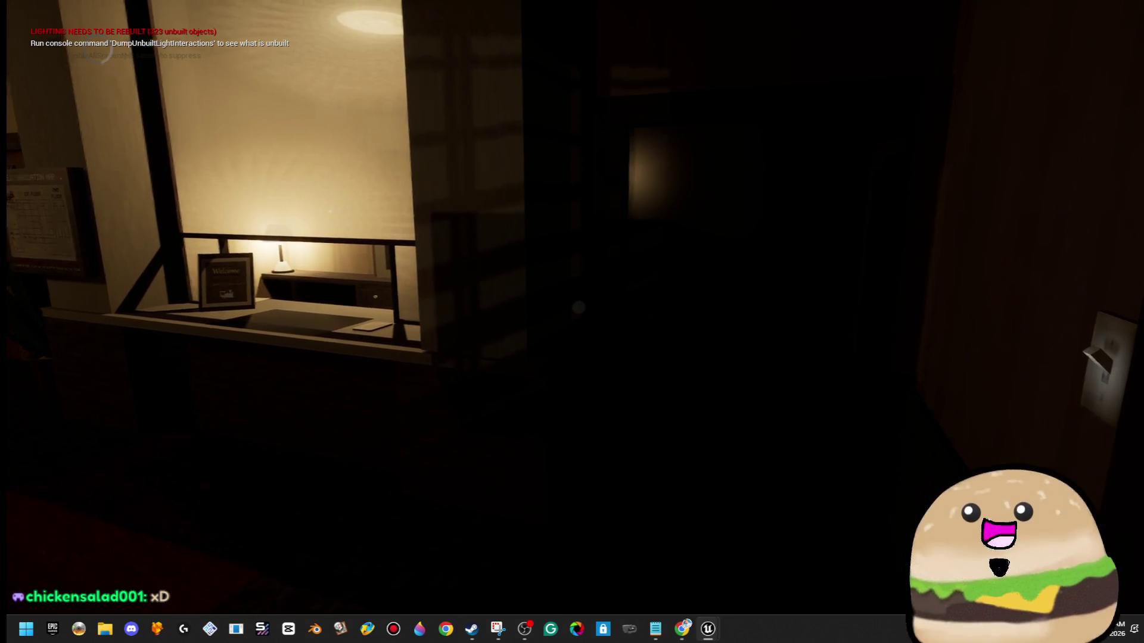
- Walk past the ROOMS 101–110 and 111–124 doors to the evacuation map
key("w")
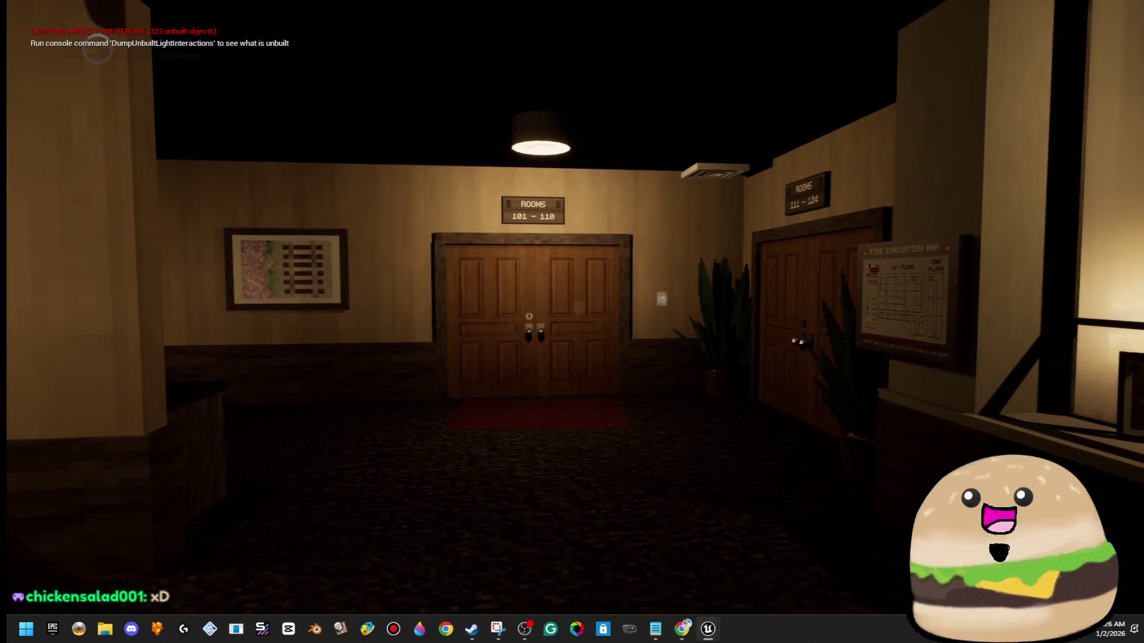
key("w")
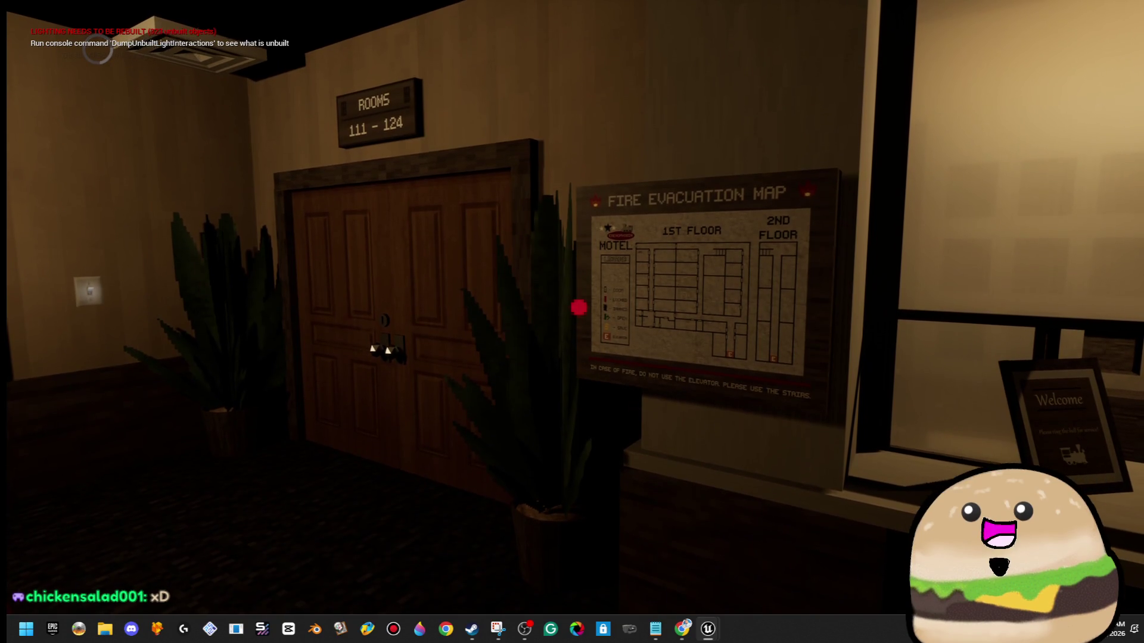
mouse_move(579, 308)
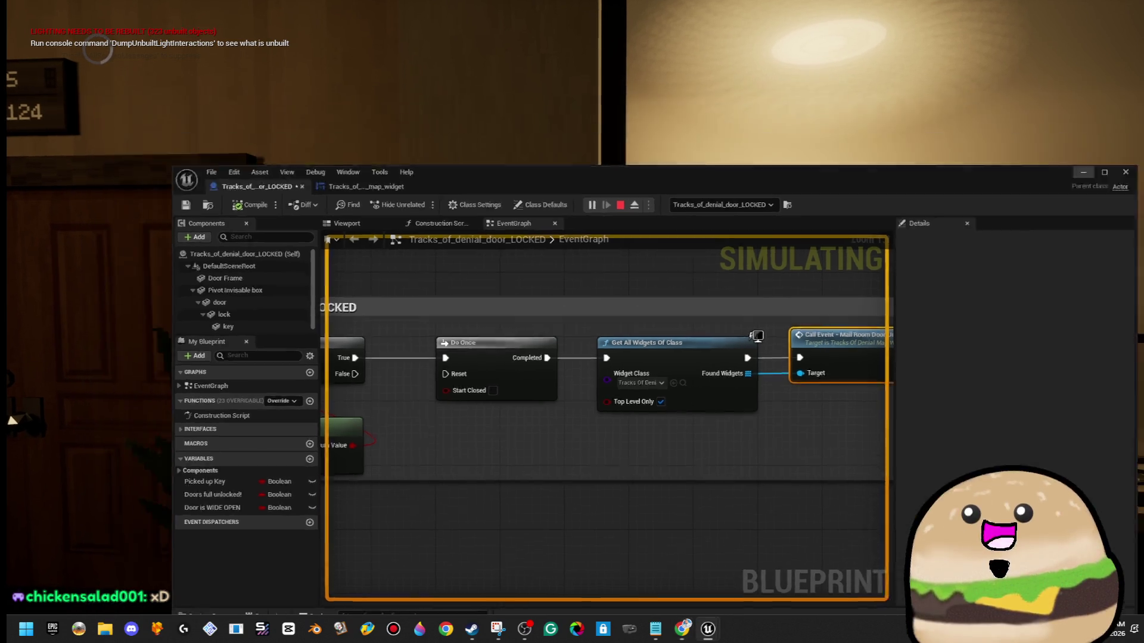
left_click(15, 423)
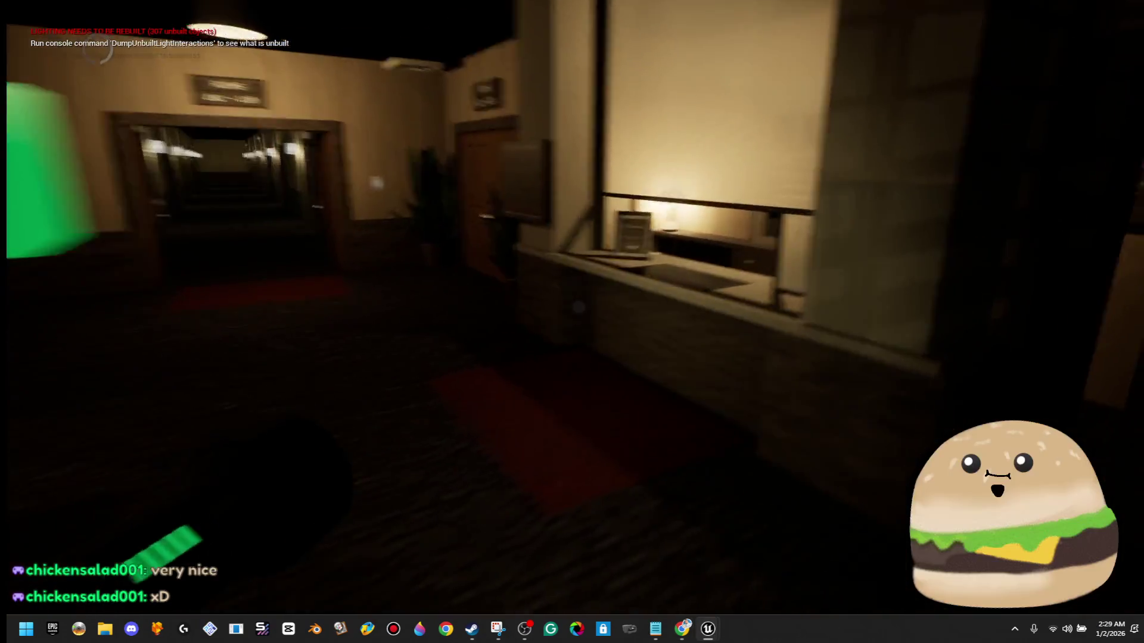
- Explore the office, living room, electrical-panel hallway and bedroom lamp, heading back to reception
key("w")
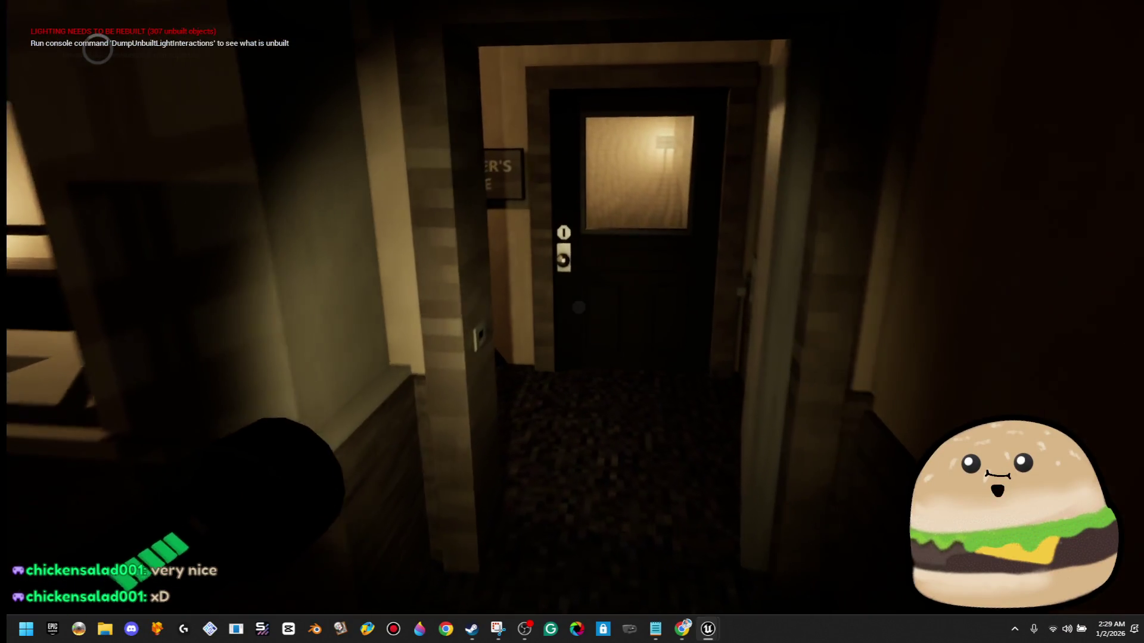
key("w")
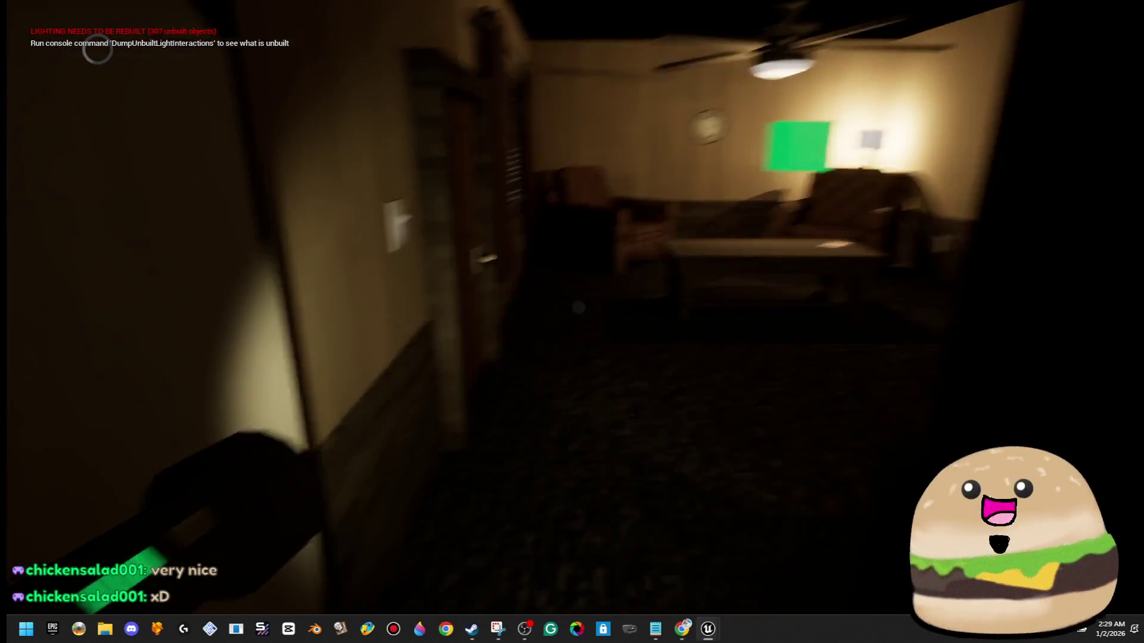
key("w")
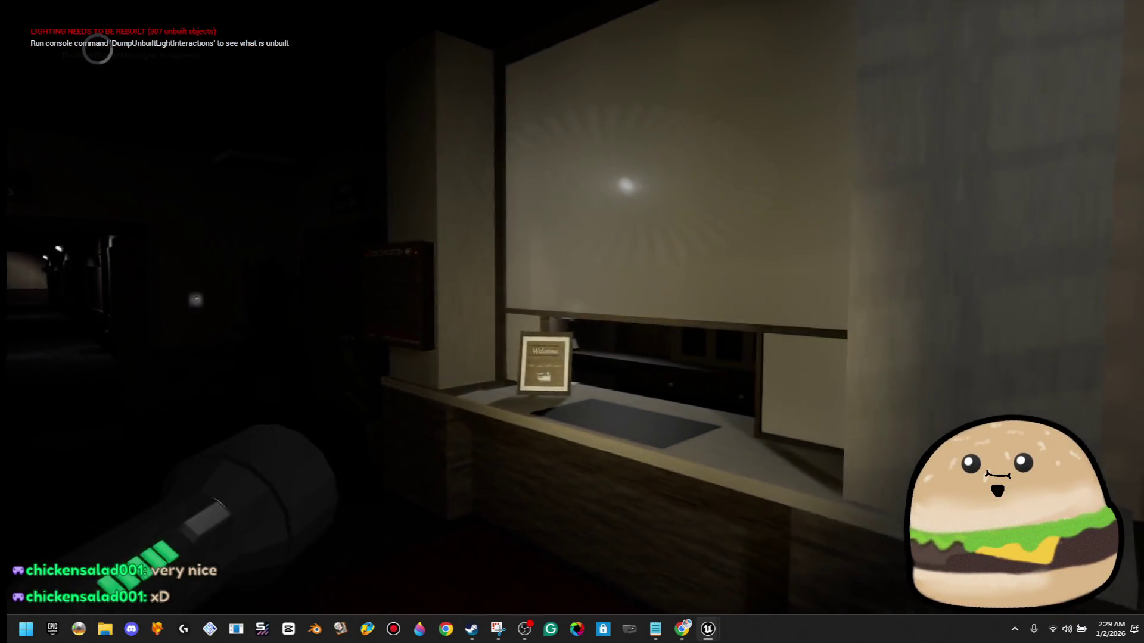
key("w")
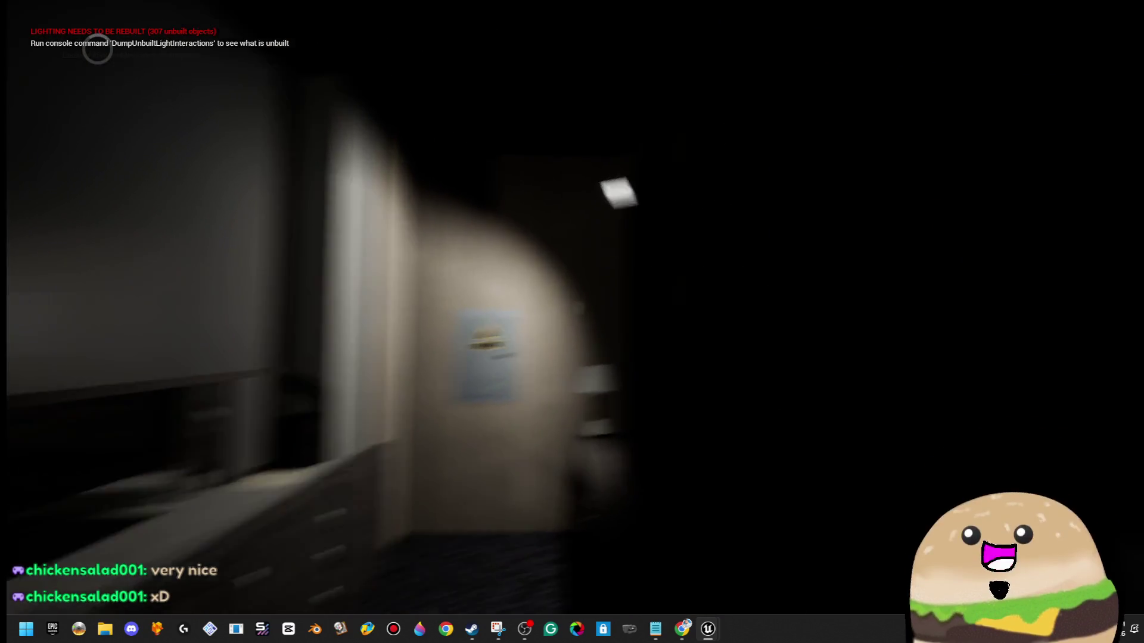
key("w")
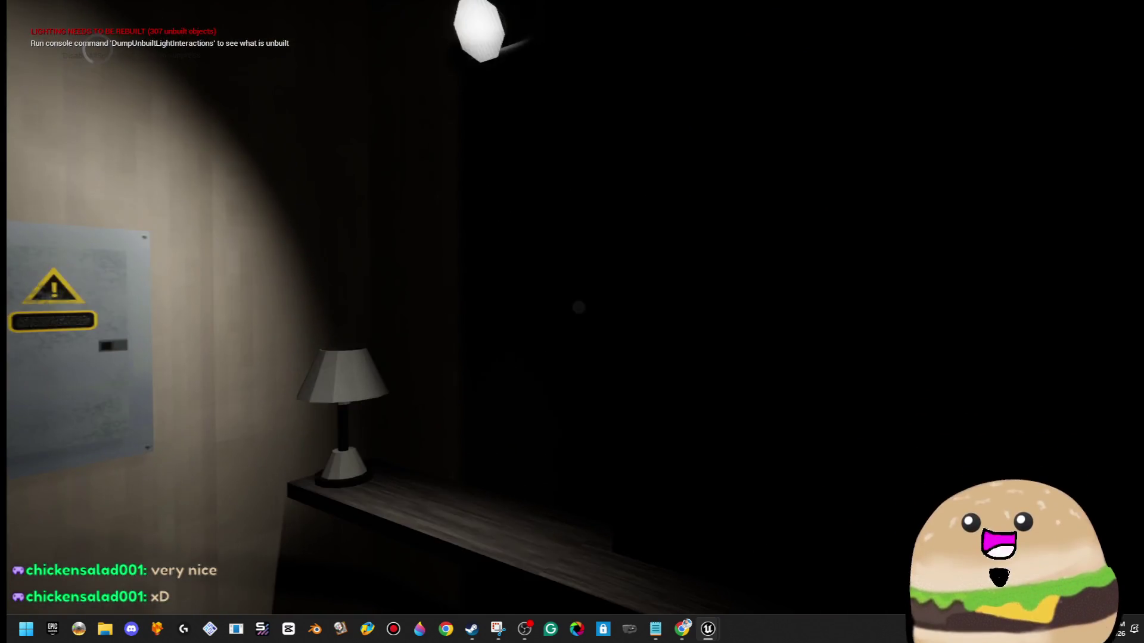
key("w")
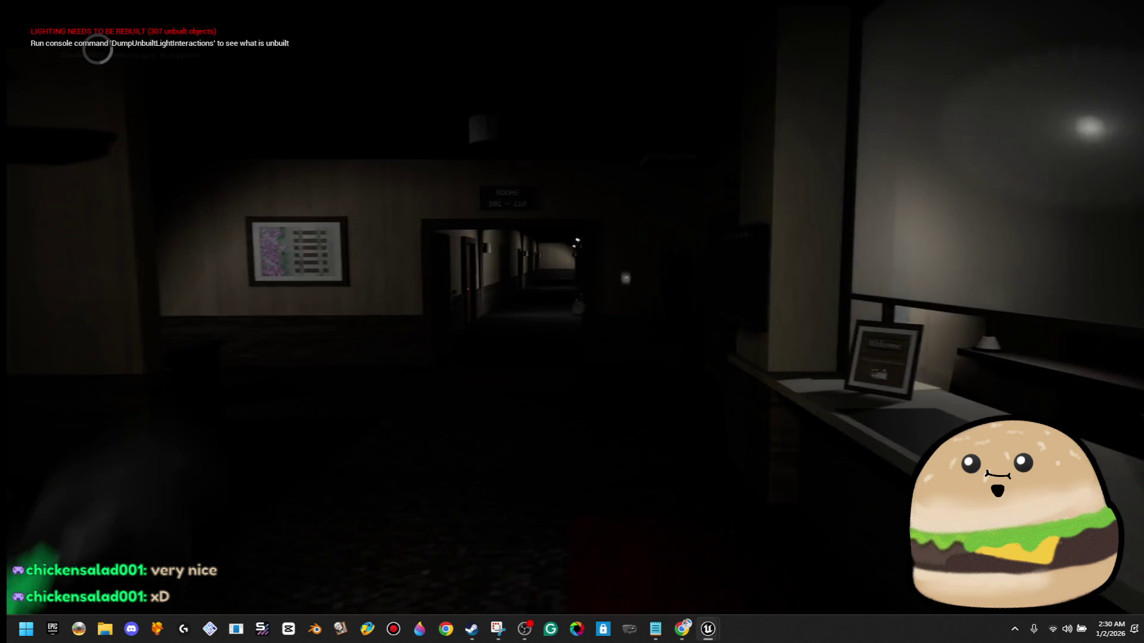
- Walk through the rooms 101–110 hallway and end the play session with Esc
key("w")
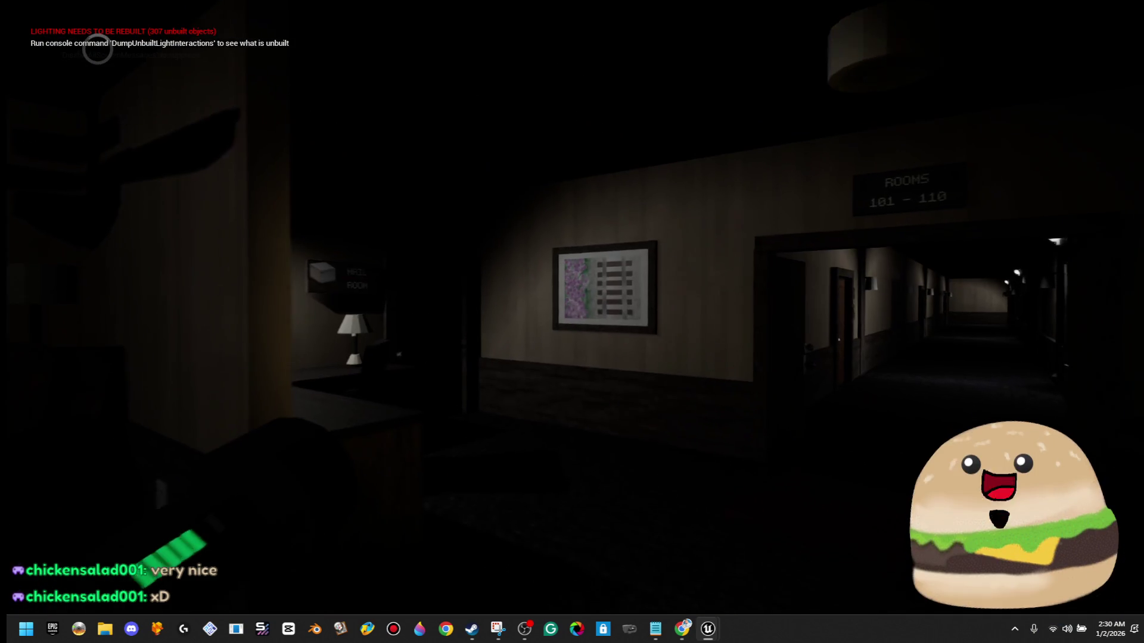
key("w")
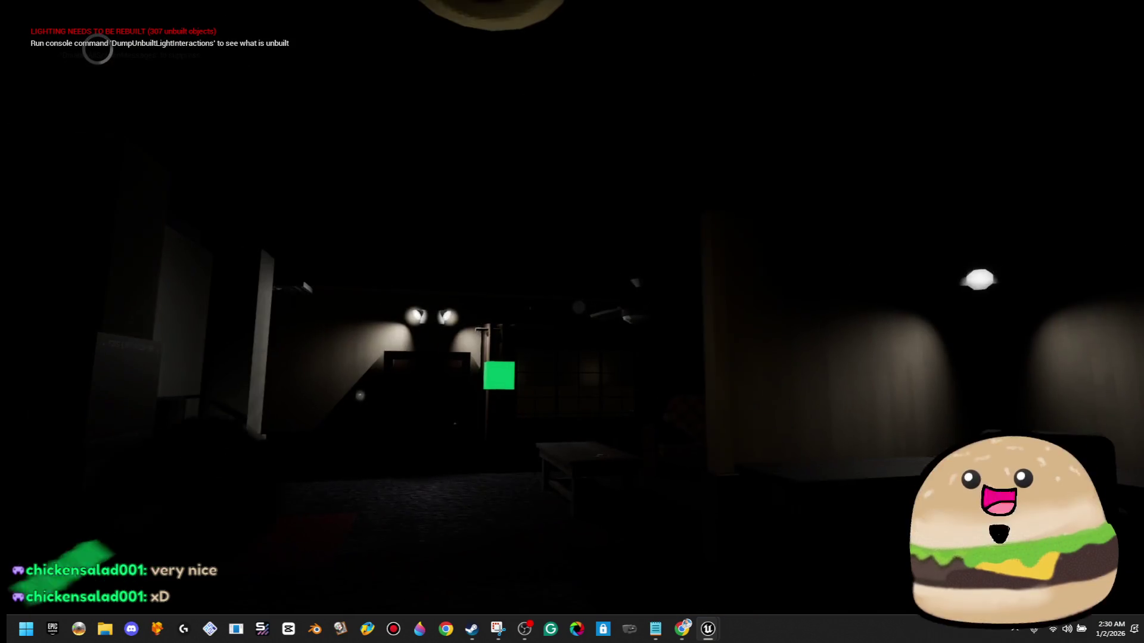
key("w")
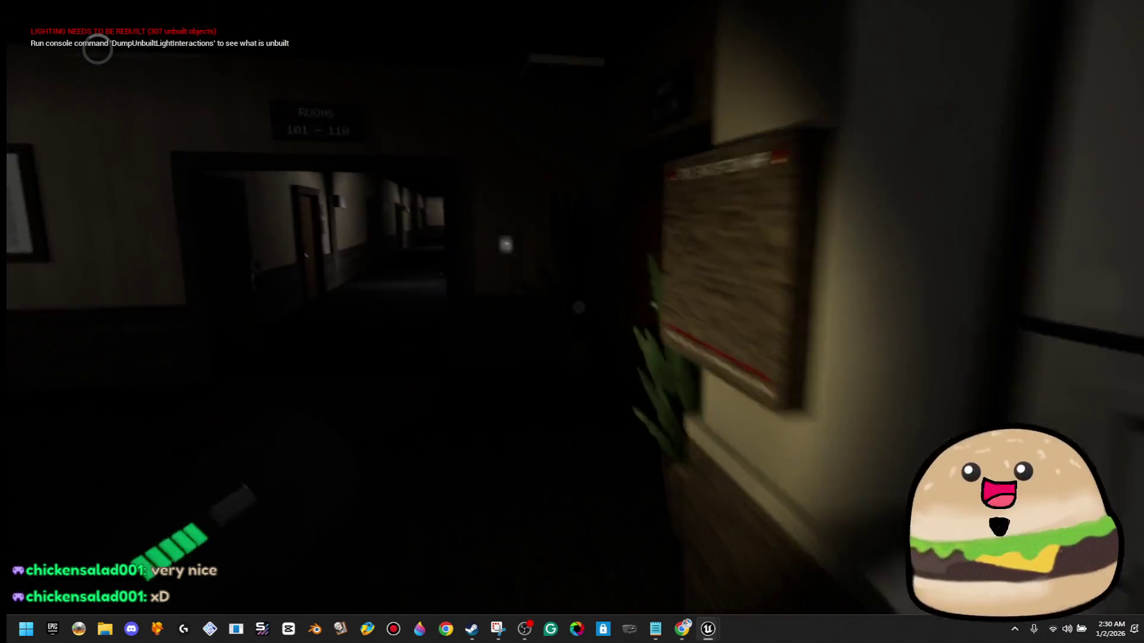
key("Escape")
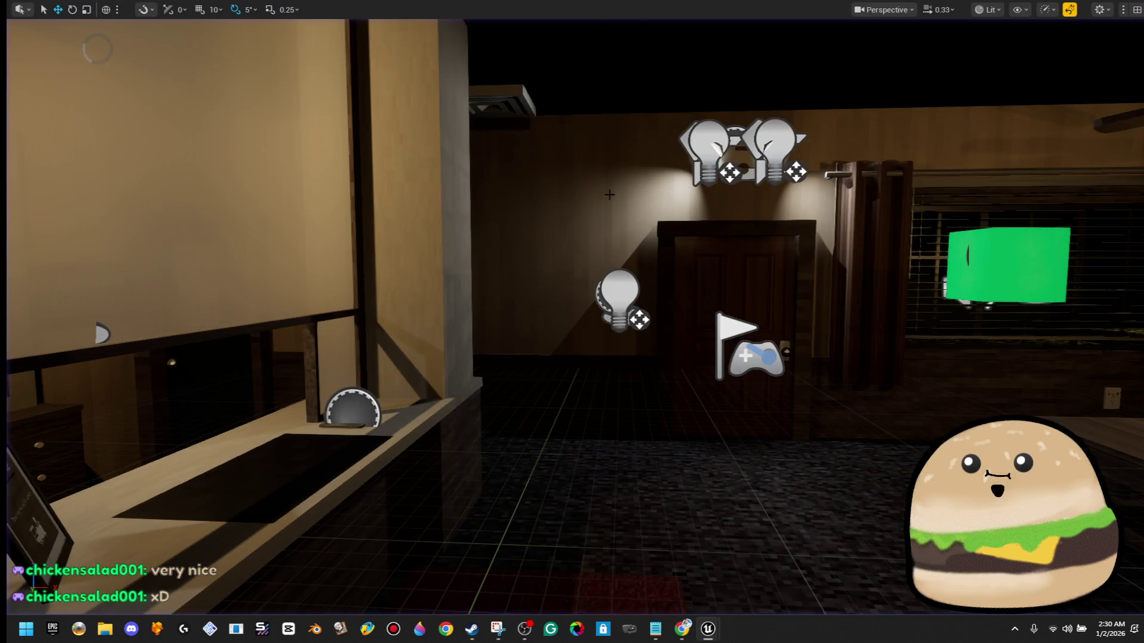
- Start a playtest from the lobby floor spot and walk through to the Mail Room desk lamp
scroll(572, 322, "down", 5)
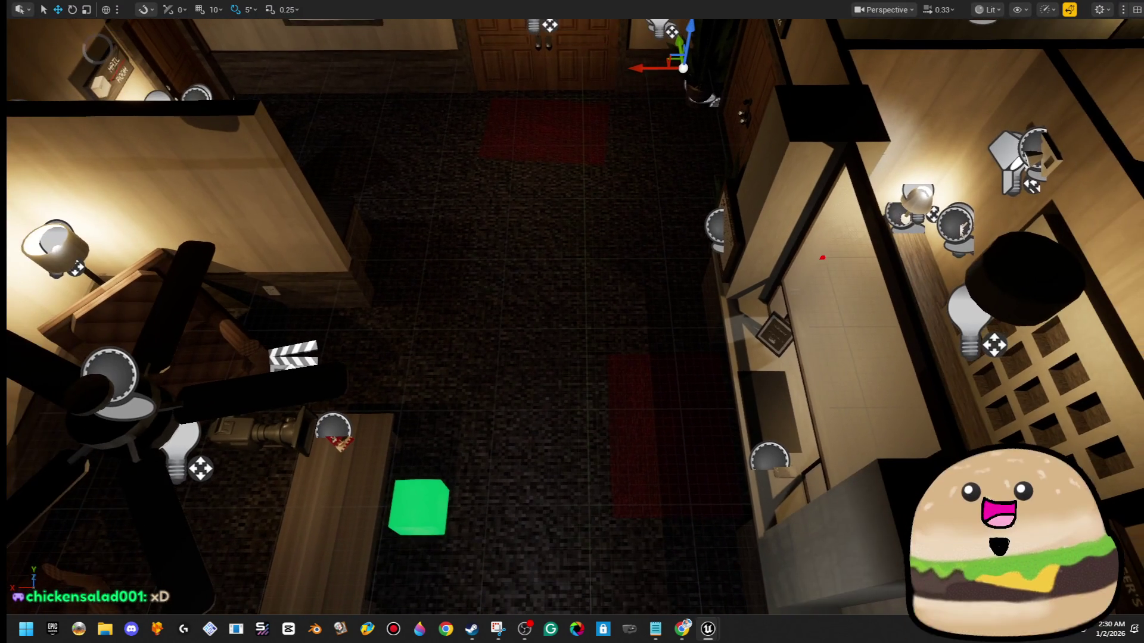
right_click(570, 352)
left_click(691, 603)
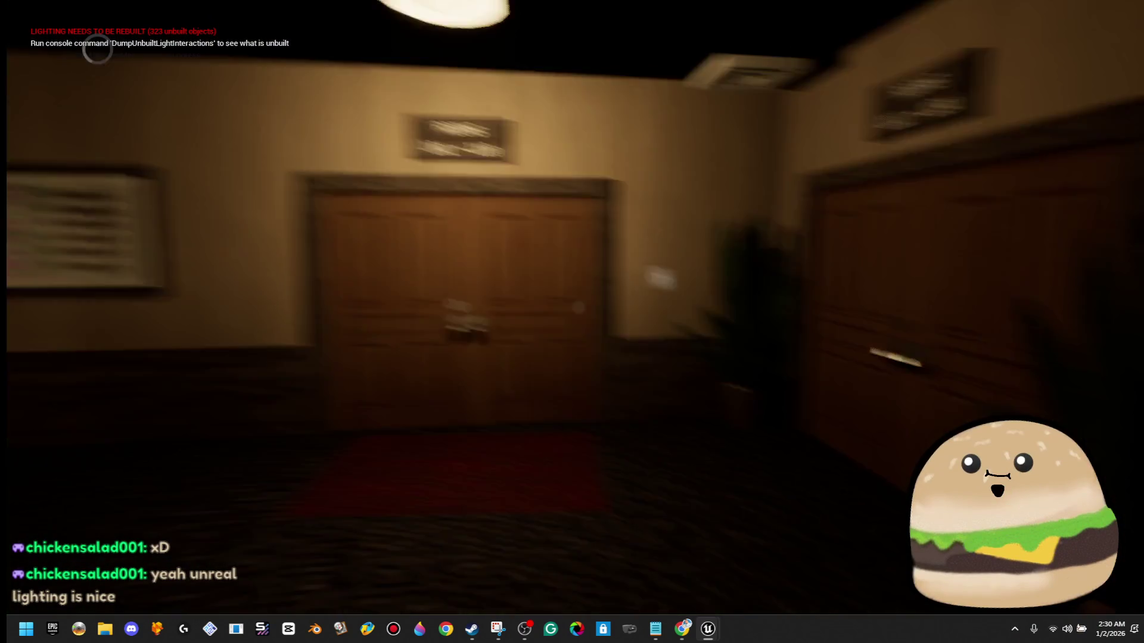
key("w")
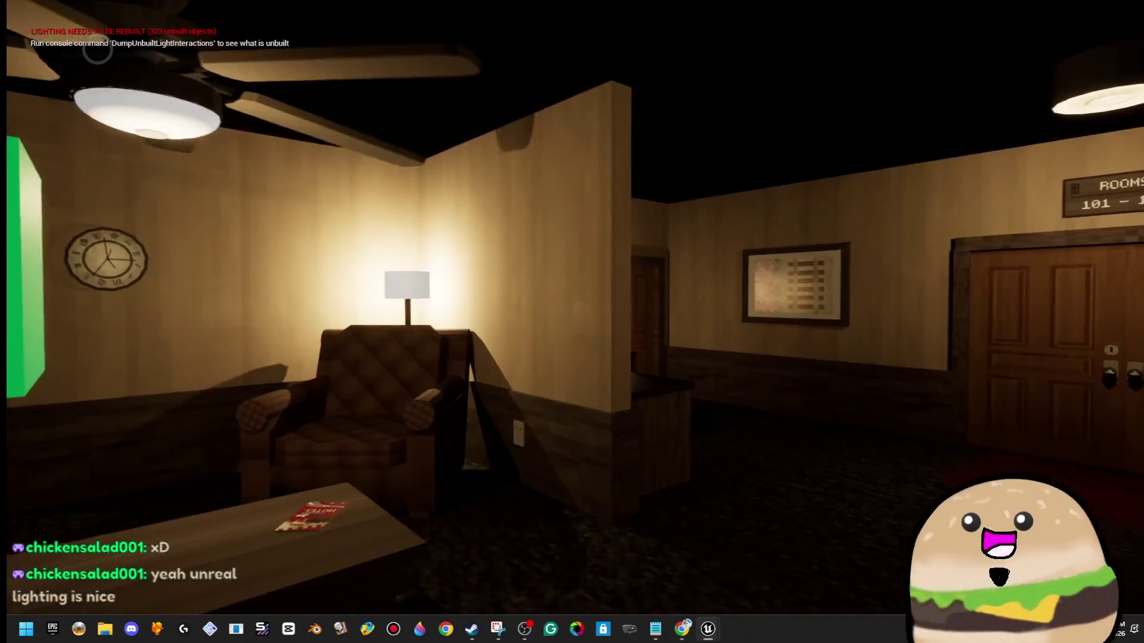
key("w")
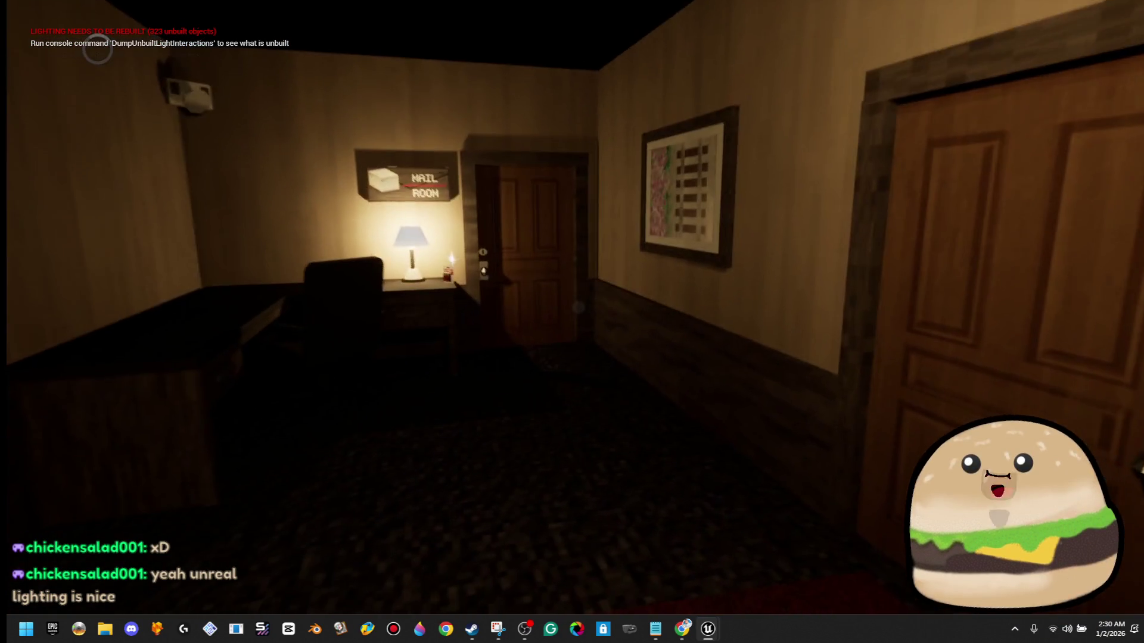
key("w")
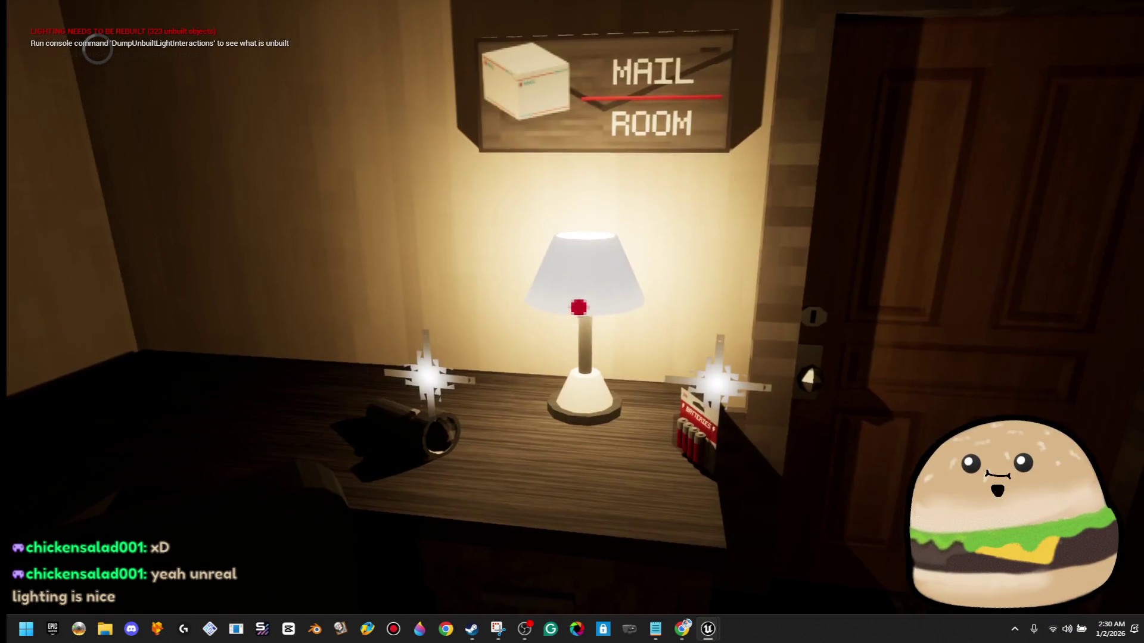
- Switch the desk lamp off and back on, then turn on the flashlight
left_click(578, 307)
mouse_move(579, 307)
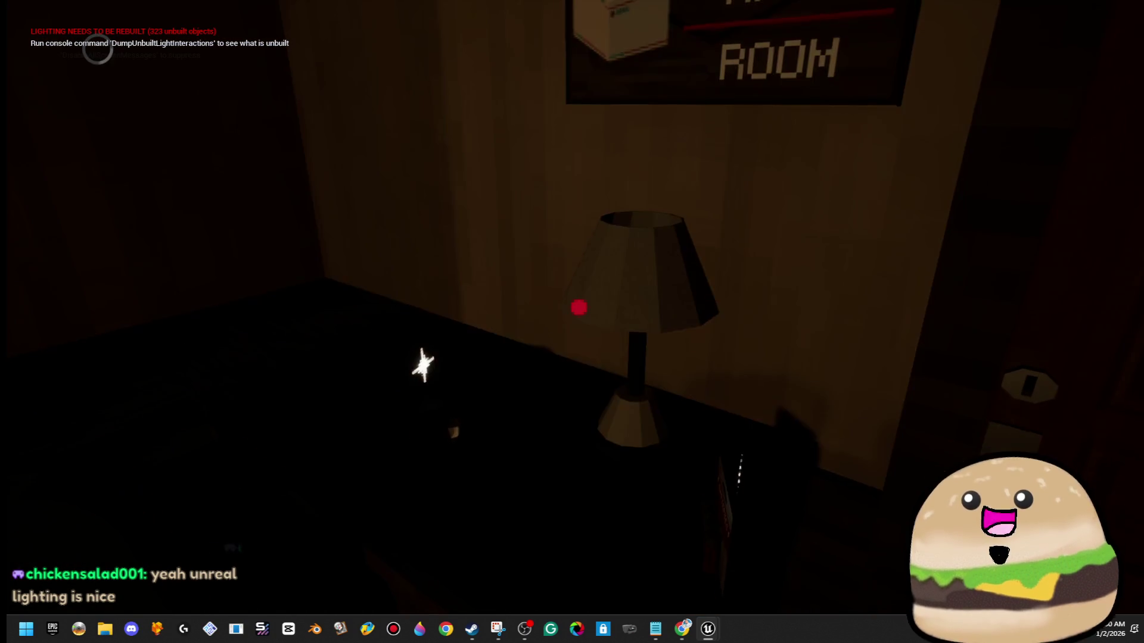
left_click(578, 307)
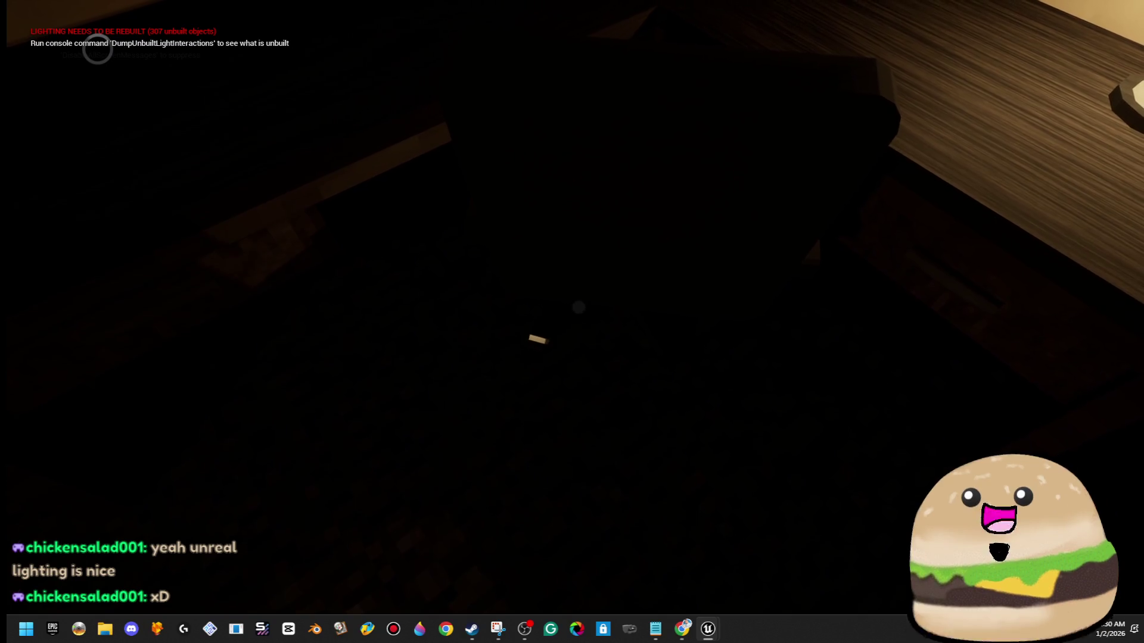
key("f")
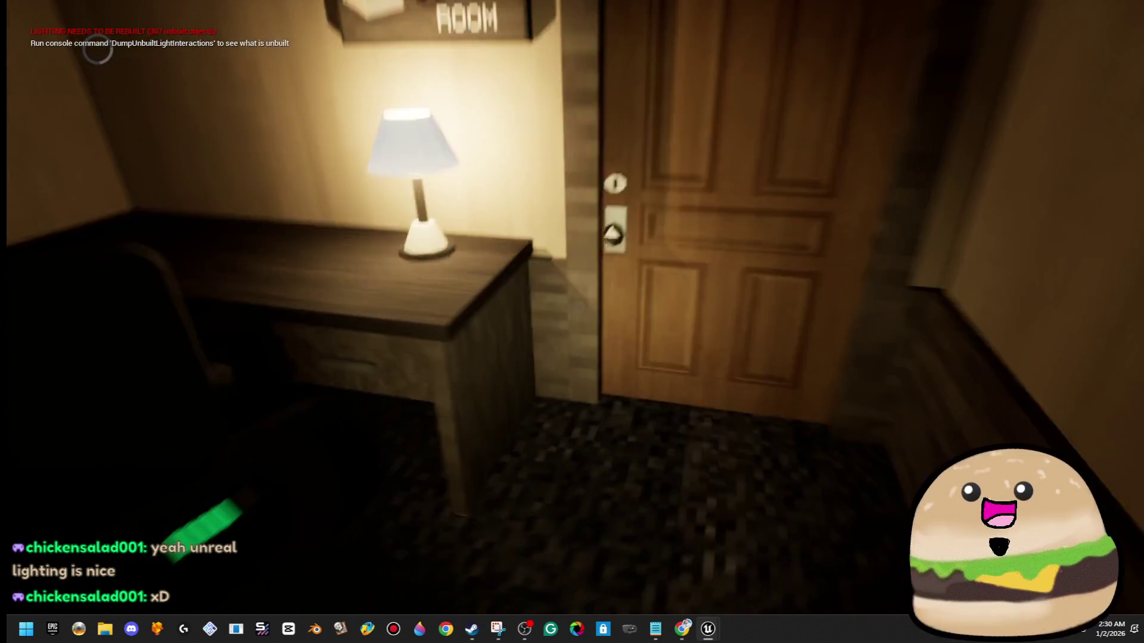
- Walk up to the Mail Room door and out into the hallway, then stop the playtest
key("w")
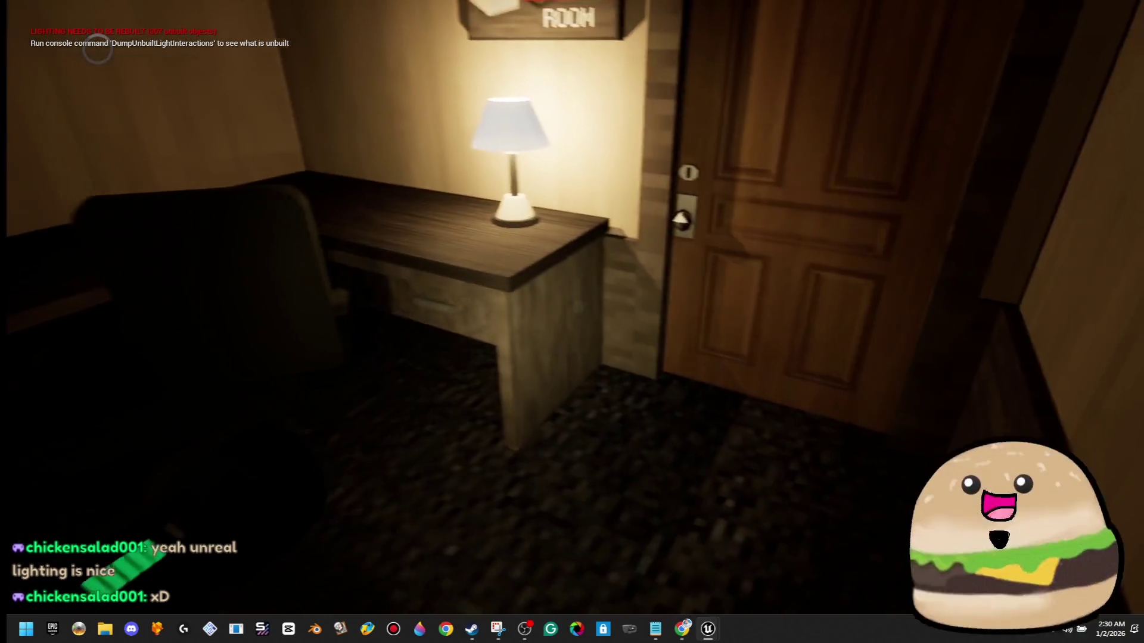
key("w")
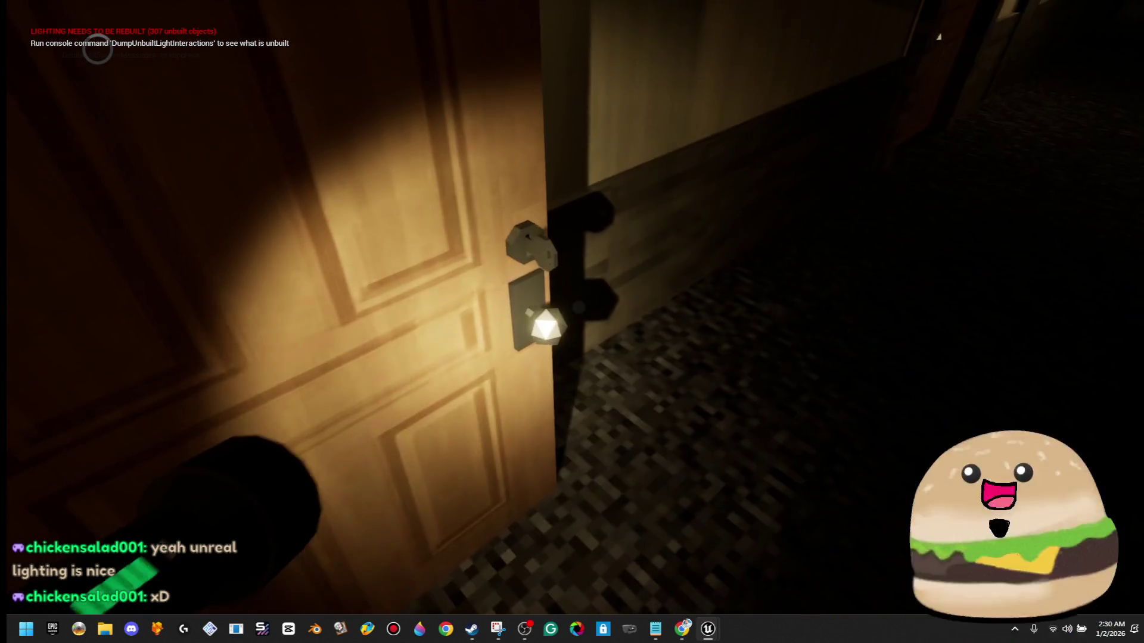
key("w")
key("w")
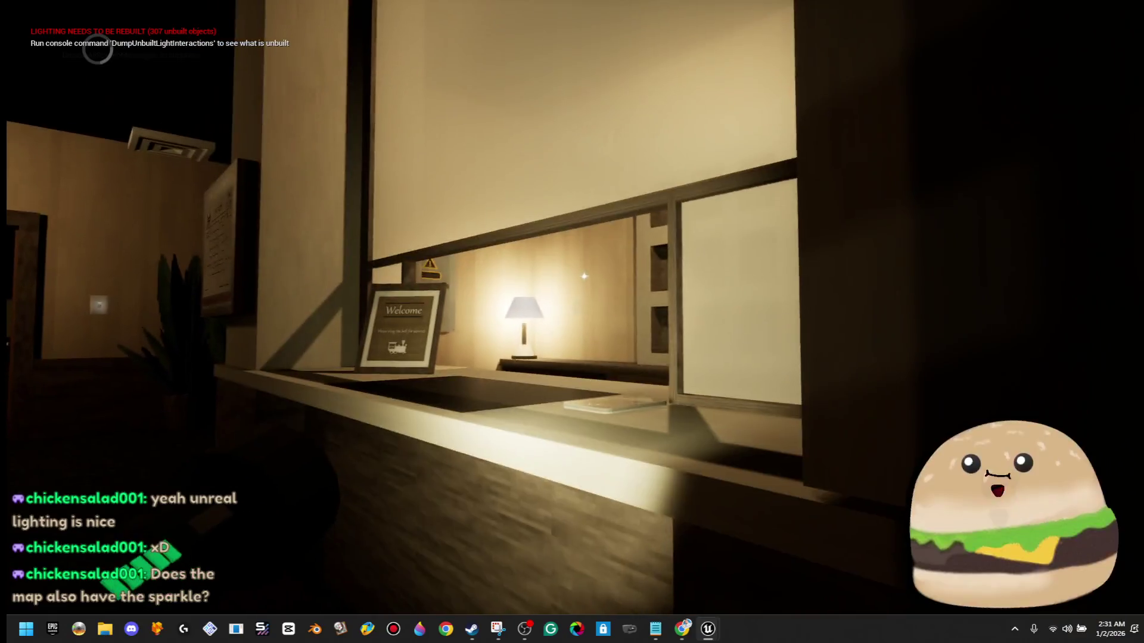
key("Escape")
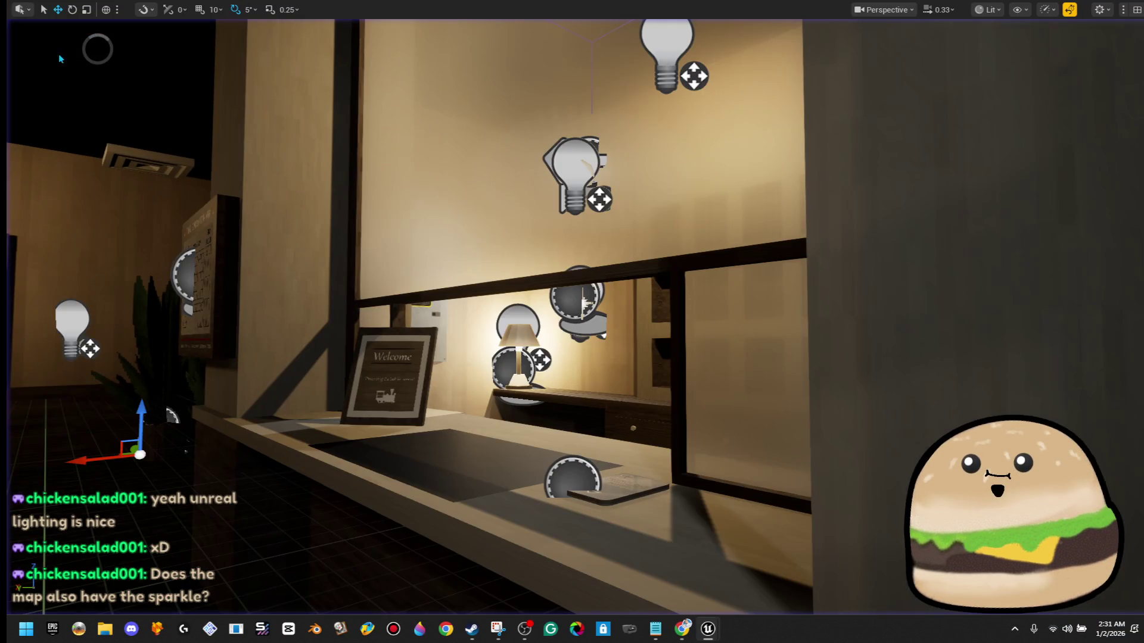
- Fly across the reception counter and frame the fire evacuation map up close
mouse_move(504, 233)
left_mouse_down()
mouse_move(504, 262)
mouse_move(504, 239)
mouse_move(250, 268)
mouse_move(120, 334)
mouse_move(67, 376)
left_mouse_up()
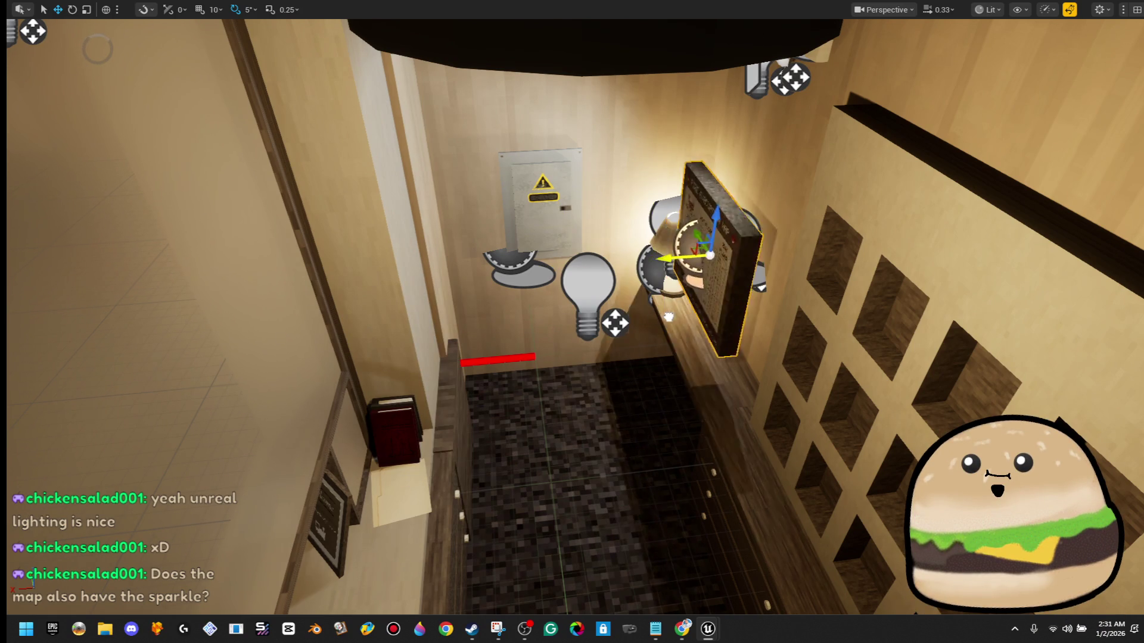
key("f")
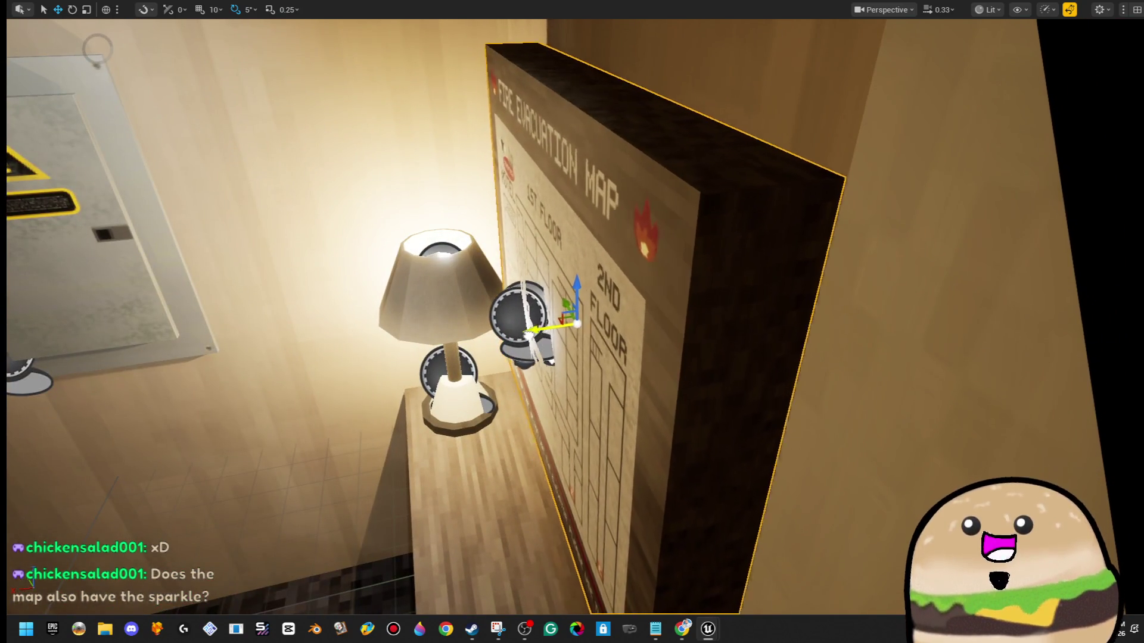
mouse_move(572, 322)
left_mouse_down()
mouse_move(417, 357)
mouse_move(536, 334)
mouse_move(476, 349)
left_mouse_up()
- Swing the view toward the doorway and Play From Here in the ceiling-fan room
left_click(650, 310)
left_click_drag(650, 310, 596, 325)
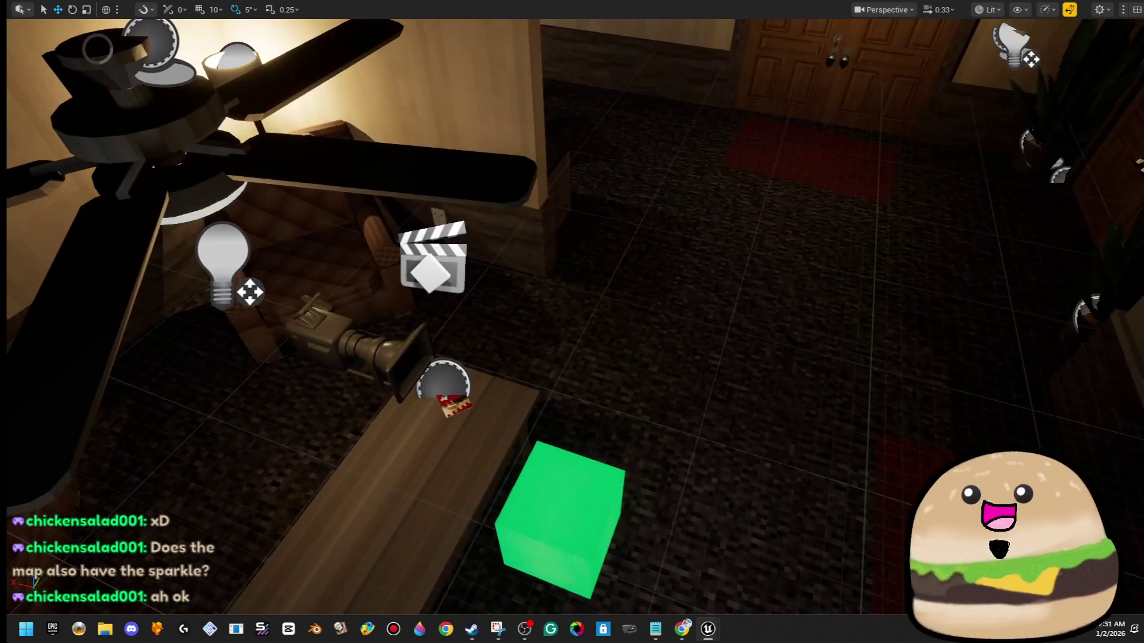
right_click(733, 218)
left_click(834, 602)
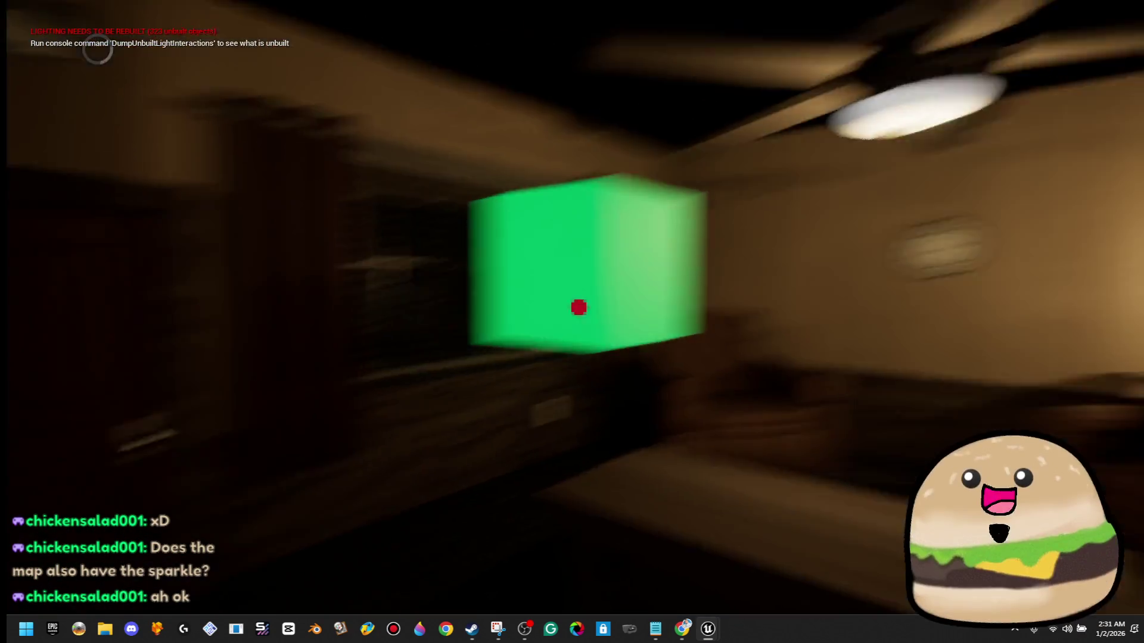
- Pick up and drop the flashlight twice, switch the dark room's lights on, then end the playtest
key("alt+Tab")
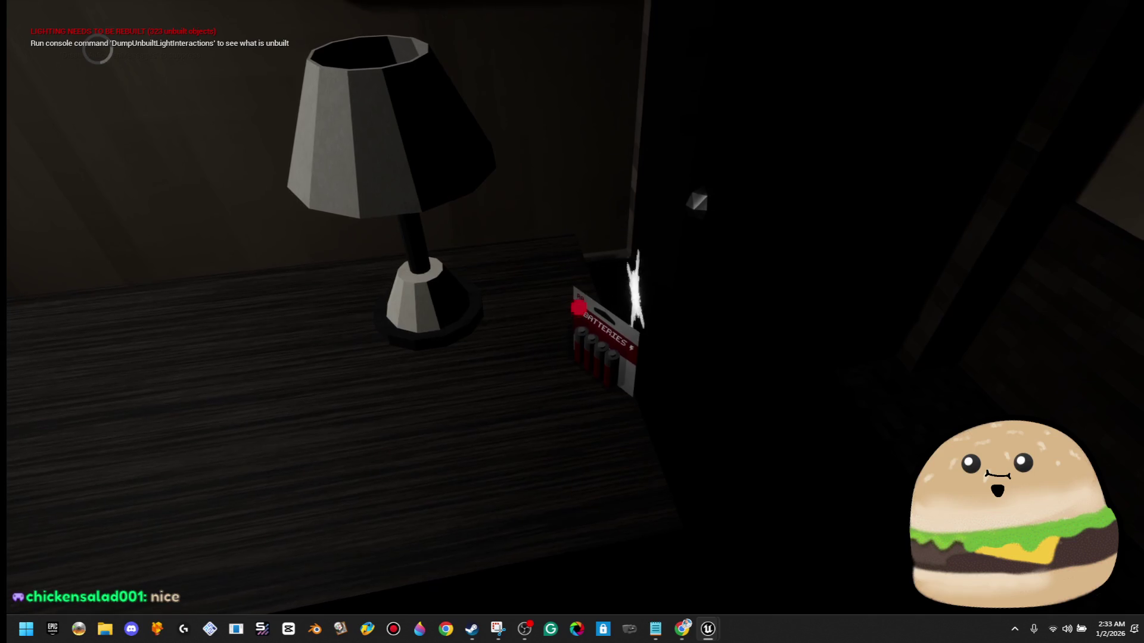
key("f")
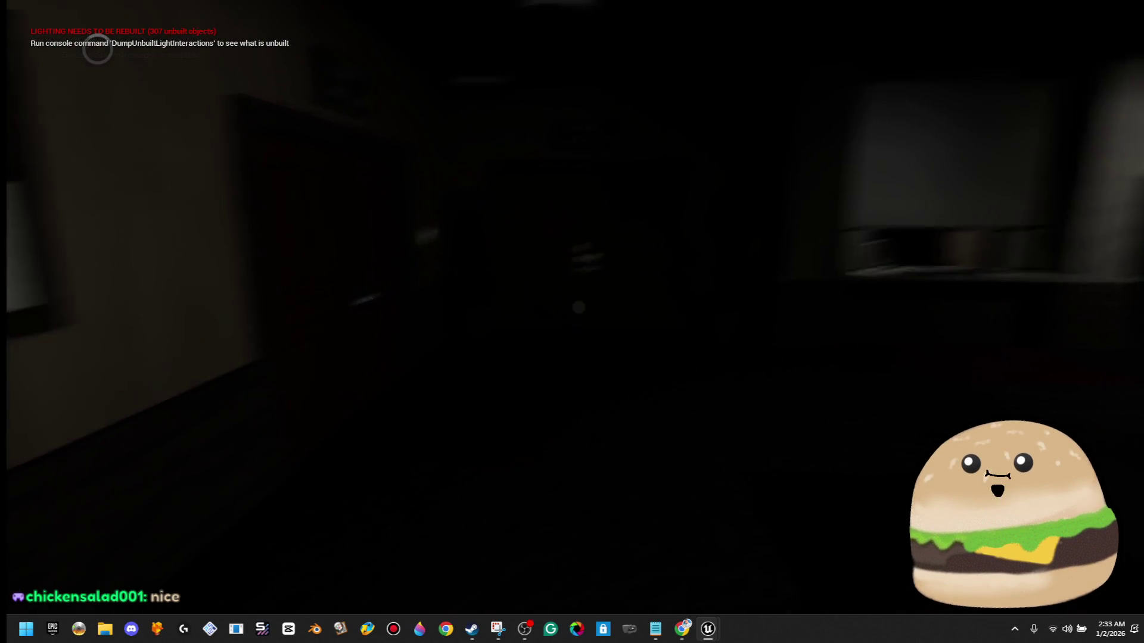
key("g")
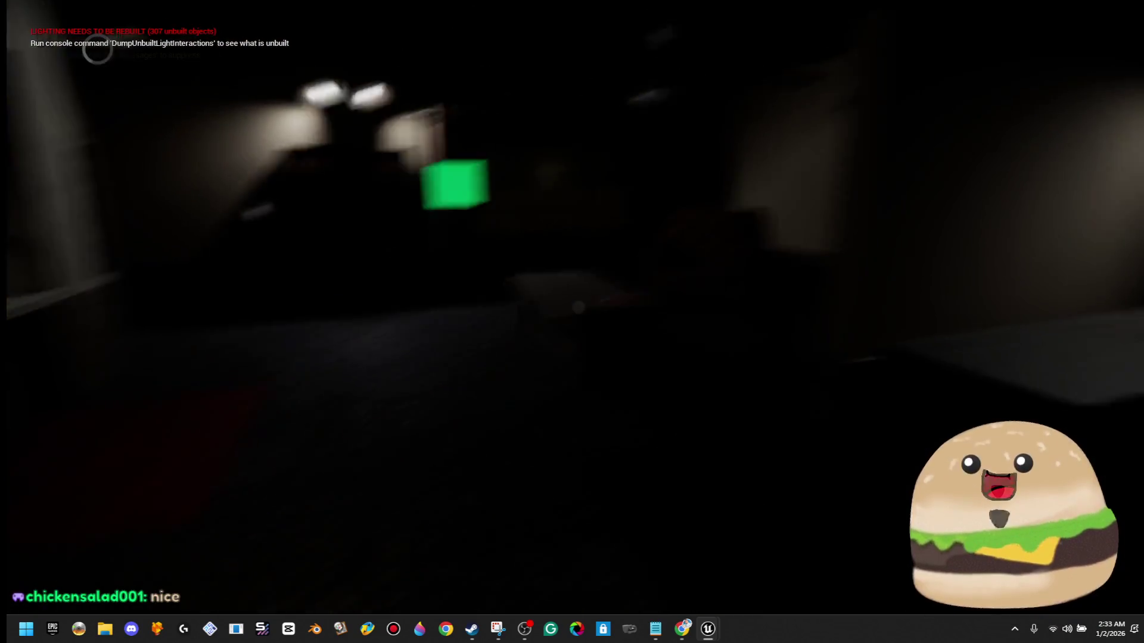
key("f")
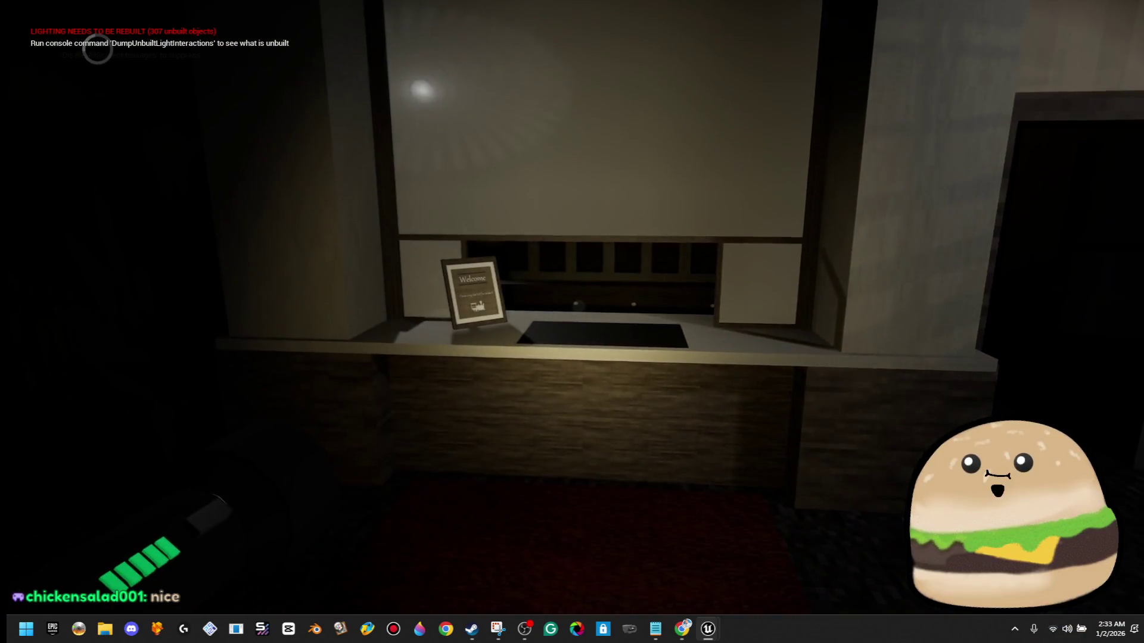
key("g")
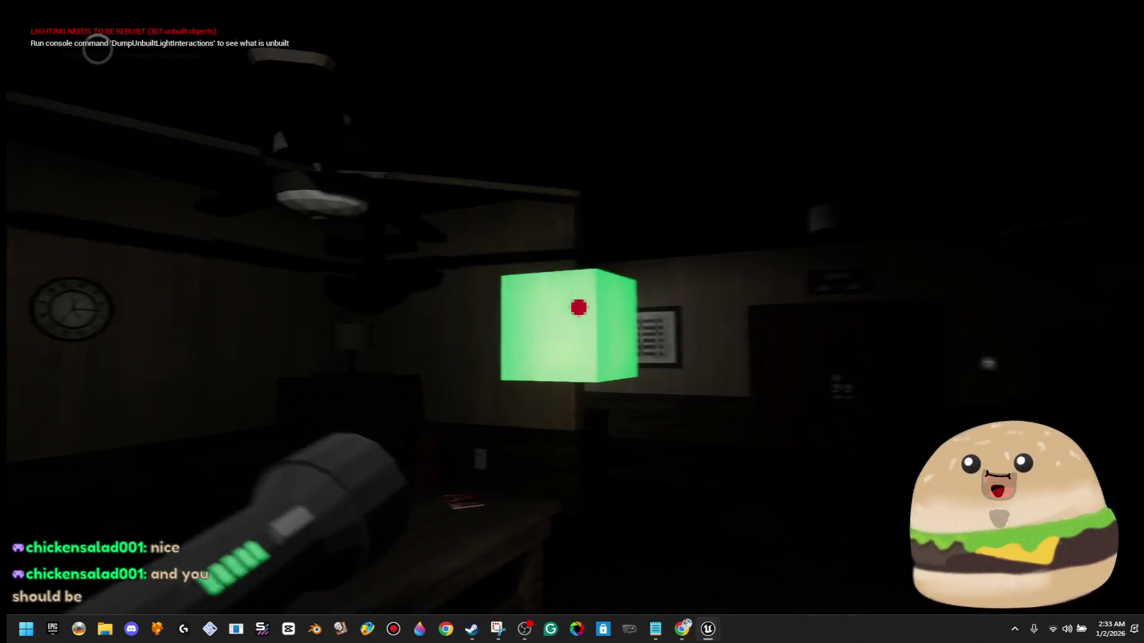
key("e")
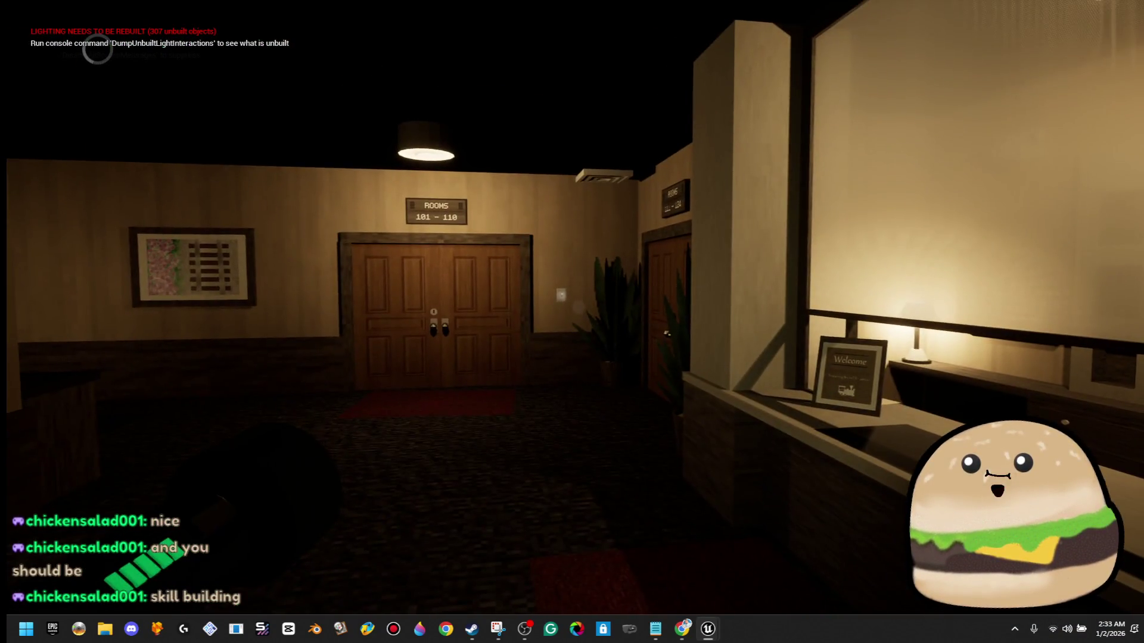
key("Escape")
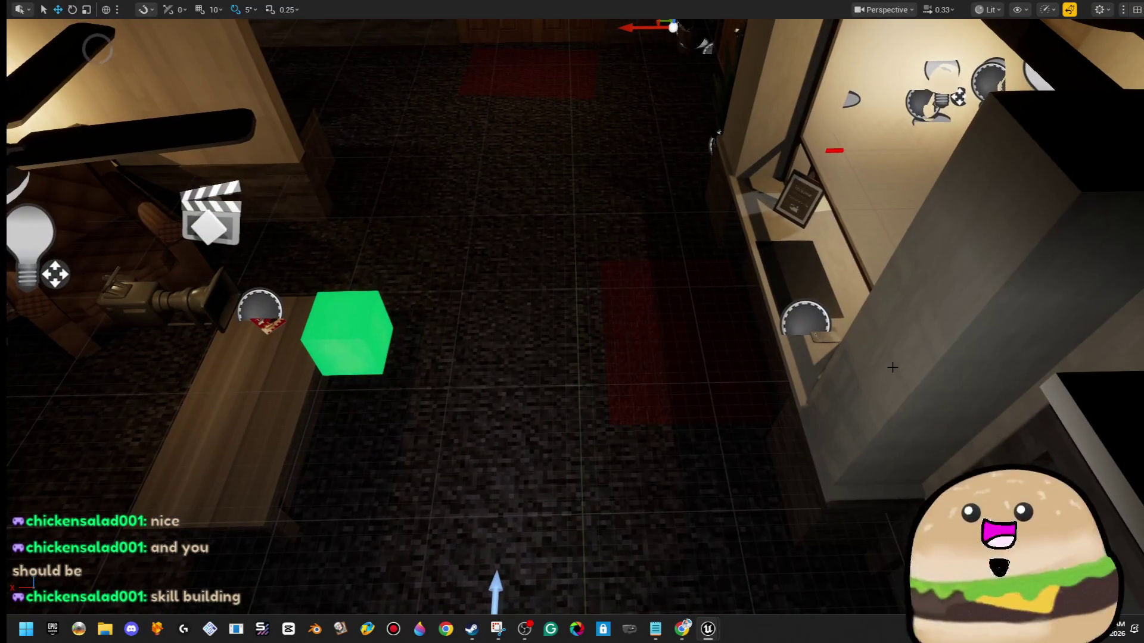
- Maximize the viewport, scroll over the lit hallway rooms, then restore the full editor layout
key("F11")
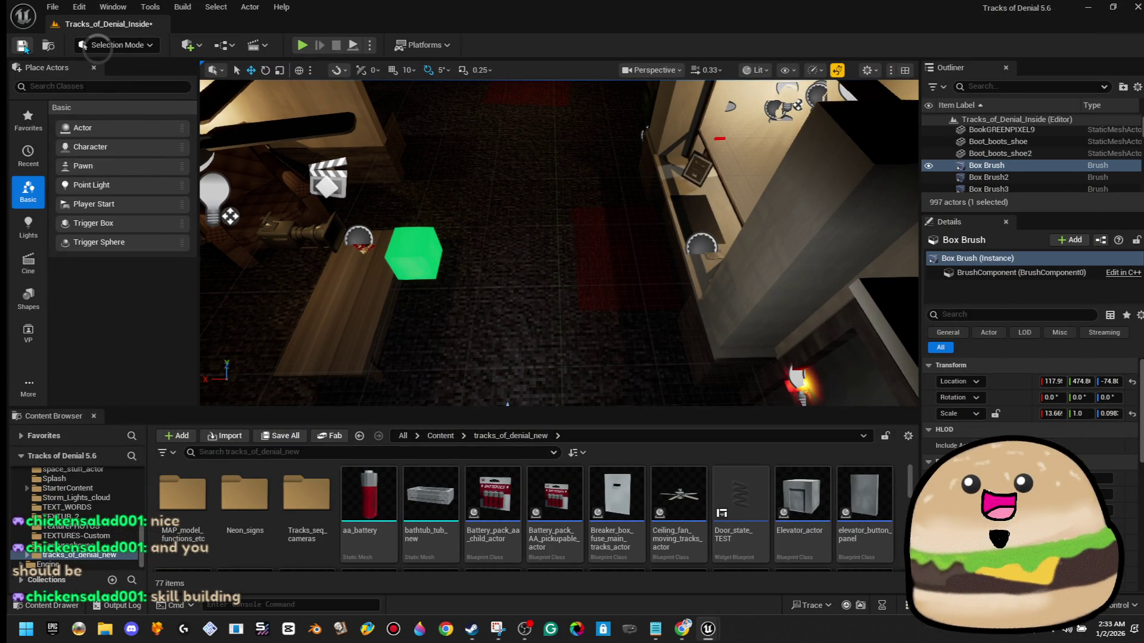
key("F11")
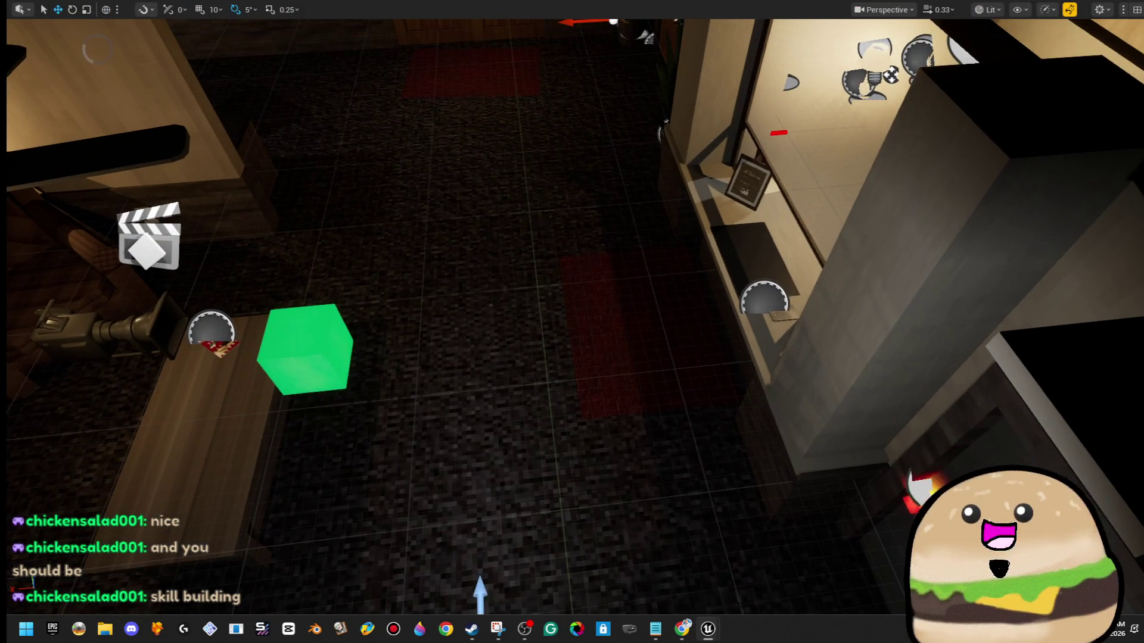
scroll(572, 322, "up", 6)
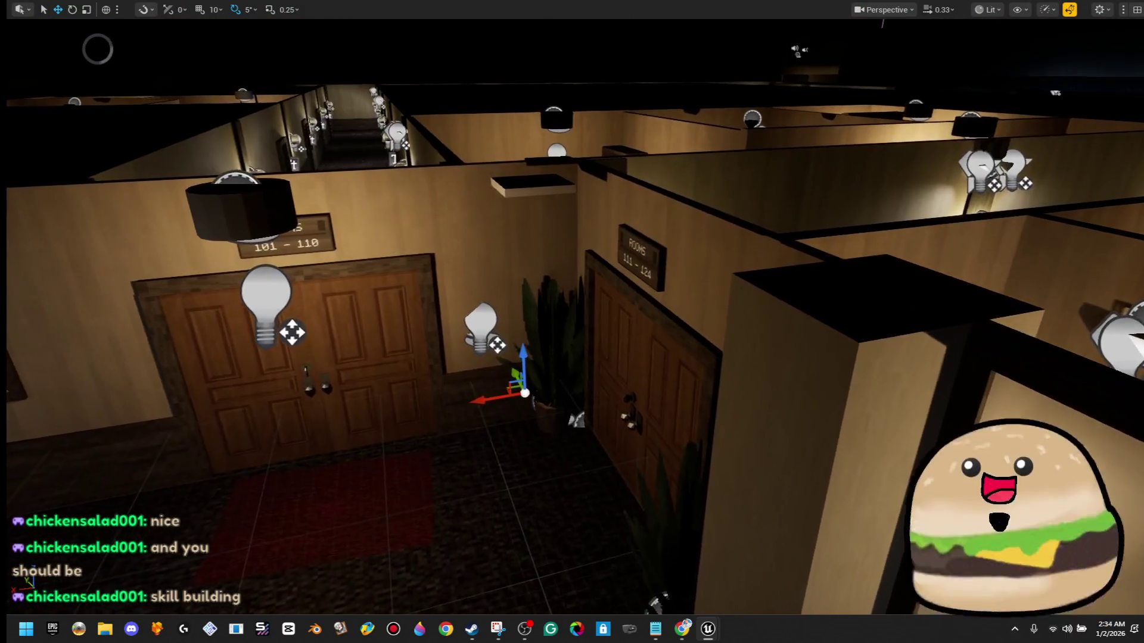
scroll(572, 321, "down", 10)
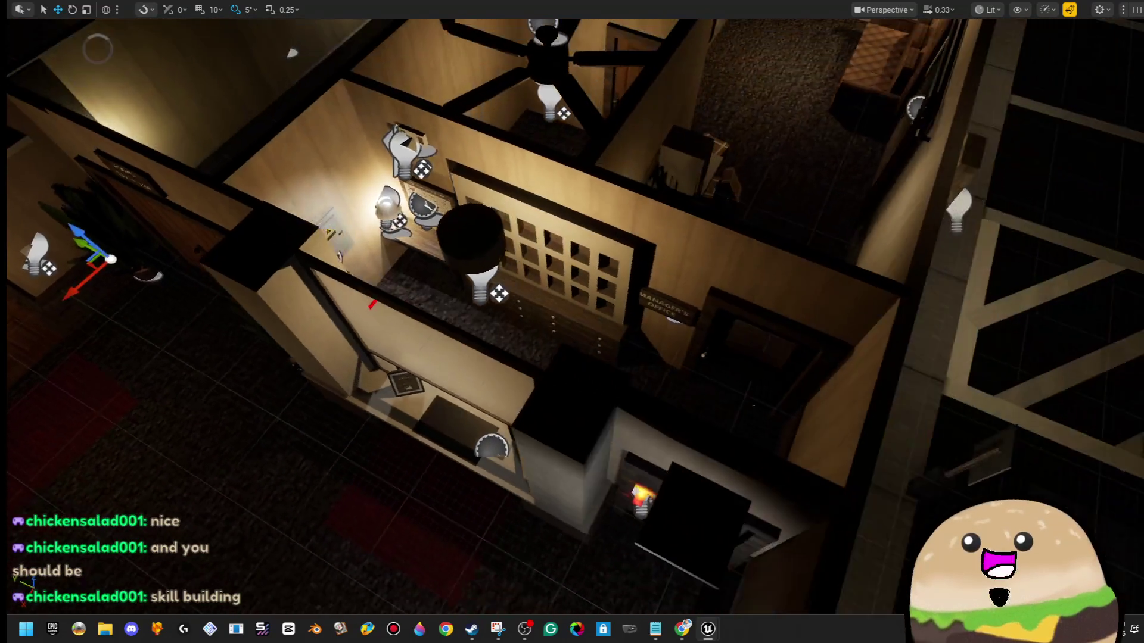
scroll(572, 322, "up", 8)
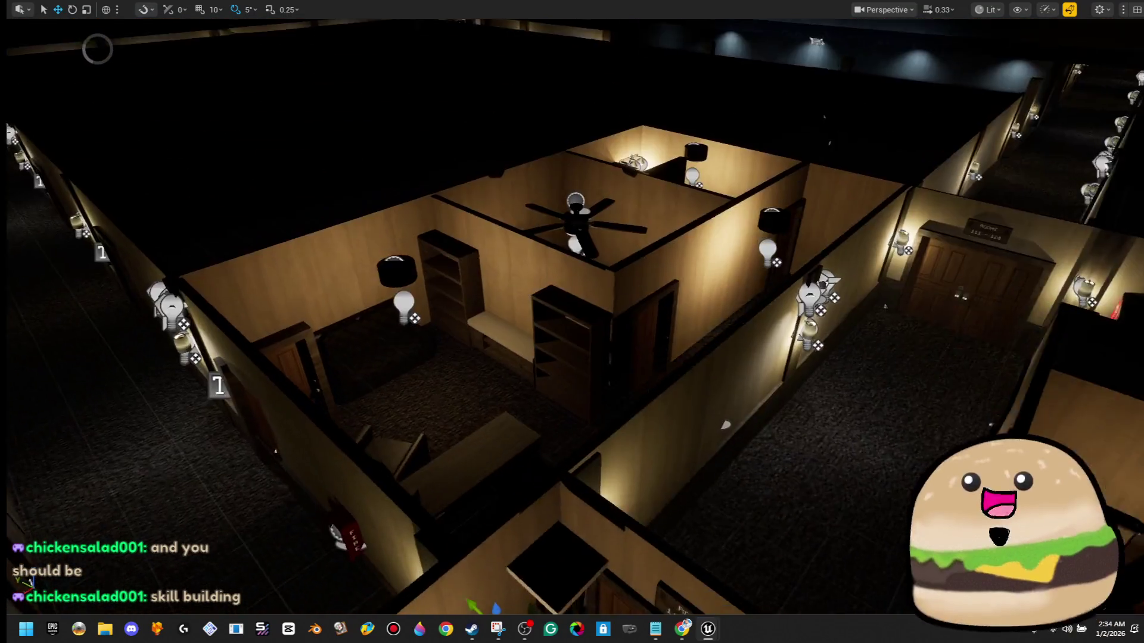
scroll(572, 322, "down", 8)
scroll(572, 322, "up", 6)
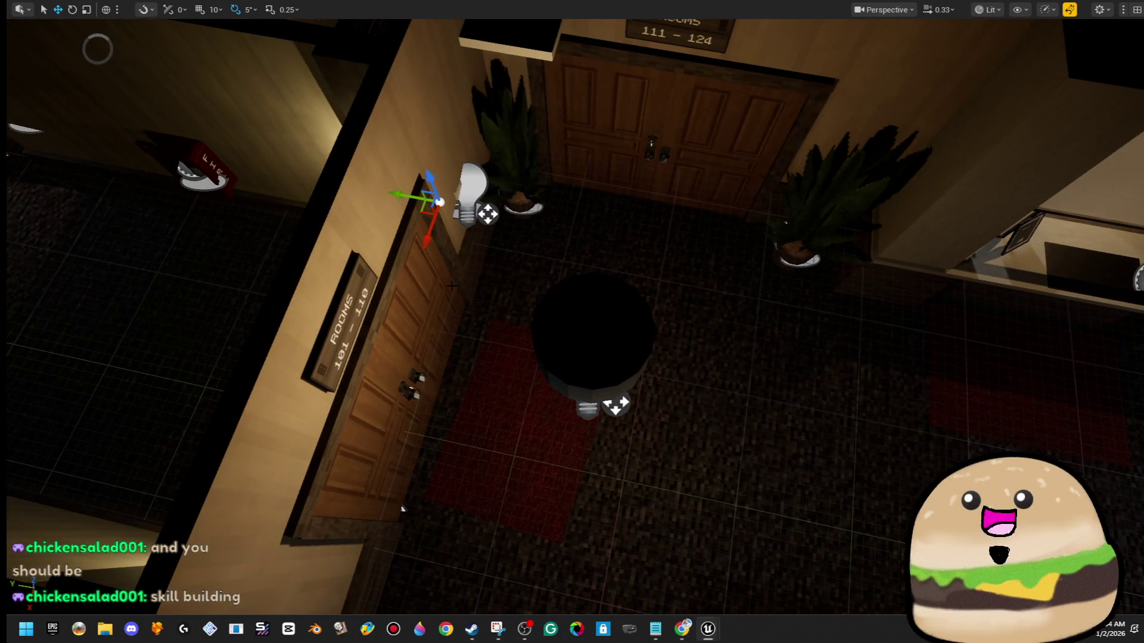
key("F11")
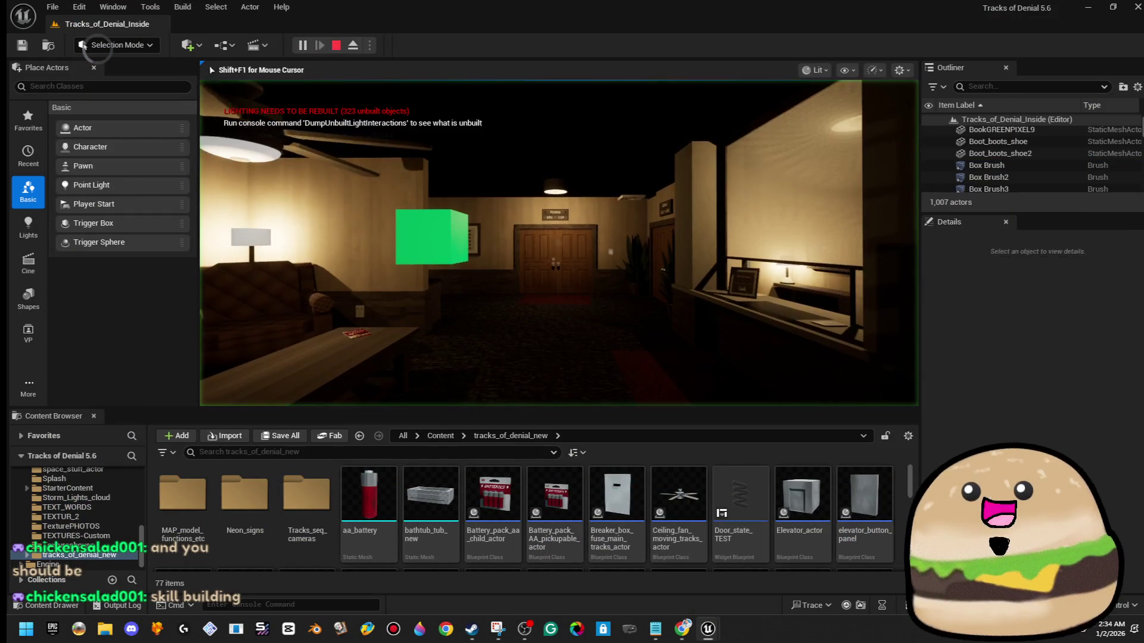
- Play, open the Rooms 101–110 double doors, and walk past the lamp desk and extinguisher into a room
key("F11")
key("w")
key("w")
key("e")
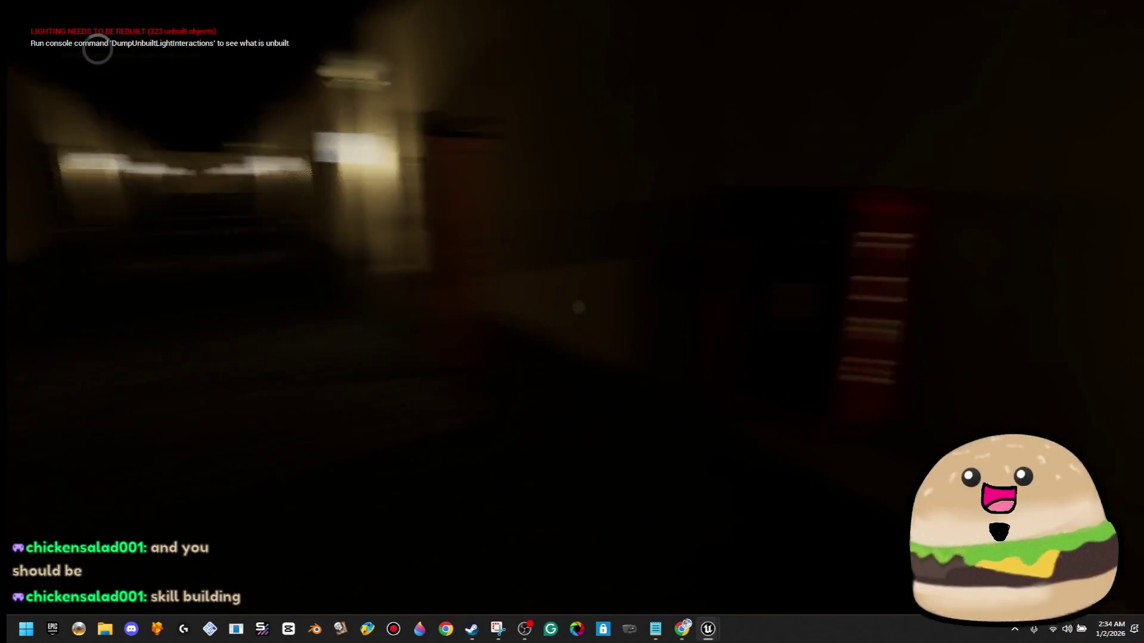
key("w")
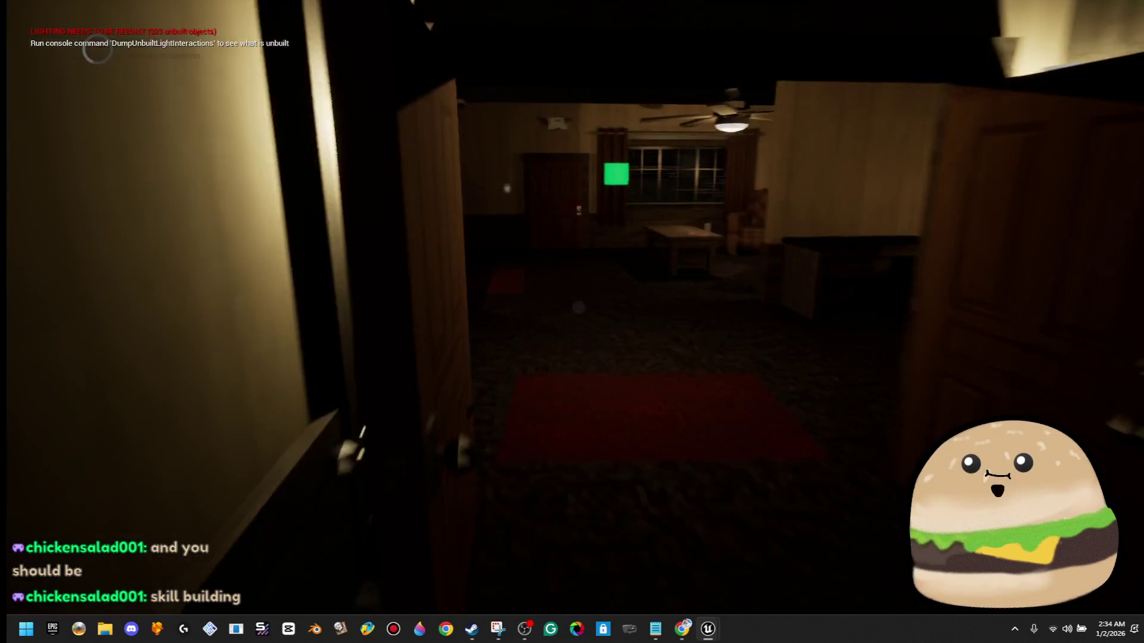
key("w")
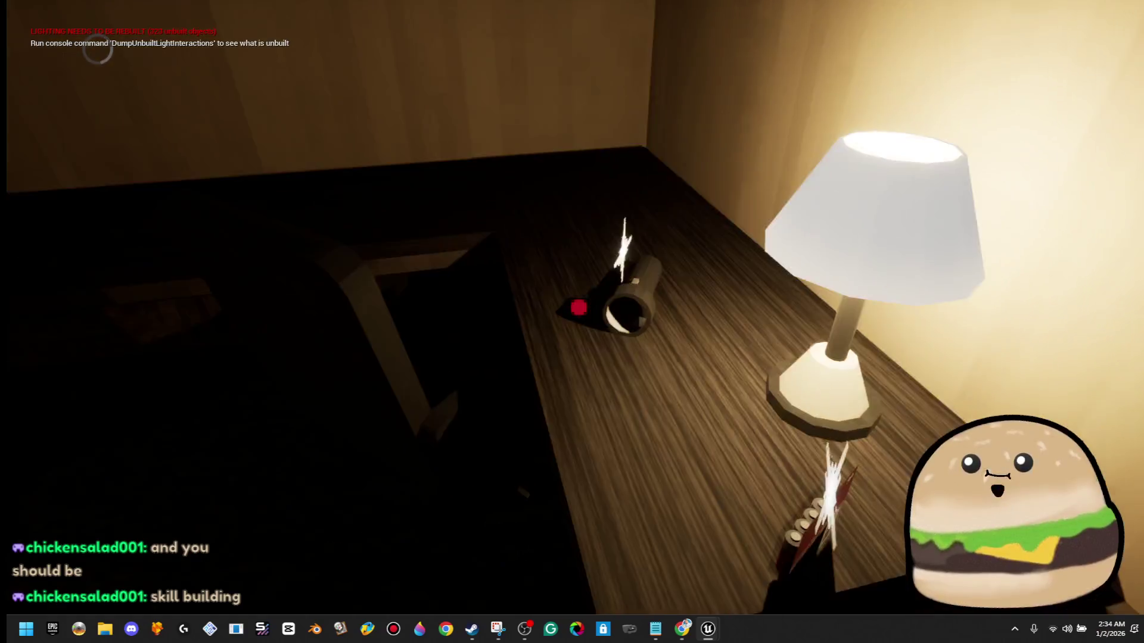
key("w")
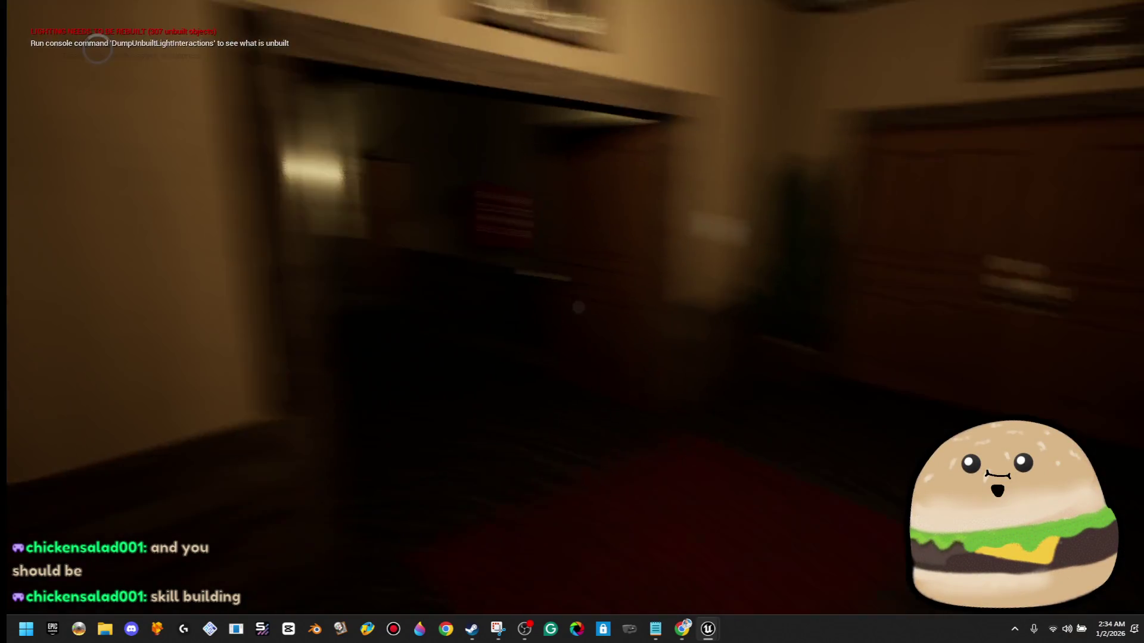
key("s")
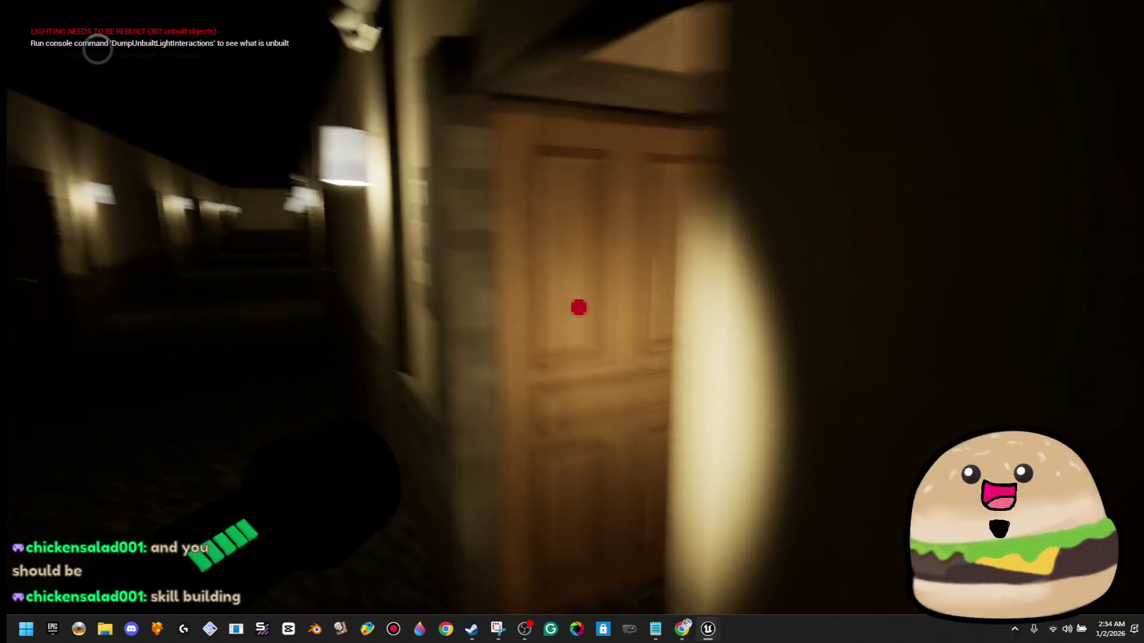
key("w")
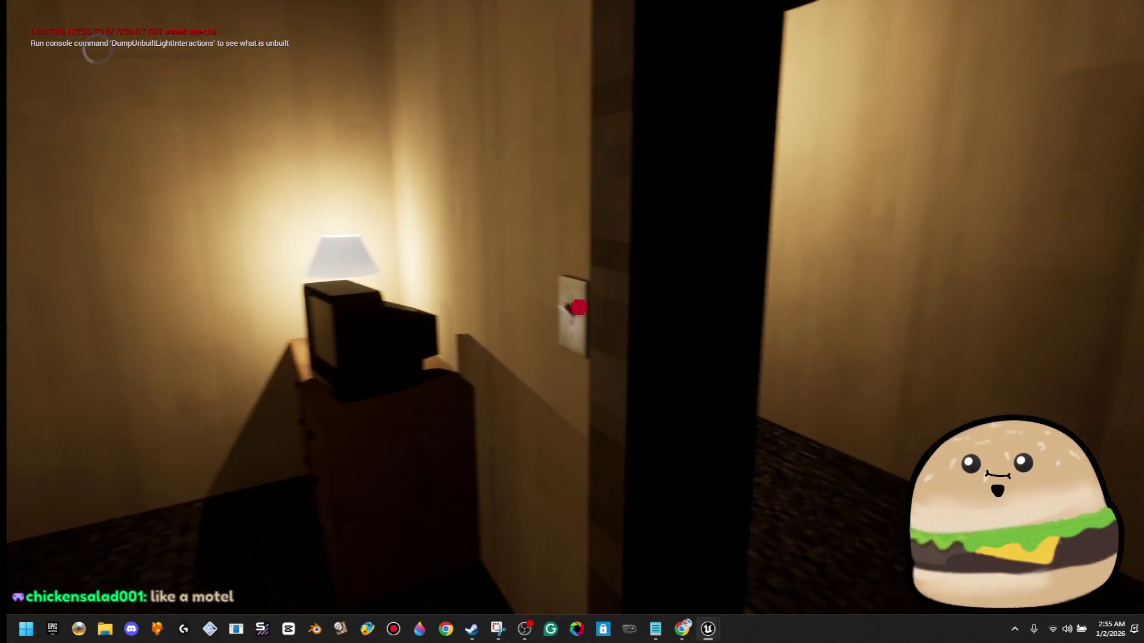
- Switch off the bedroom's ceiling light and the bedside lamp
left_click(577, 307)
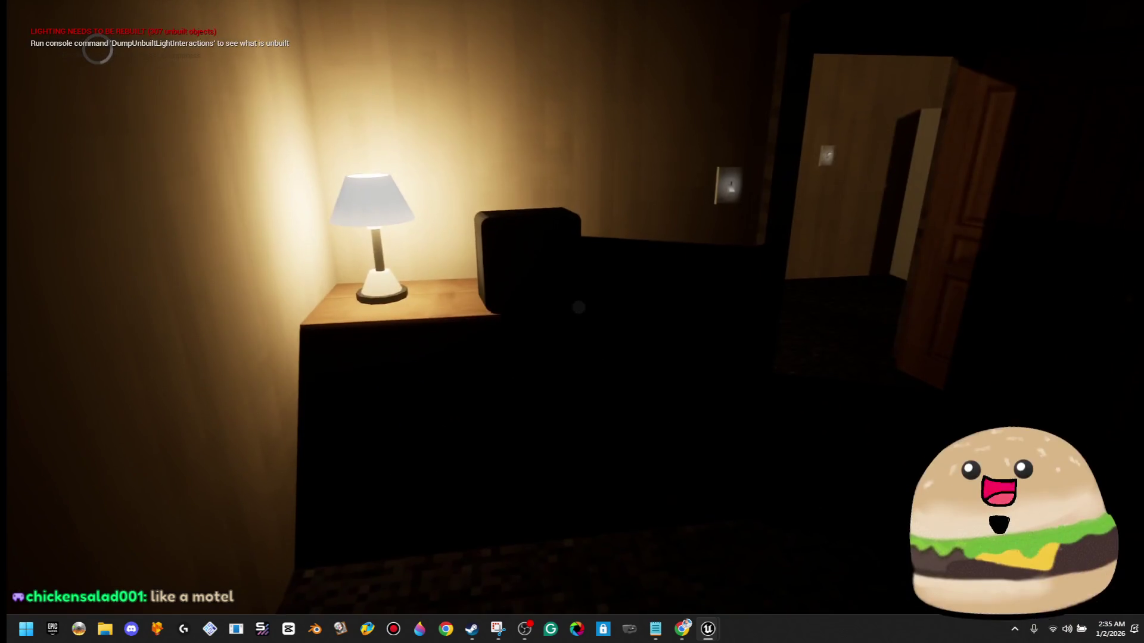
key("e")
key("e")
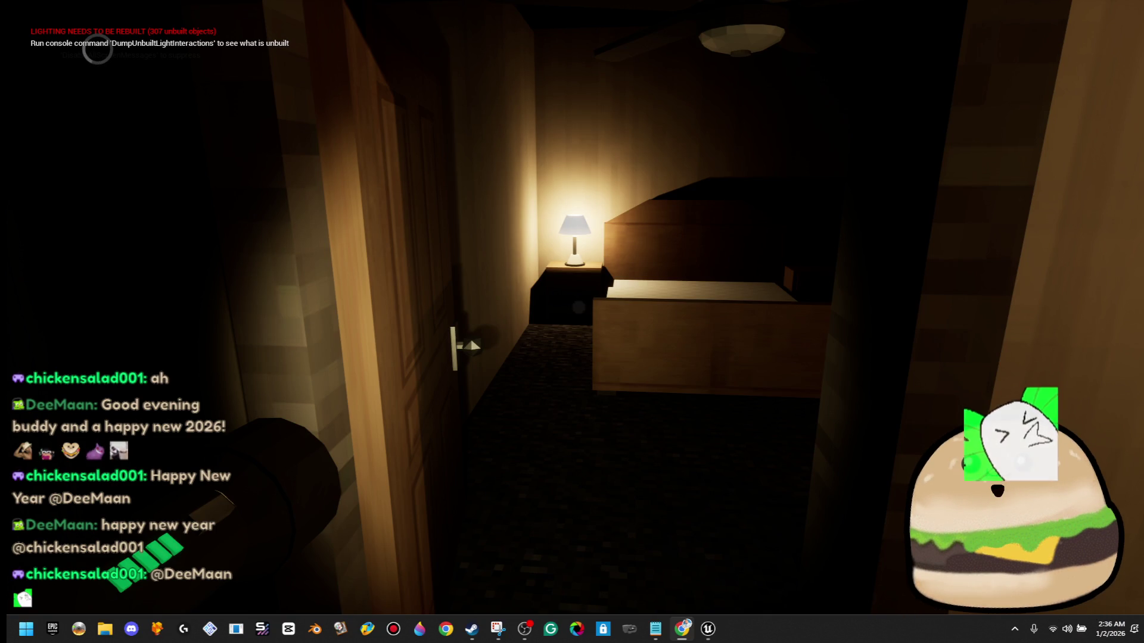
- Walk into the living room and toggle its wall light switch on and off repeatedly
mouse_move(572, 322)
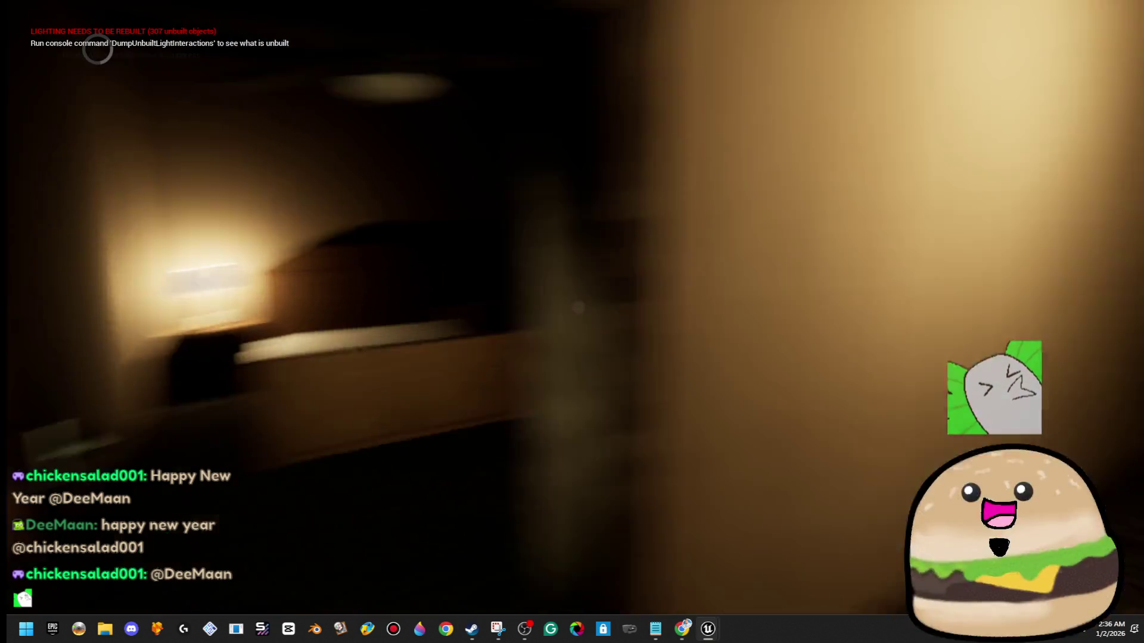
key("w")
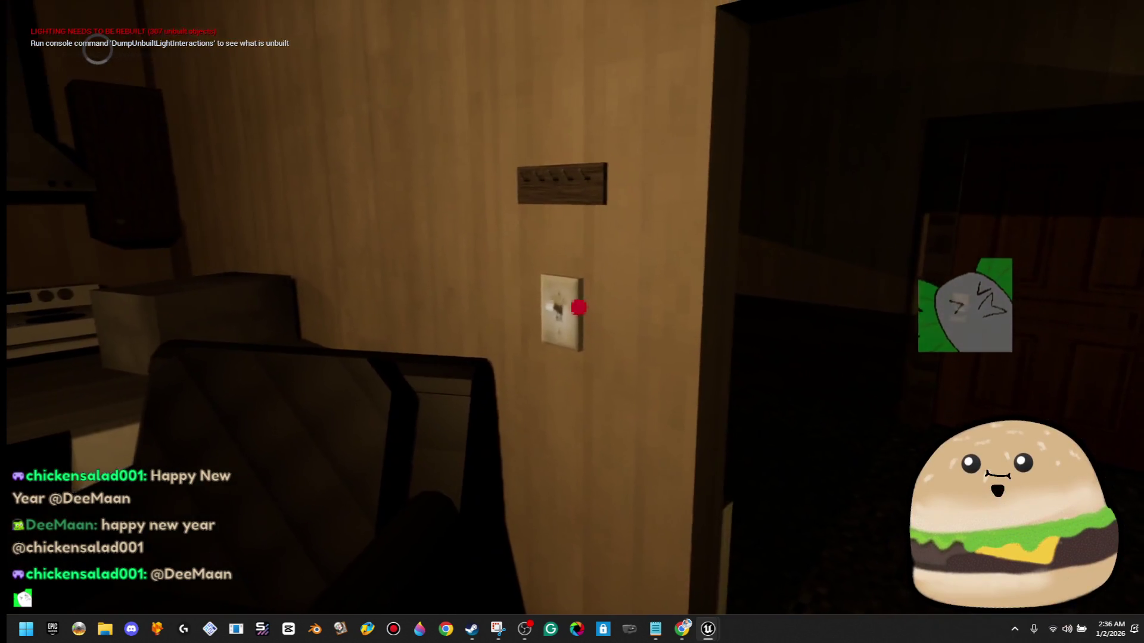
left_click(578, 307)
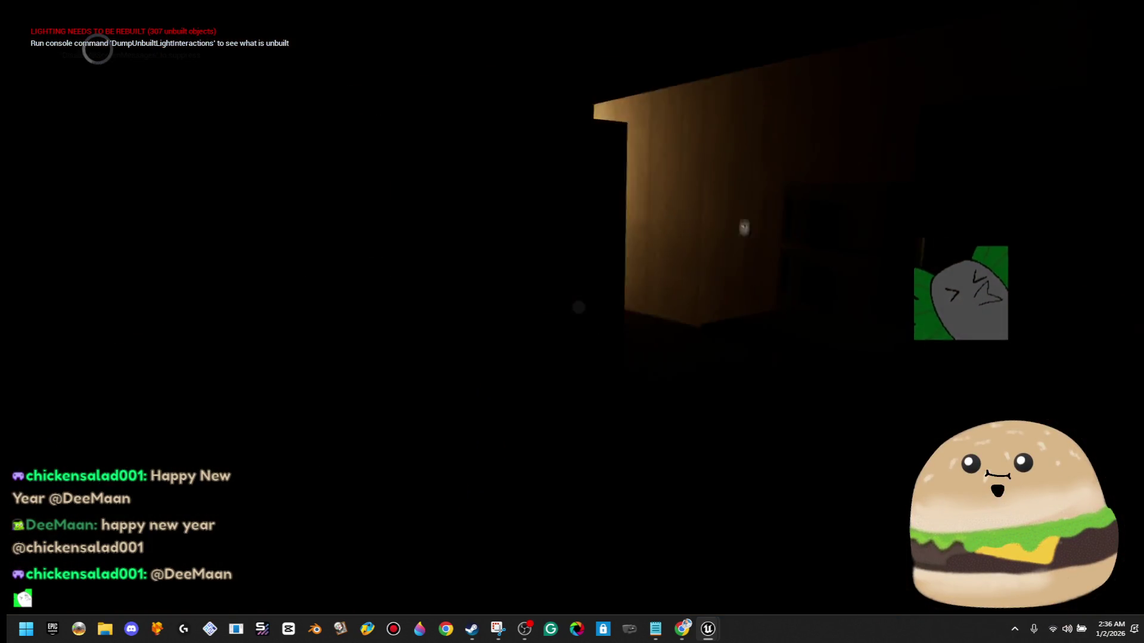
key("w")
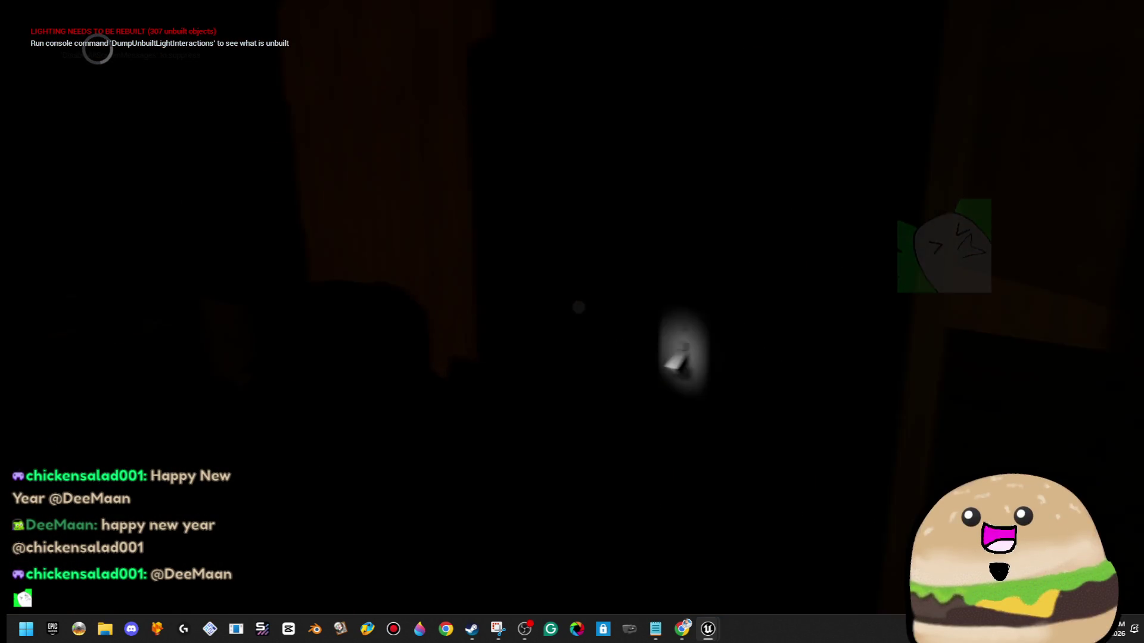
left_click(578, 307)
left_click(578, 308)
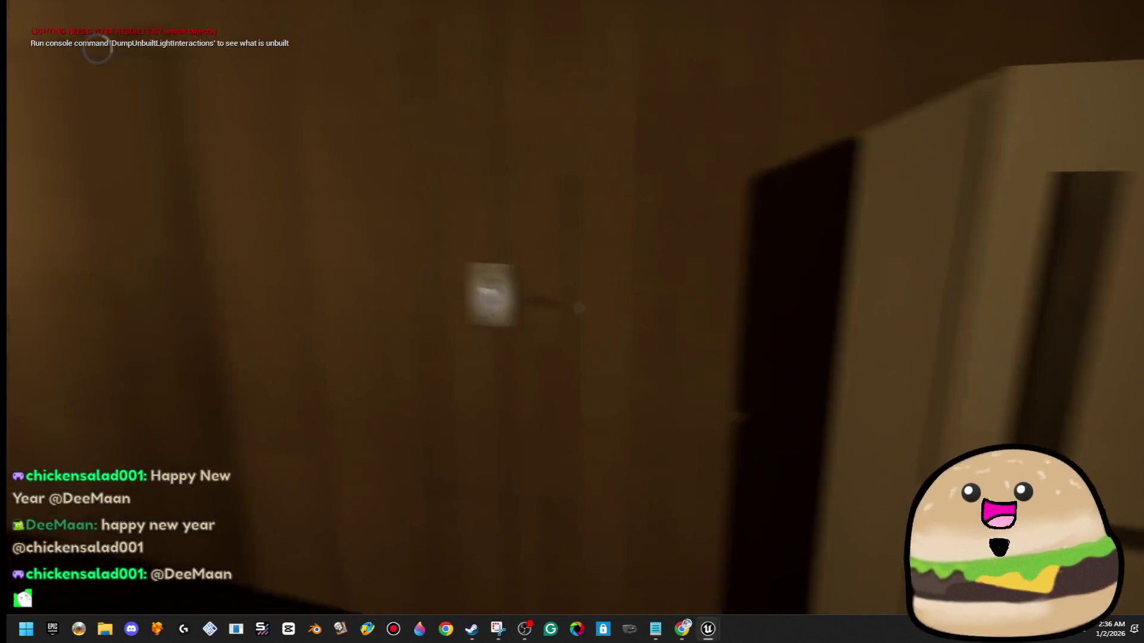
left_click(578, 307)
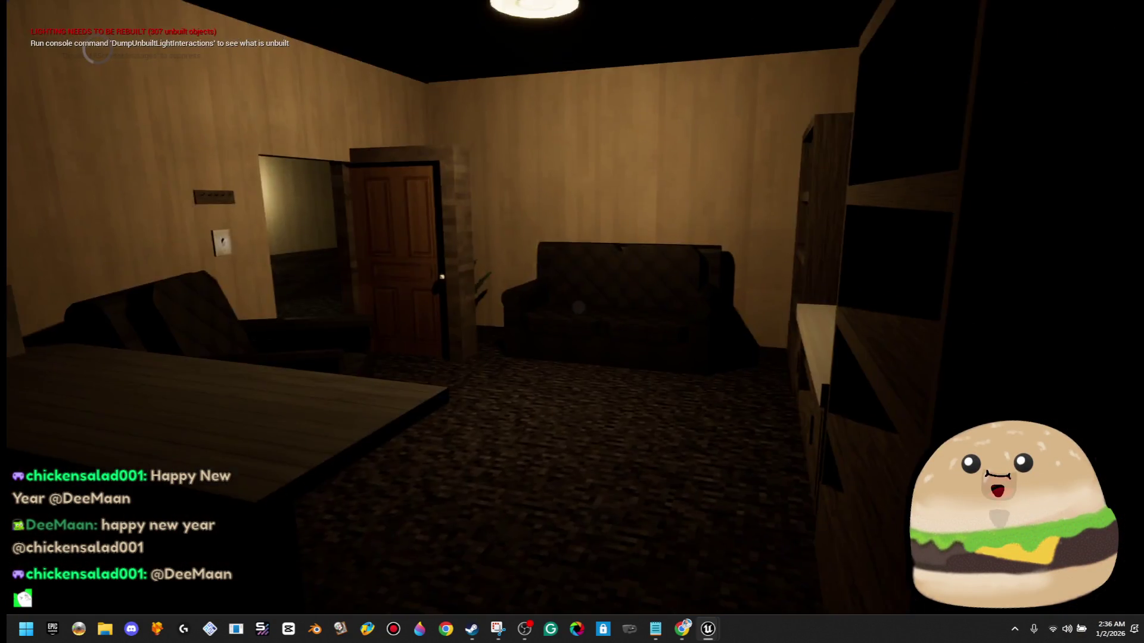
left_click(578, 307)
left_click(579, 308)
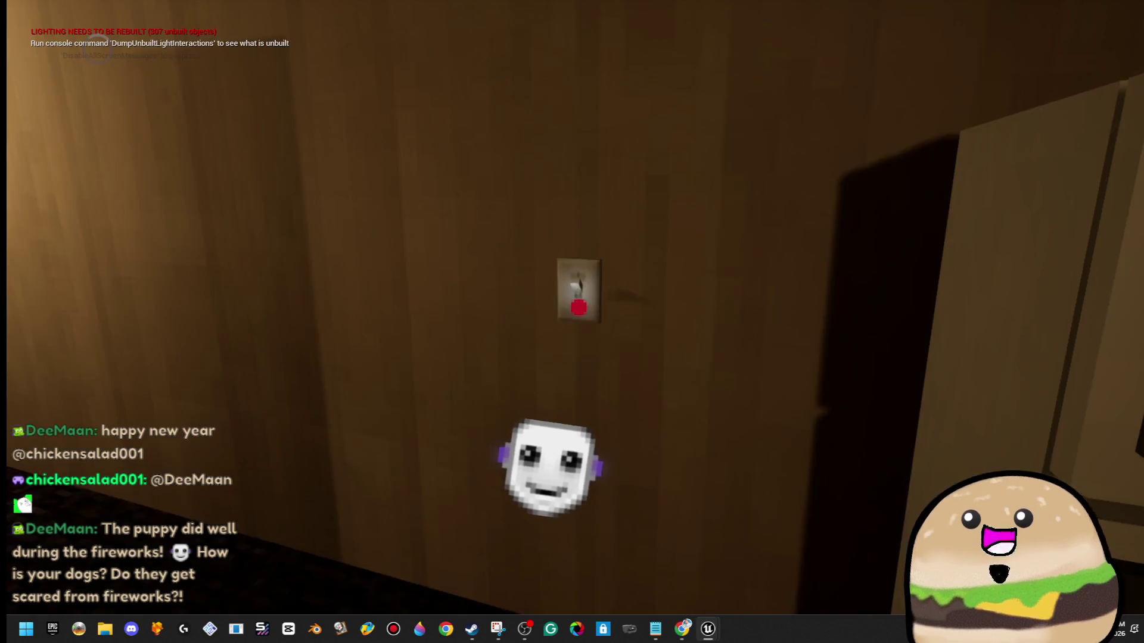
left_click(578, 307)
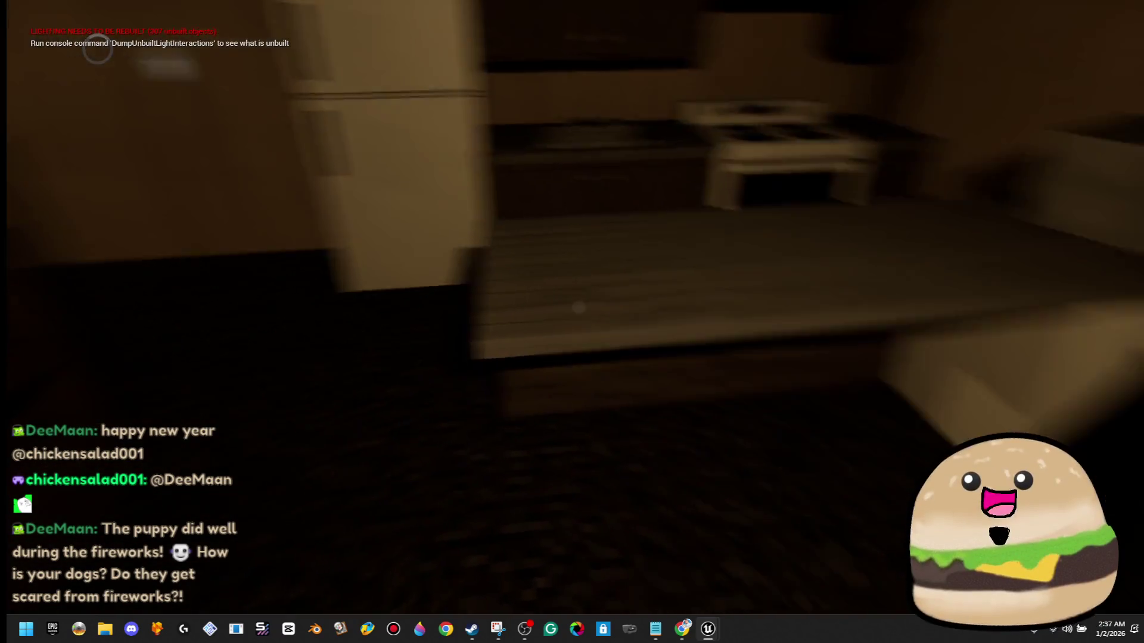
- Walk past the microwave and dishwasher, through the dark hallway to the next wall switch
key("w")
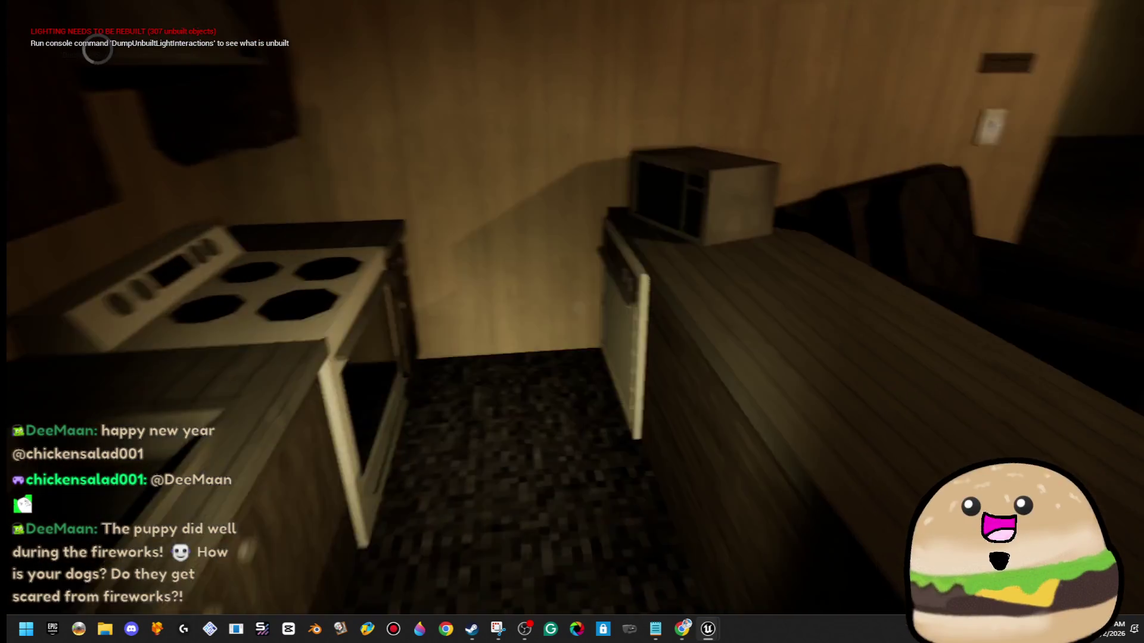
key("w")
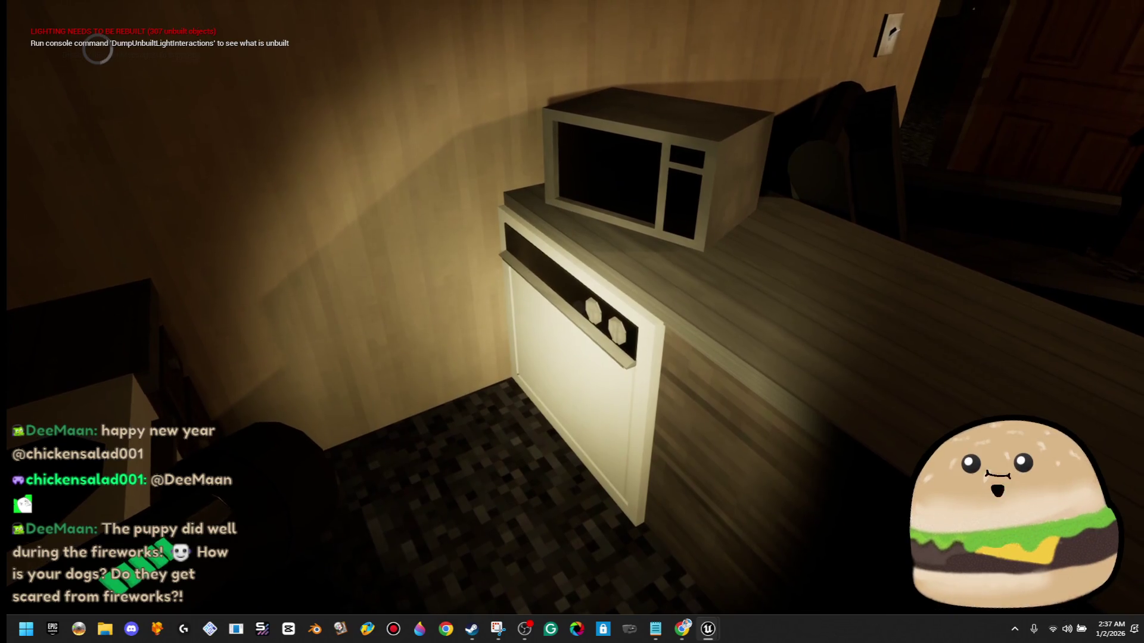
key("w")
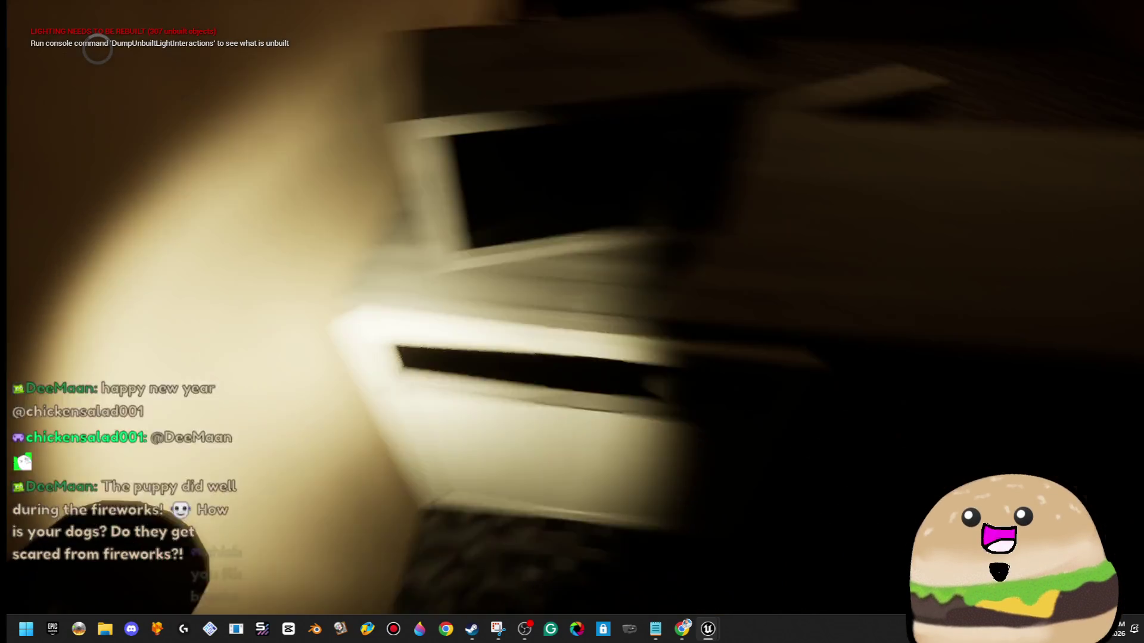
key("w")
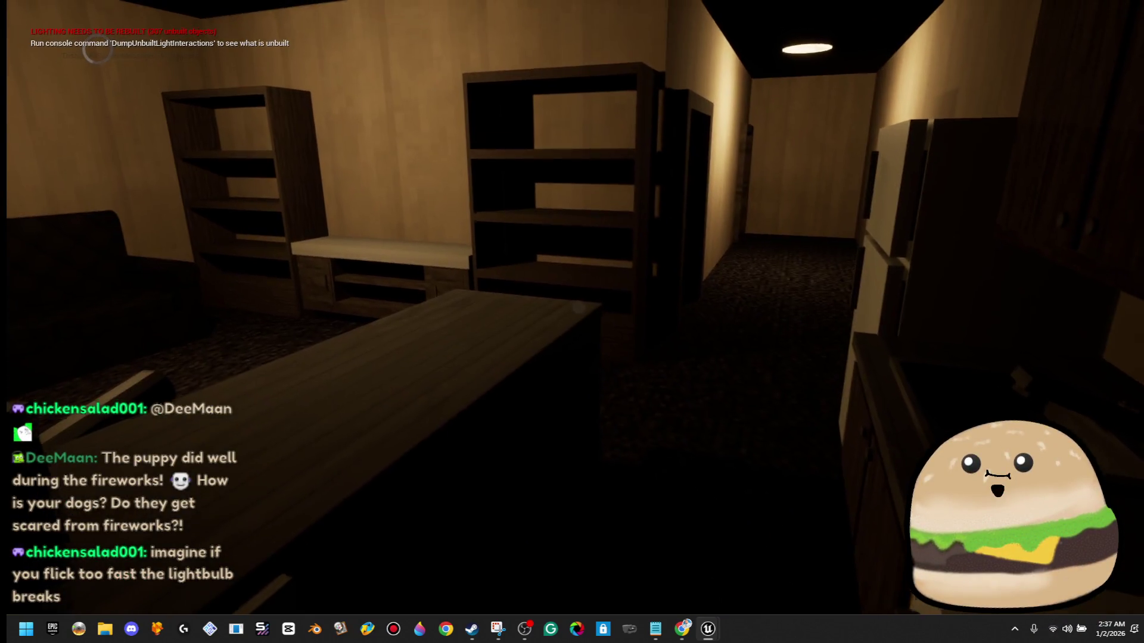
key("w")
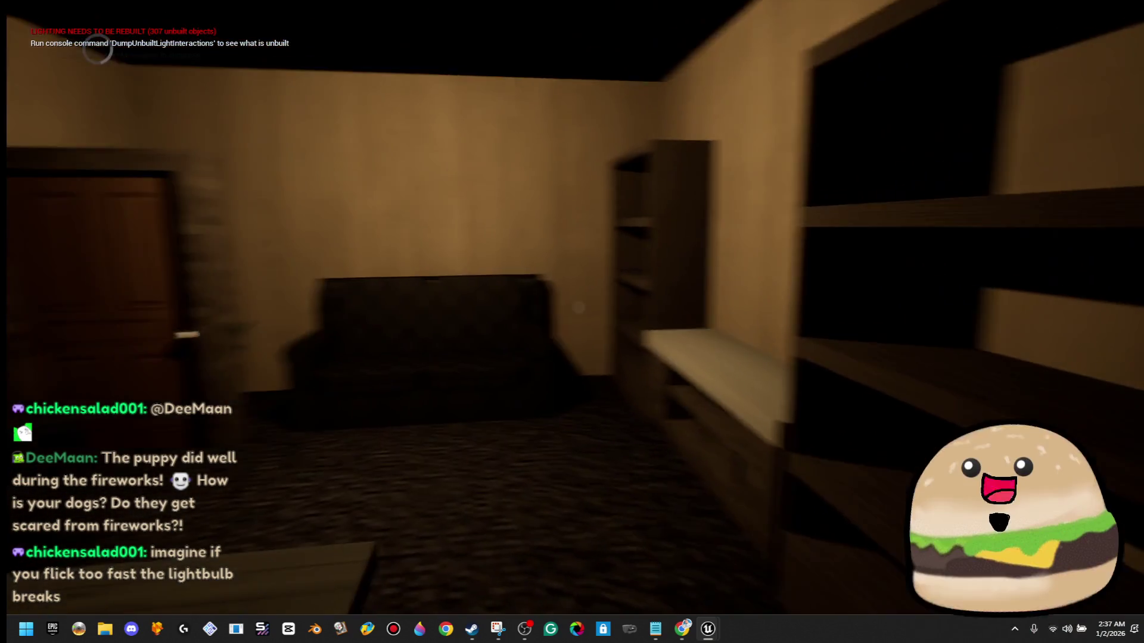
key("w")
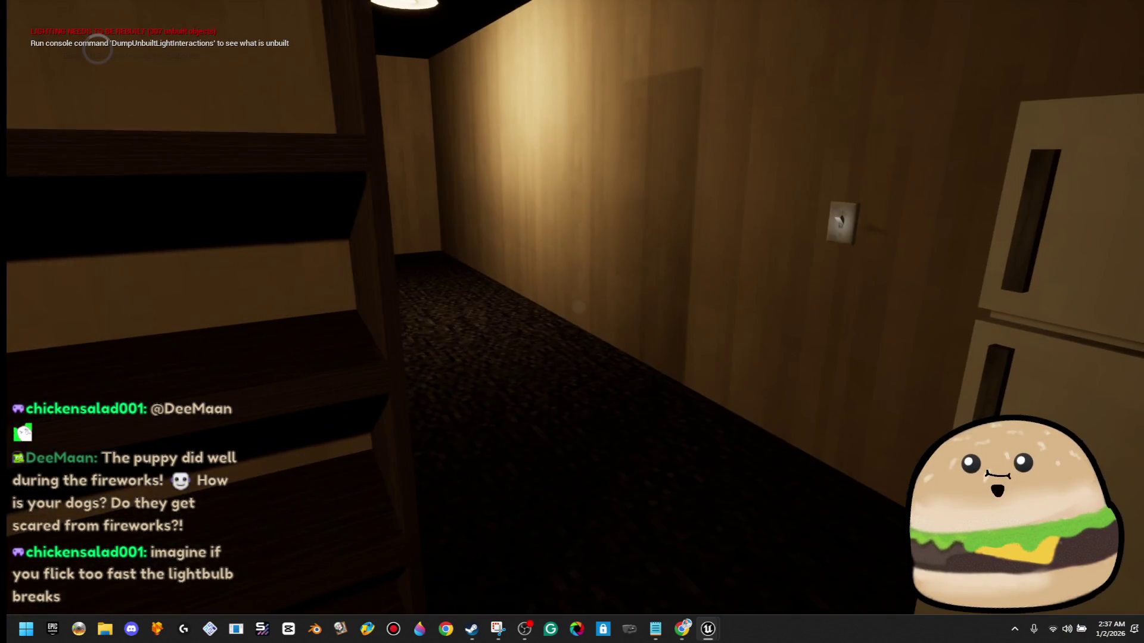
key("w")
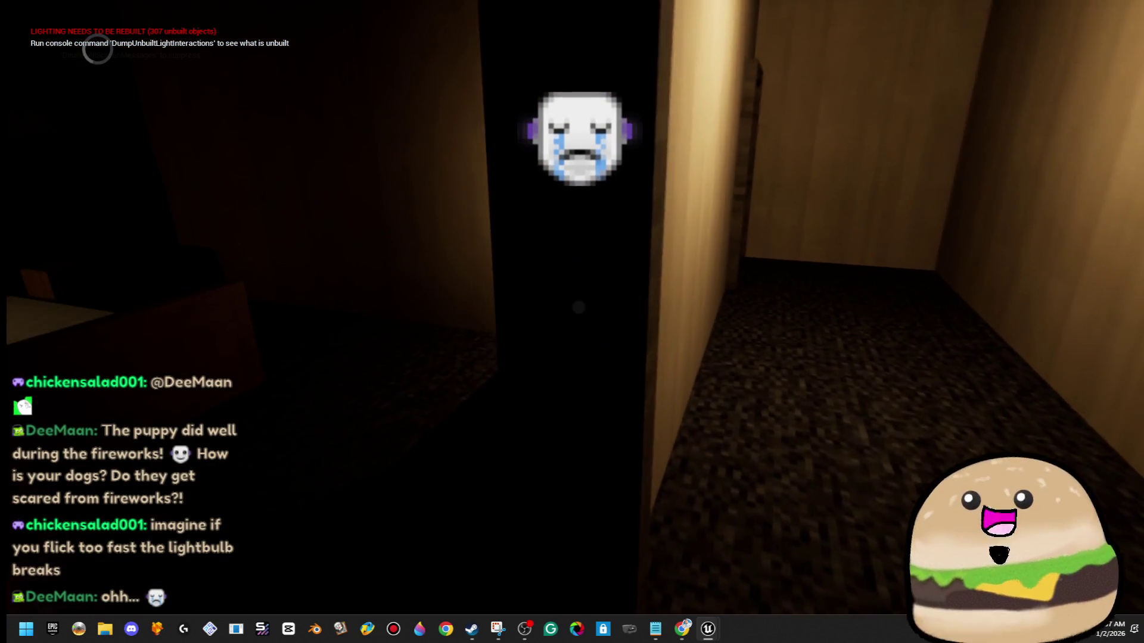
key("w")
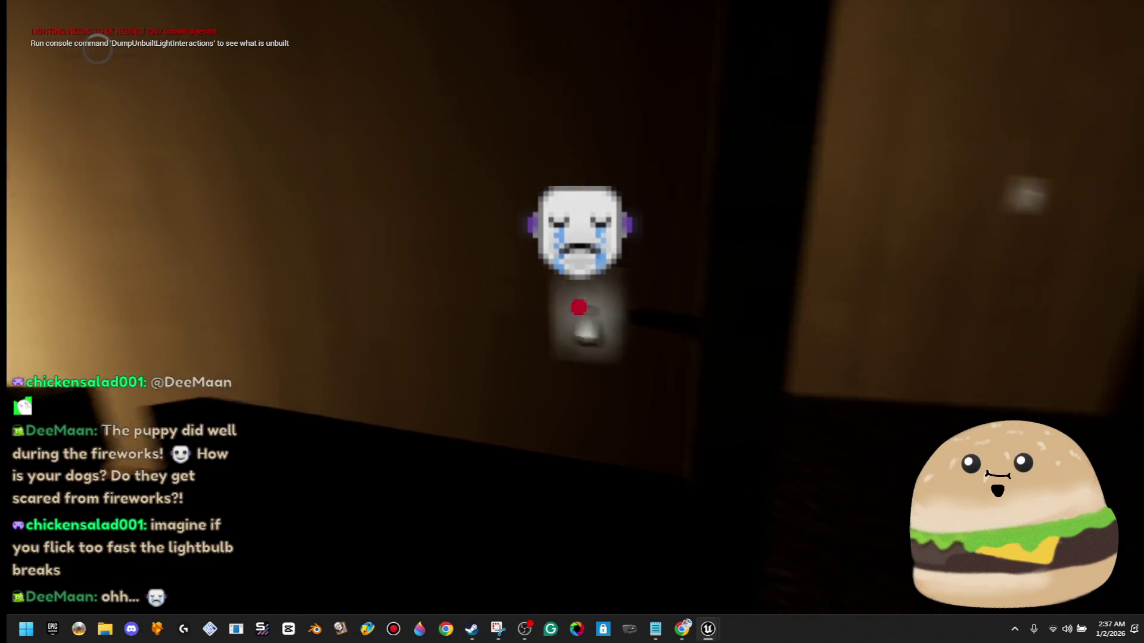
- Flip the wall switch several times to light and darken the room
left_click(579, 307)
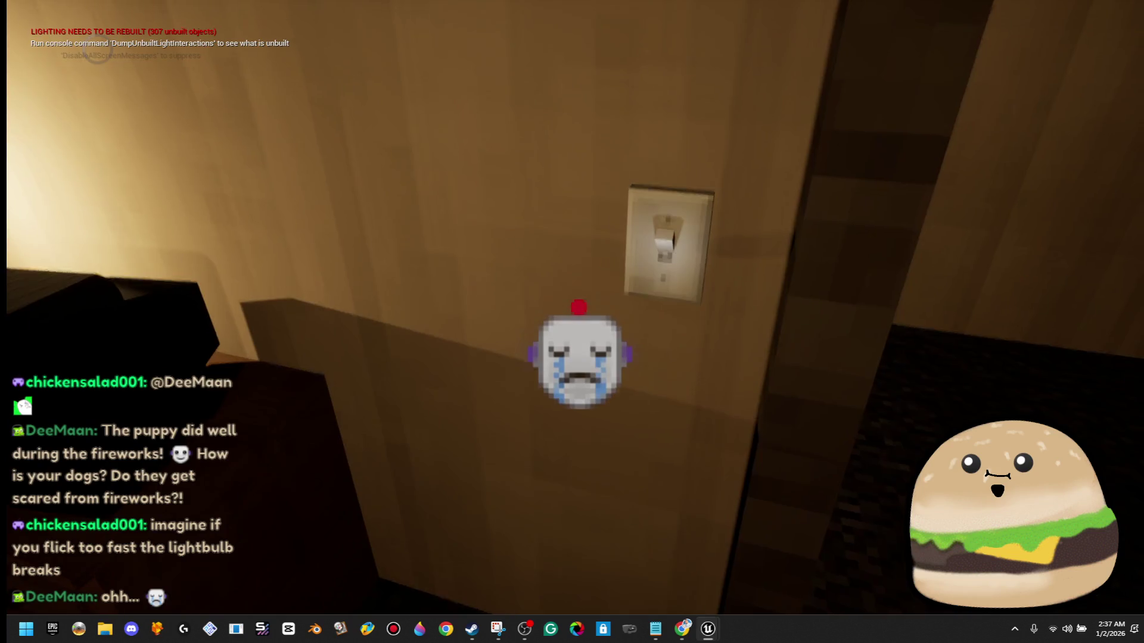
left_click(578, 307)
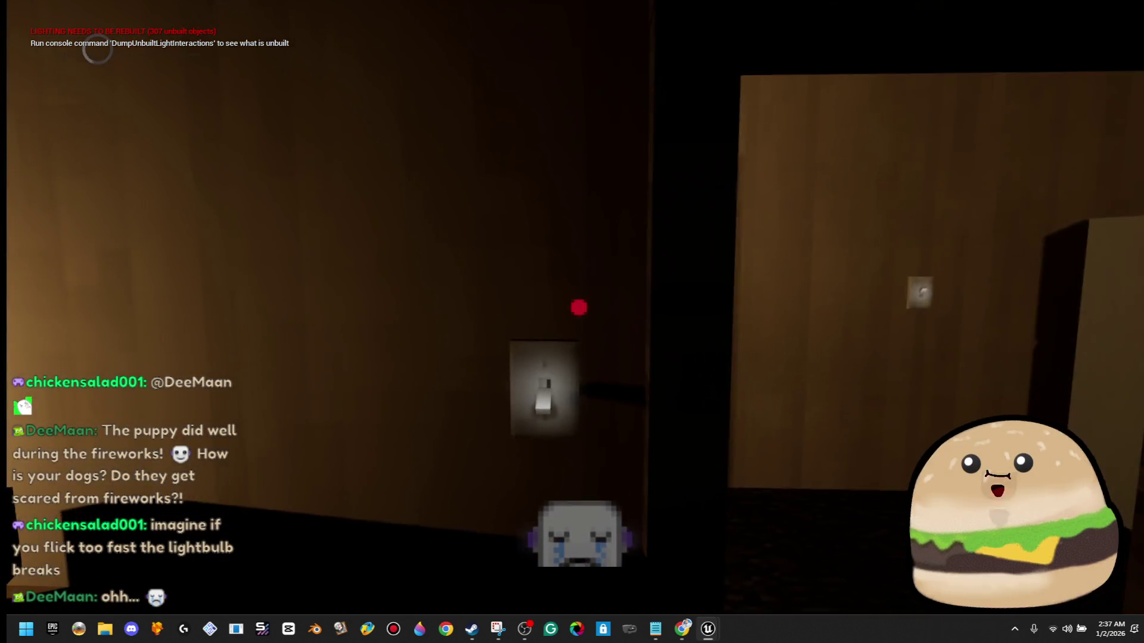
left_click(579, 307)
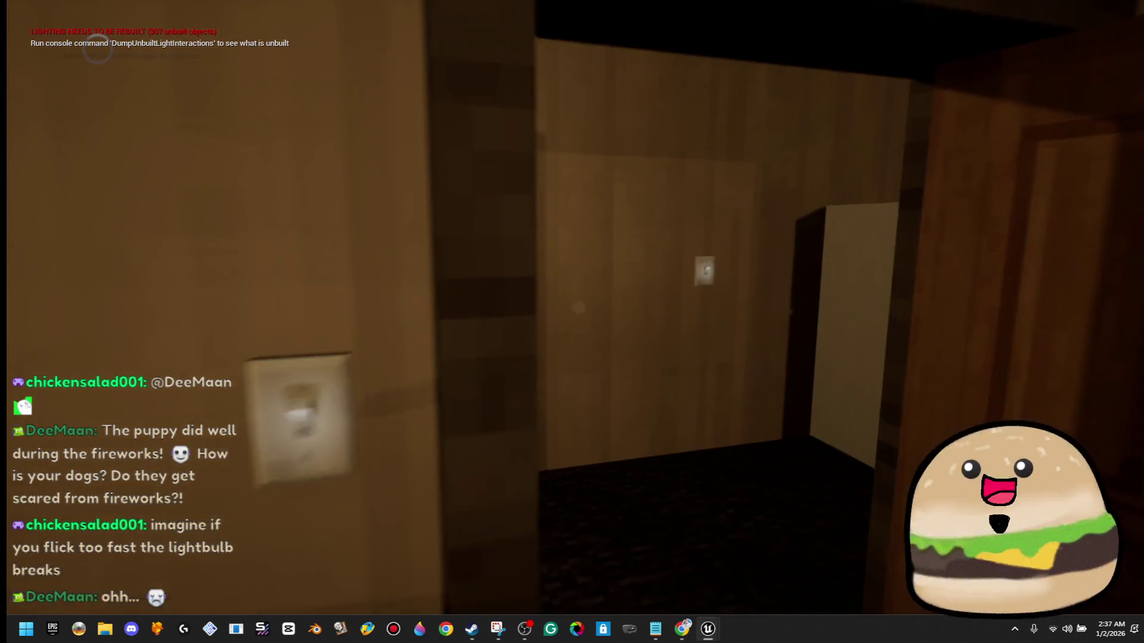
left_click(579, 308)
- Walk to the dresser lamp and toggle it off and on three times, leaving it on
key("w")
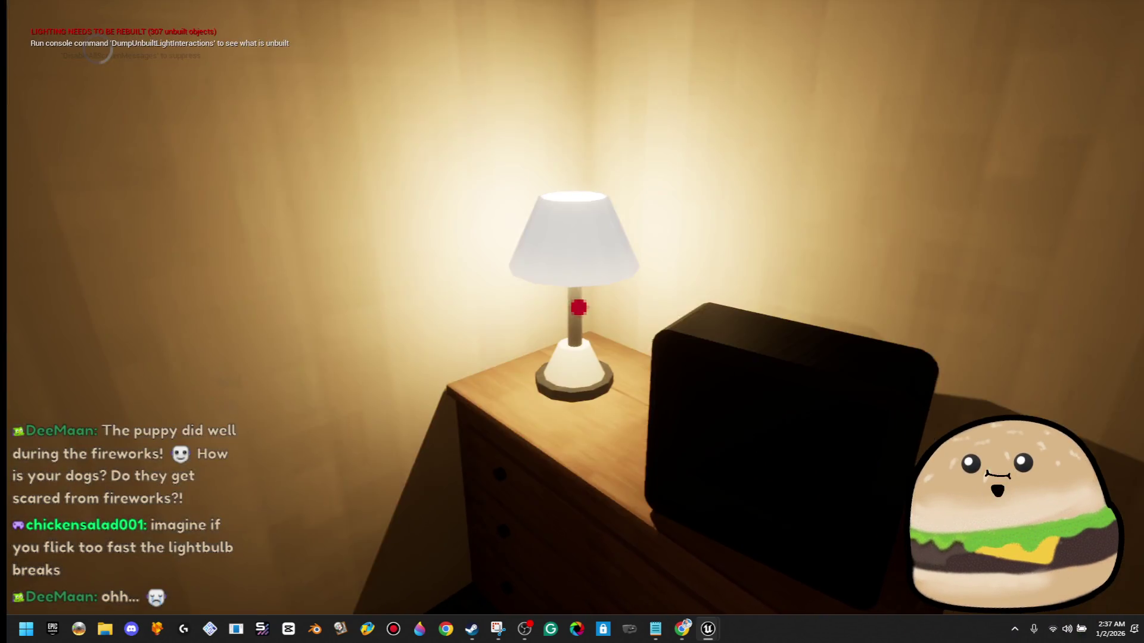
left_click(579, 307)
left_click(579, 308)
left_click(578, 307)
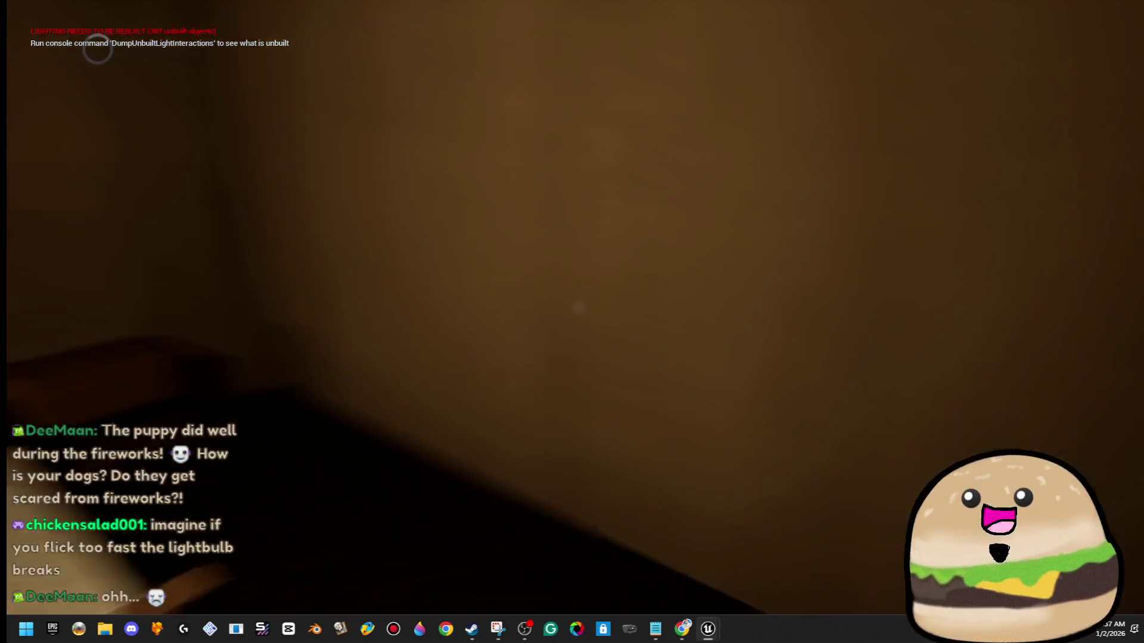
left_click(579, 307)
left_click(579, 307)
left_click(579, 308)
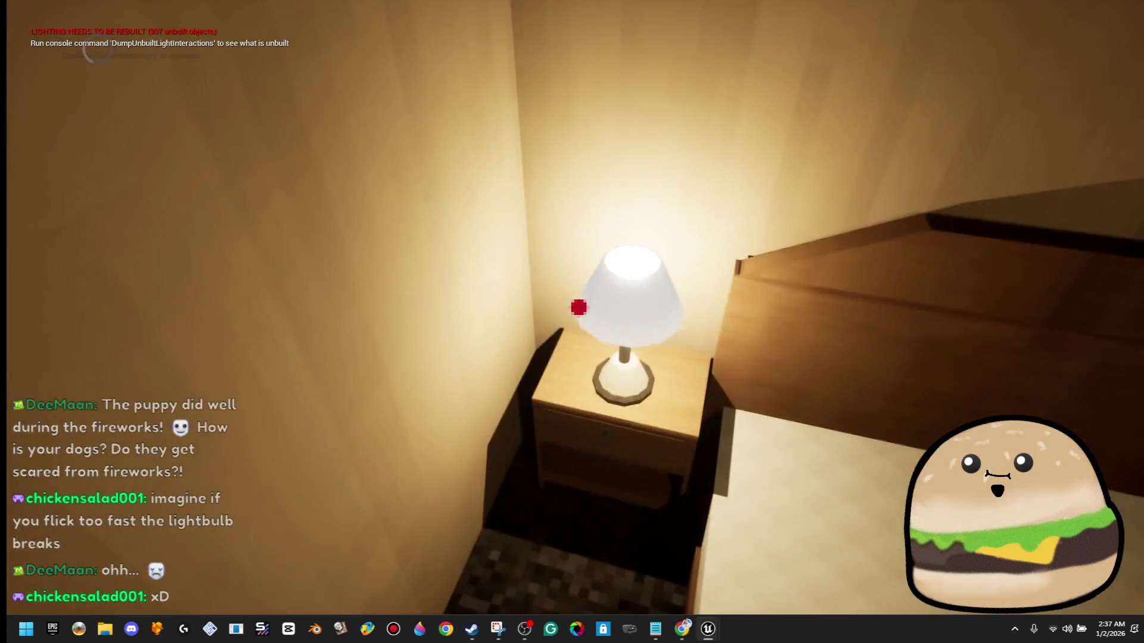
- Step out of the bedroom and back in, then switch the bedroom lights back on
key("w")
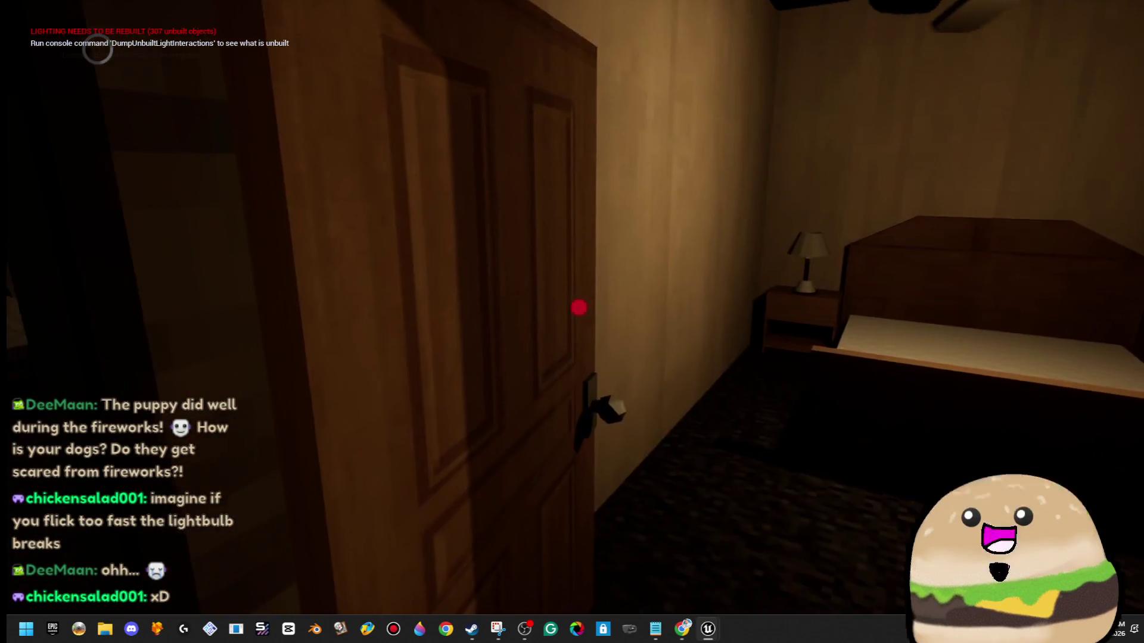
key("s")
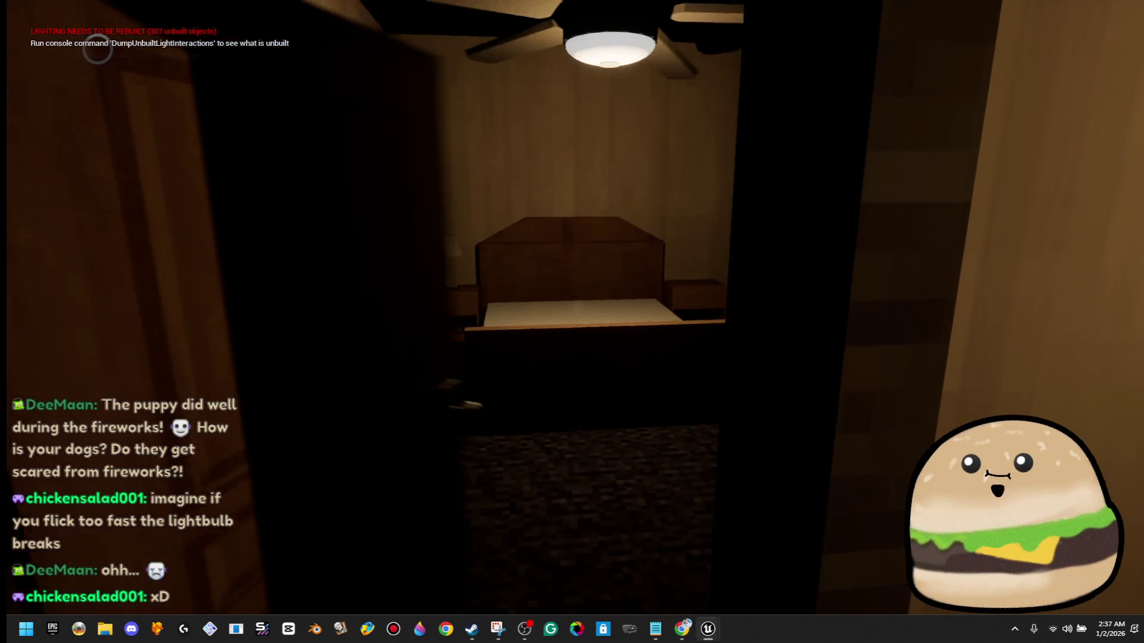
key("w")
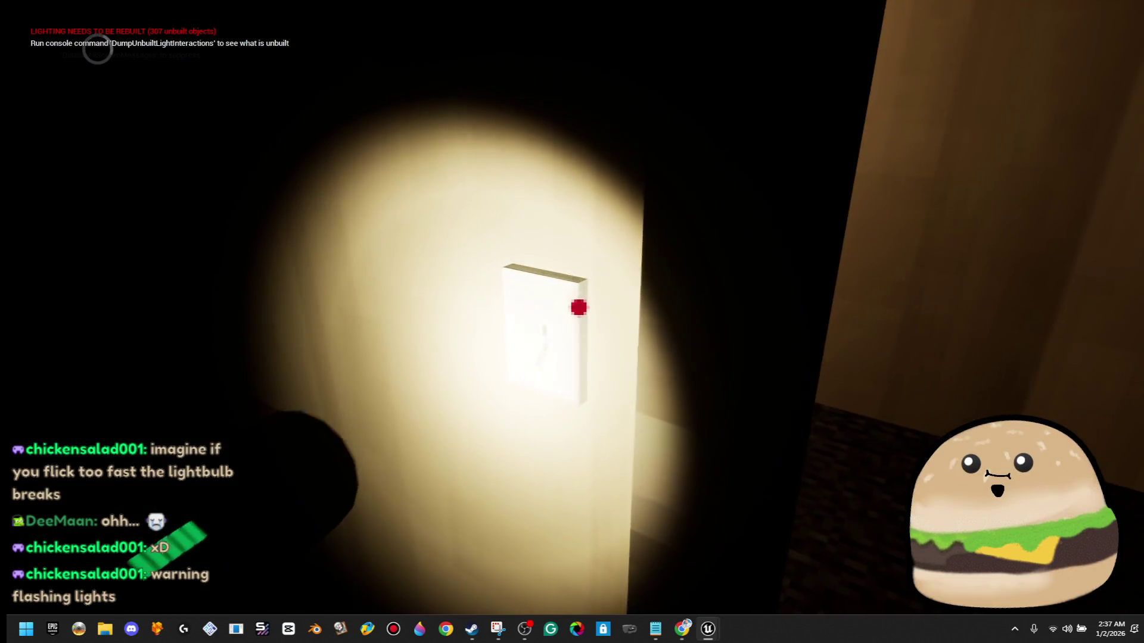
left_click(579, 307)
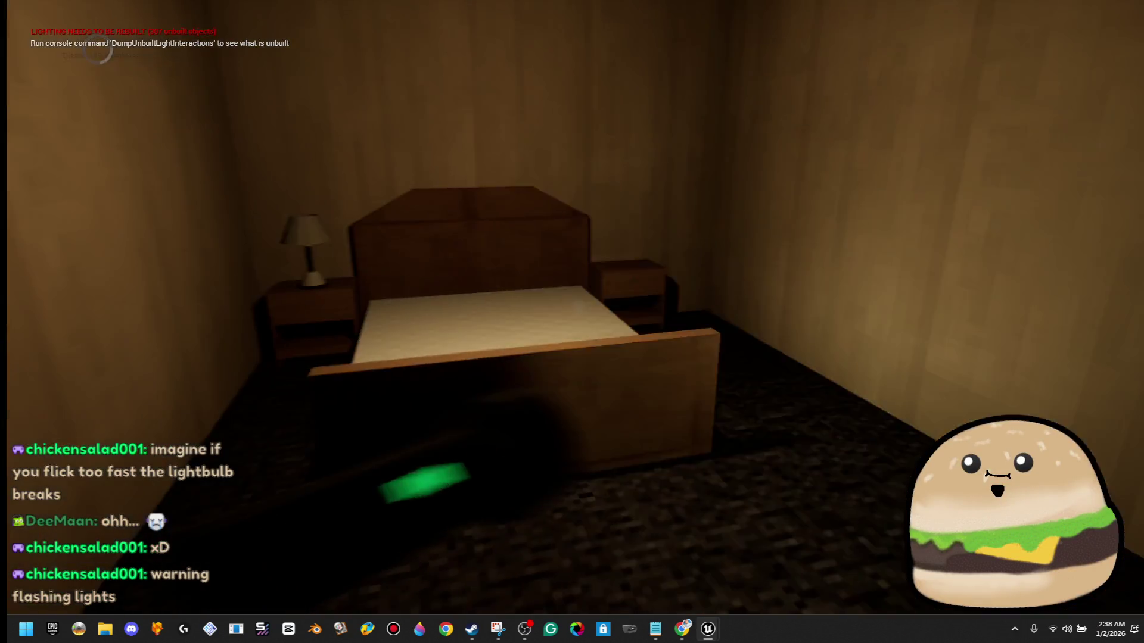